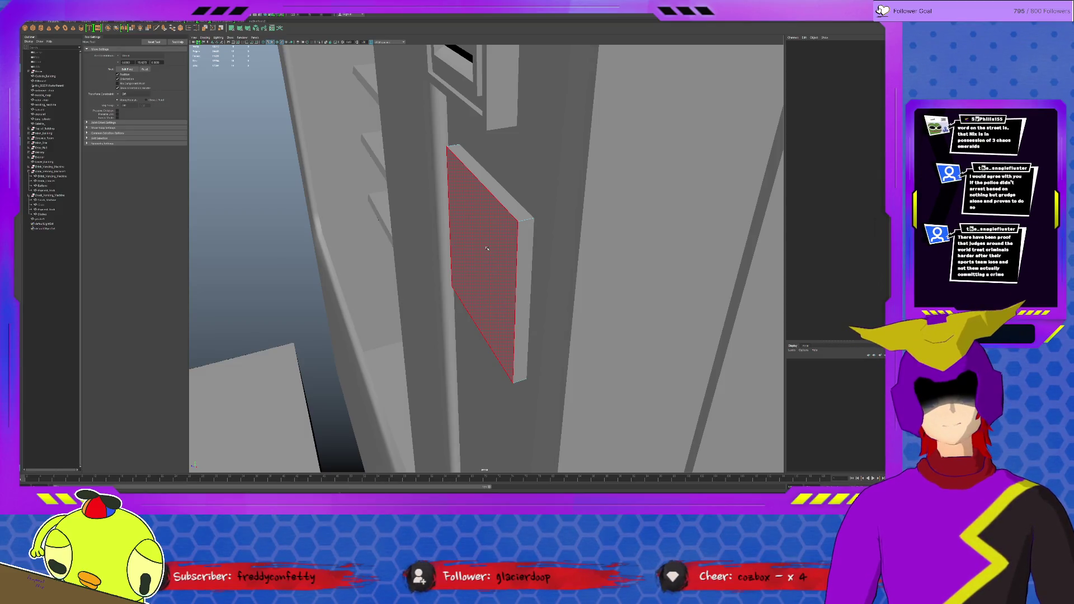
# Select the flat keypad panel, frame it head-on and ready the Insert Edge Loop tool from the Modeling shelf.
pyautogui.click(486, 244)
pyautogui.press('f')
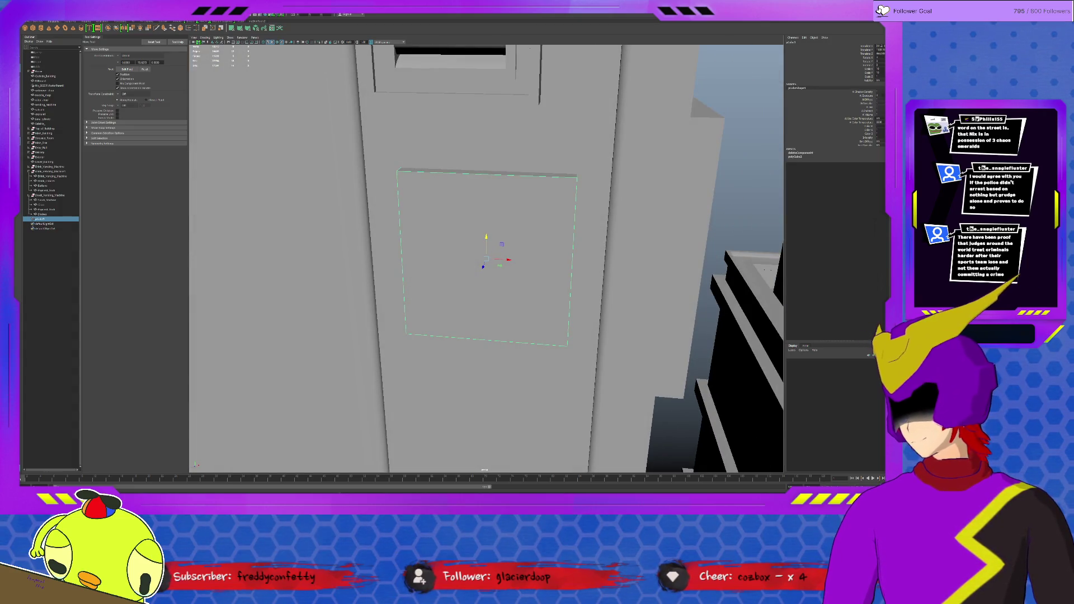
pyautogui.click(165, 23)
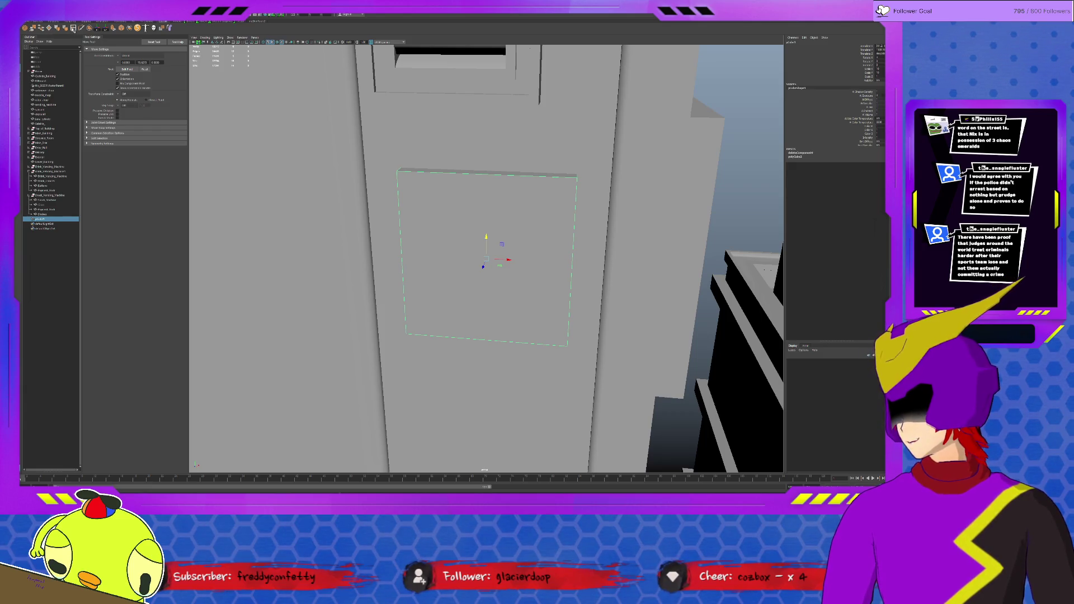
pyautogui.click(160, 28)
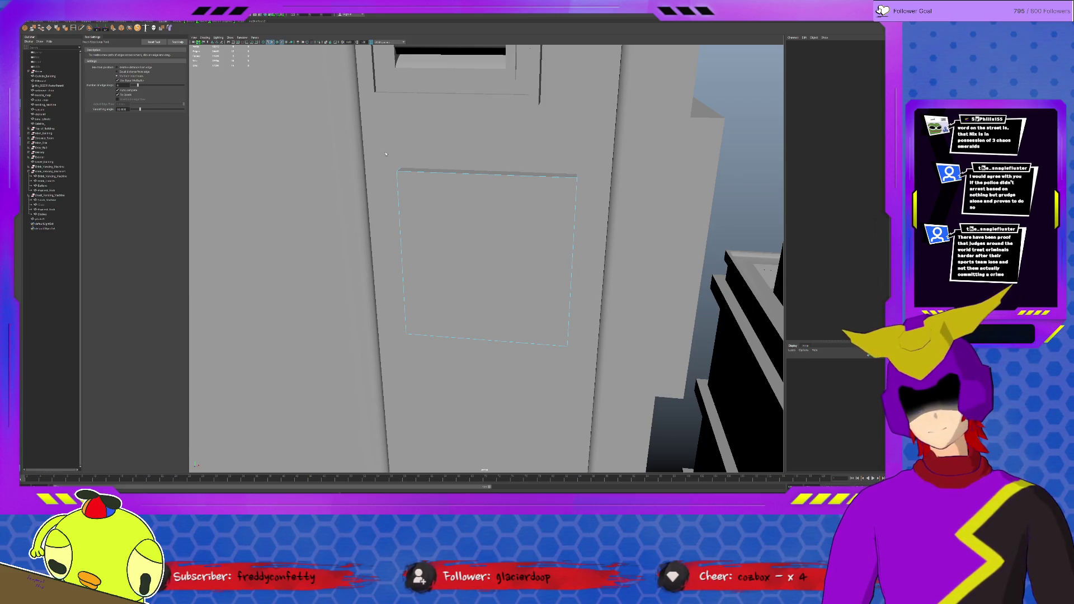
# Try a vertical-and-horizontal edge loop grid on the panel, then undo it.
pyautogui.click(419, 172)
pyautogui.click(424, 198)
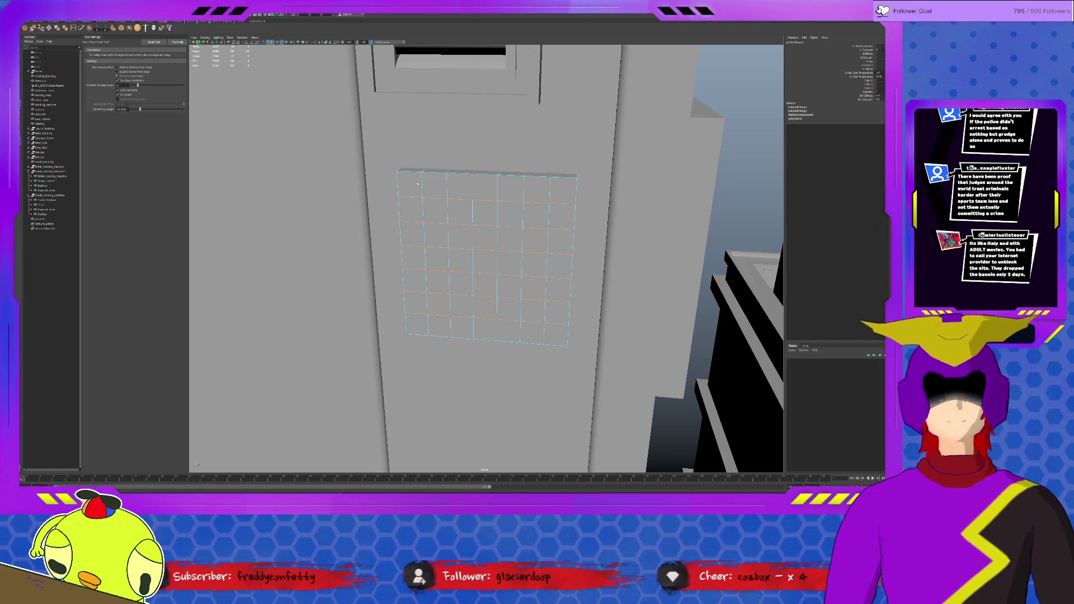
pyautogui.hotkey('ctrl', 'z')
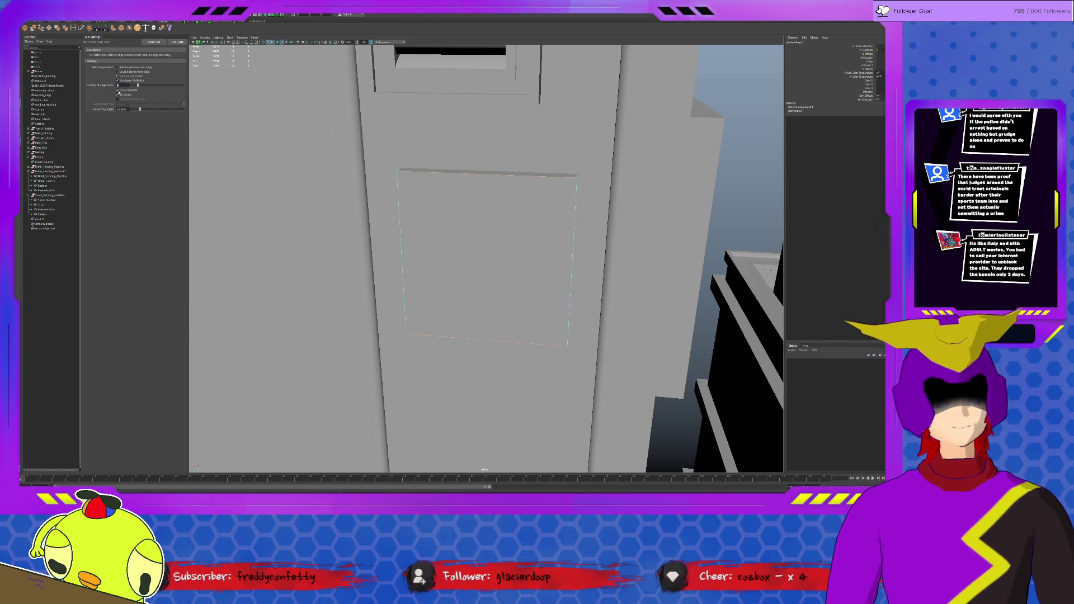
# Undo the remaining trial edge loops and select the panel's single front face.
pyautogui.click(441, 215)
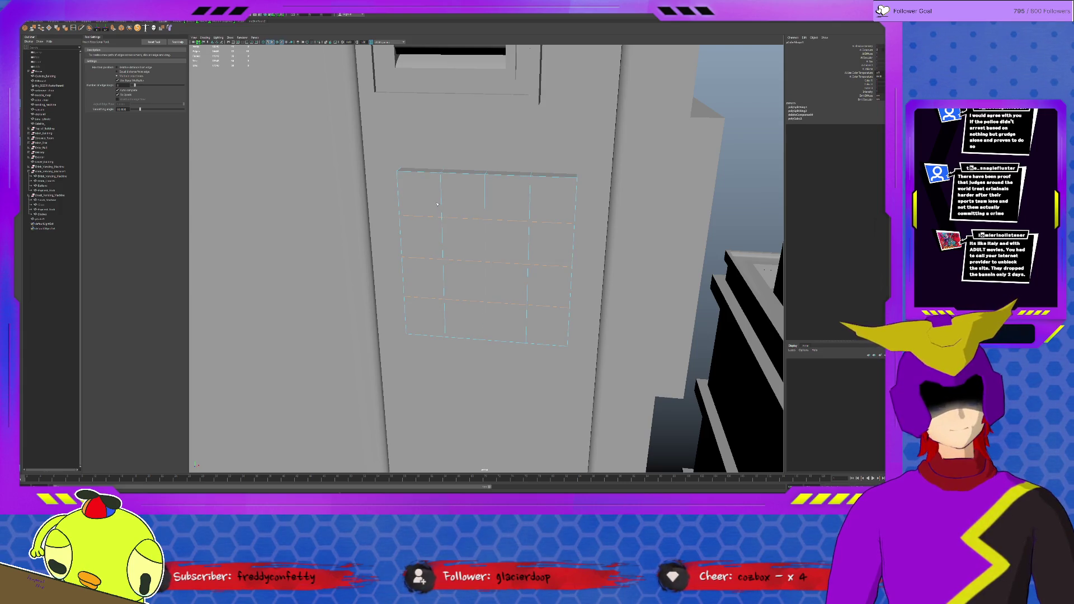
pyautogui.hotkey('ctrl', 'z')
pyautogui.hotkey('ctrl', 'z')
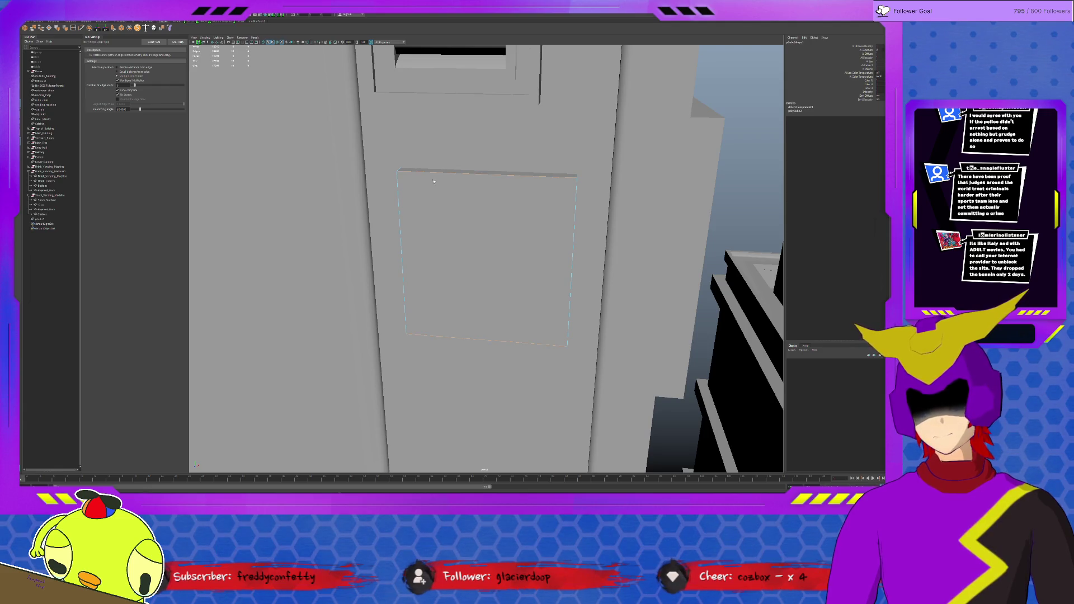
pyautogui.press('q')
pyautogui.hotkey('ctrl', 'z')
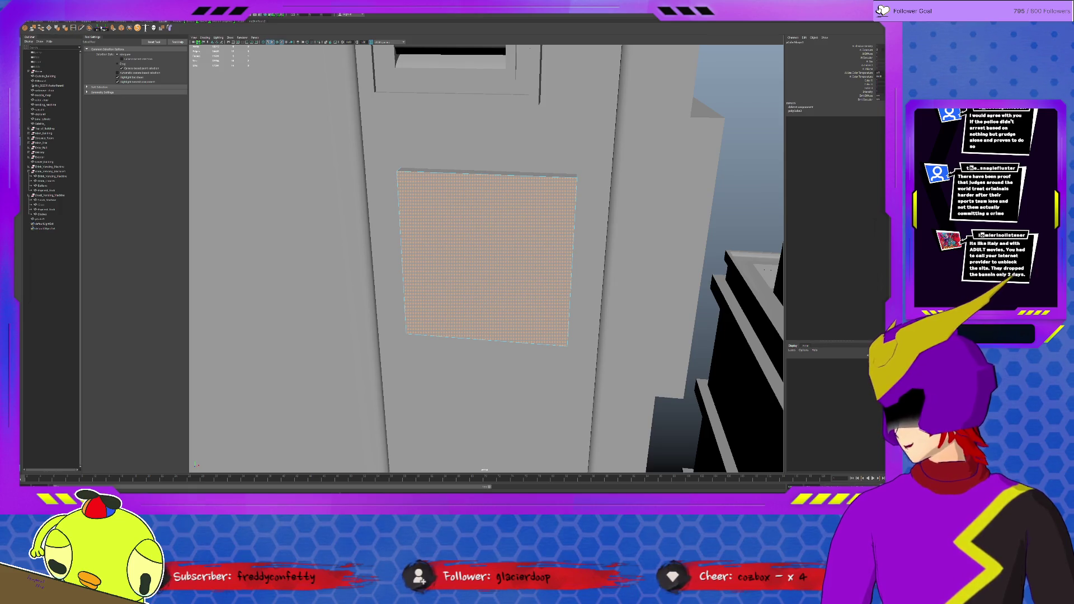
# Extrude the front face with an offset border, discarding an extra extrude and the inset face.
pyautogui.hotkey('ctrl', 'e')
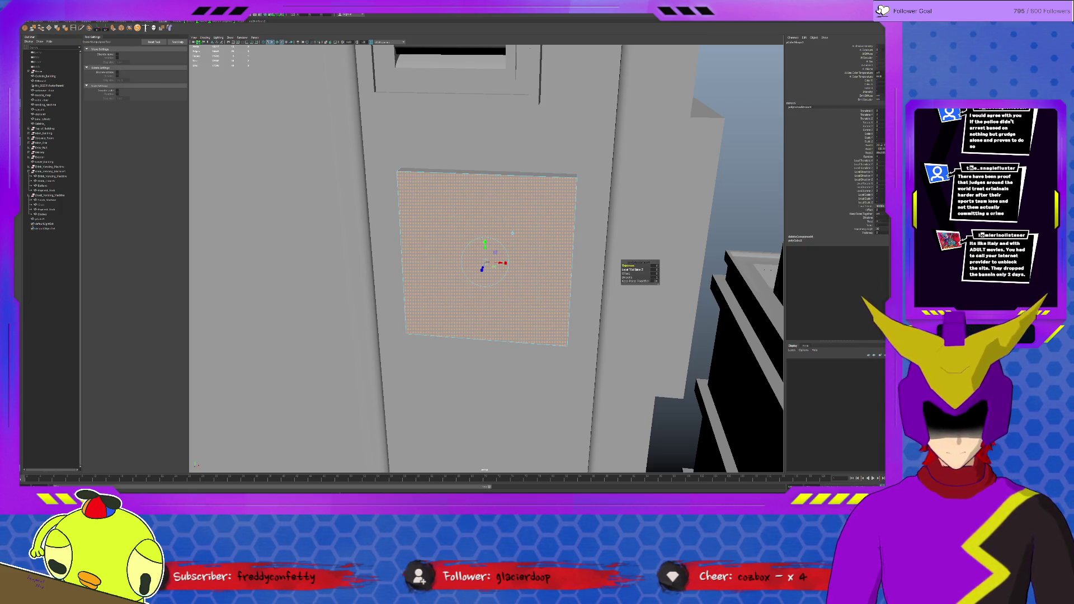
pyautogui.moveTo(630, 273); pyautogui.dragTo(663, 273)
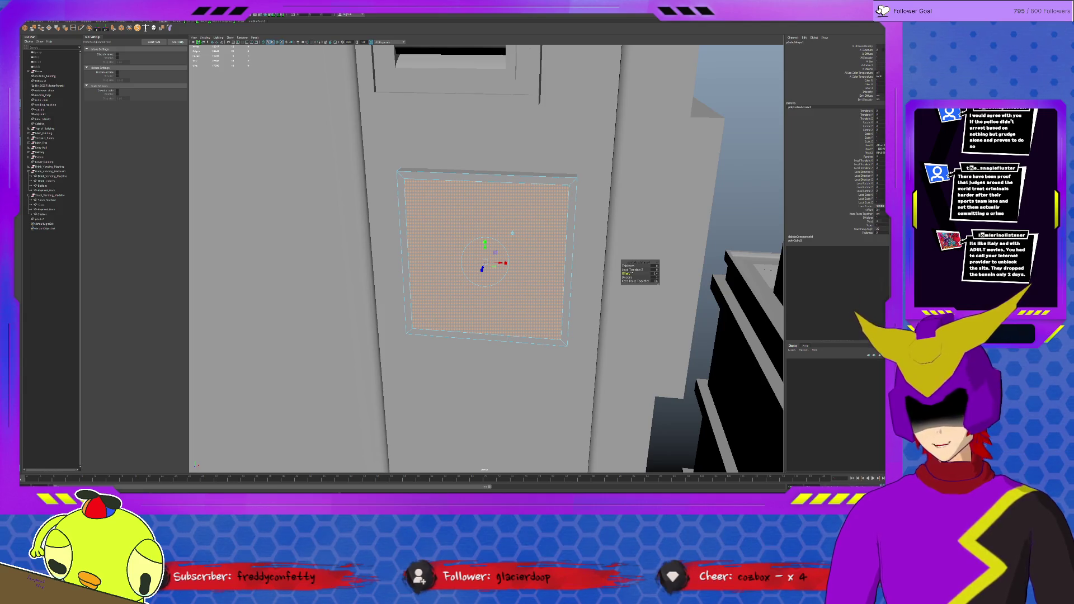
pyautogui.hotkey('ctrl', 'e')
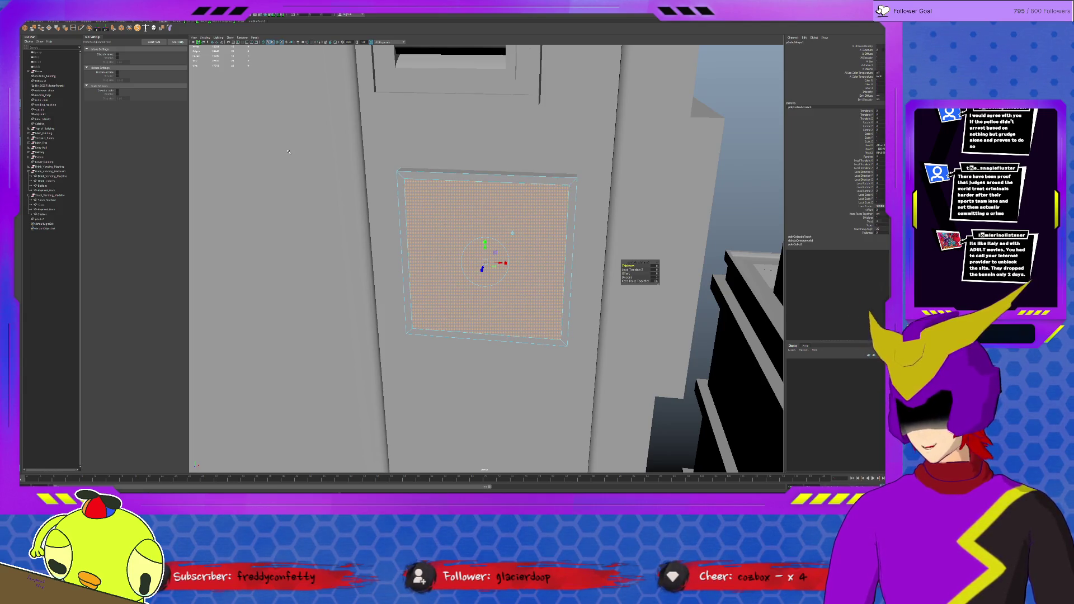
pyautogui.hotkey('ctrl', 'z')
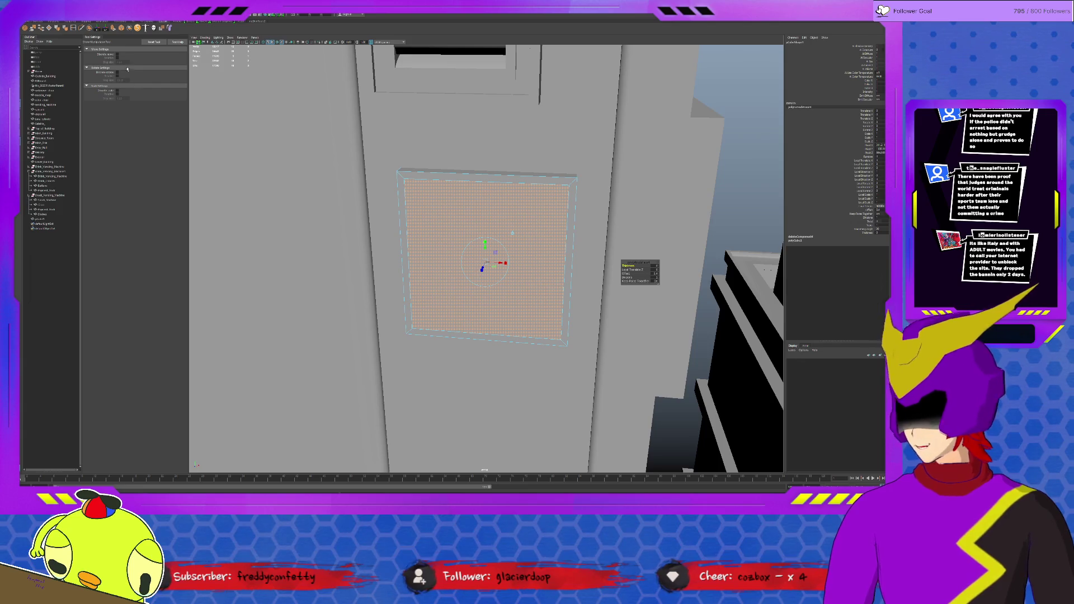
pyautogui.press('Delete')
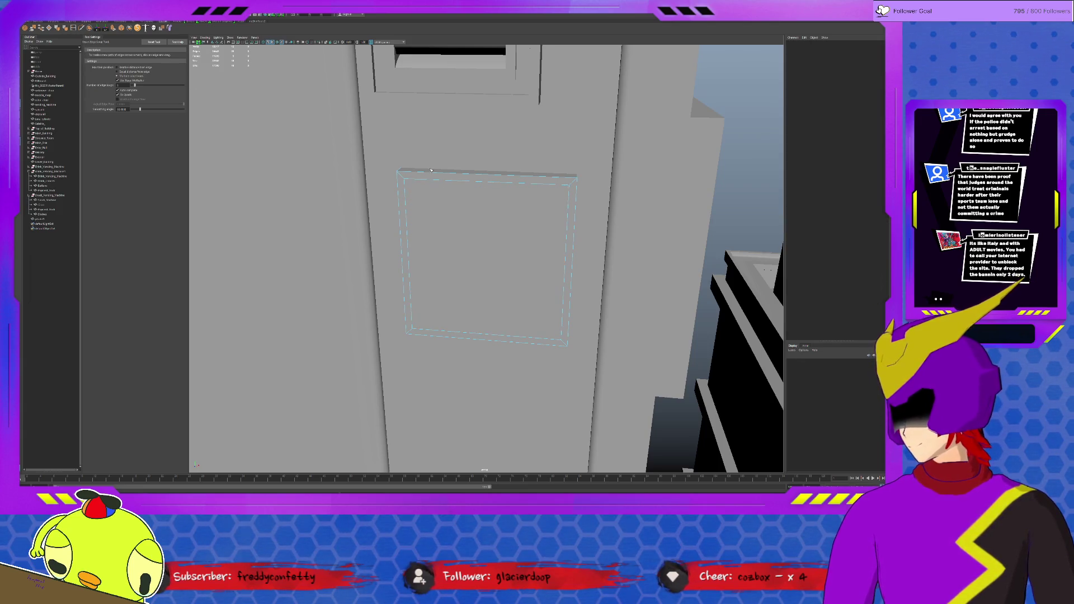
# Divide the inset area into a four-by-four grid with edge loops and extrude the selected cells.
pyautogui.click(443, 199)
pyautogui.click(459, 214)
pyautogui.press('q')
pyautogui.moveTo(416, 197); pyautogui.dragTo(545, 204)
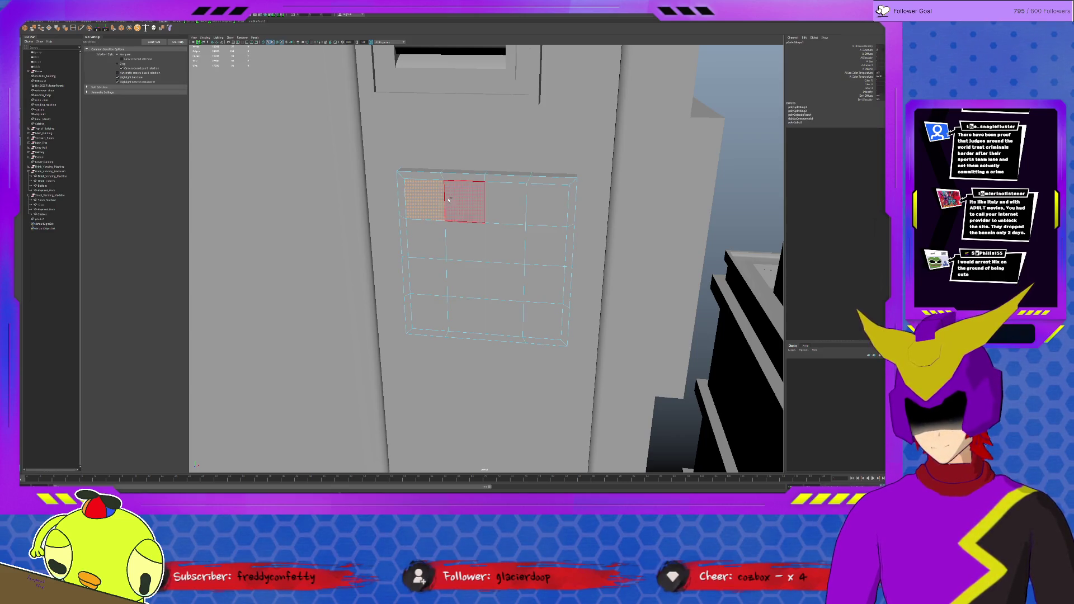
pyautogui.moveTo(549, 246)
pyautogui.mouseDown()
pyautogui.moveTo(541, 319)
pyautogui.moveTo(476, 268)
pyautogui.mouseUp()
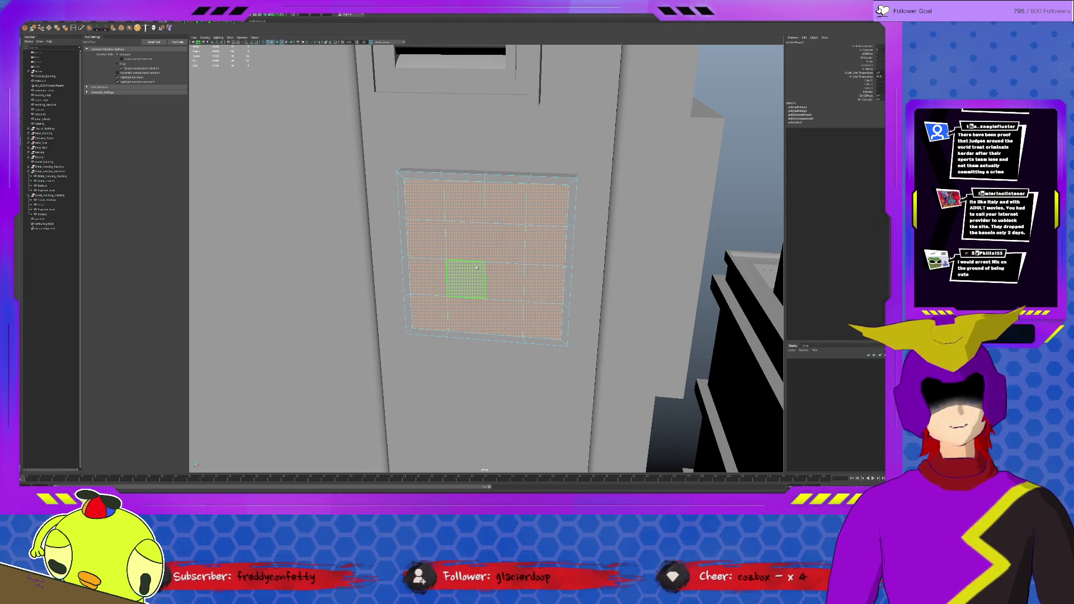
pyautogui.click(113, 28)
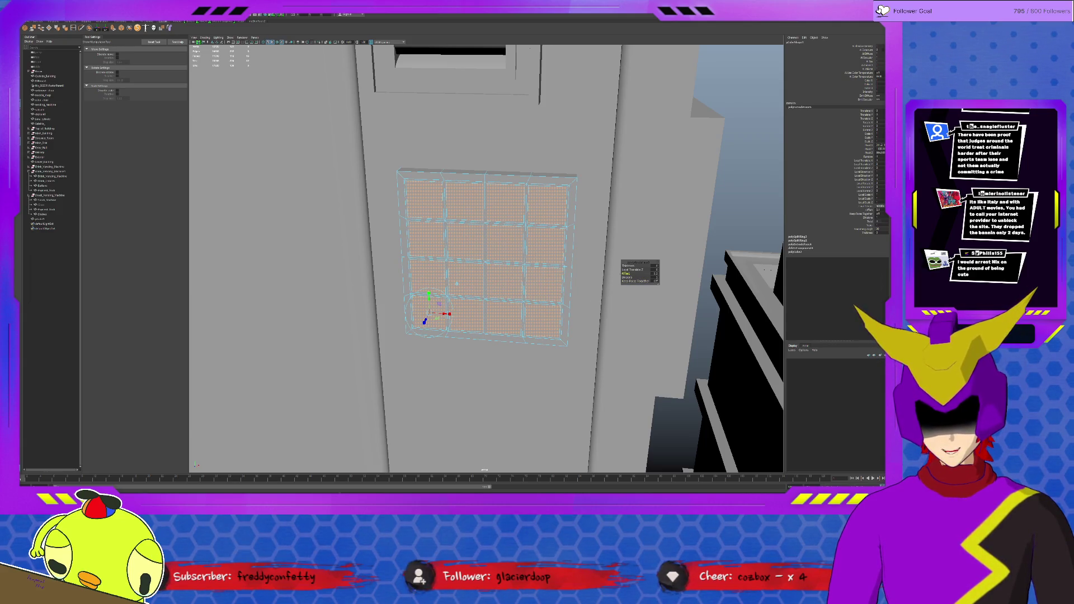
# Complete the selection of all sixteen cells and extrude each with its own offset border.
pyautogui.press('q')
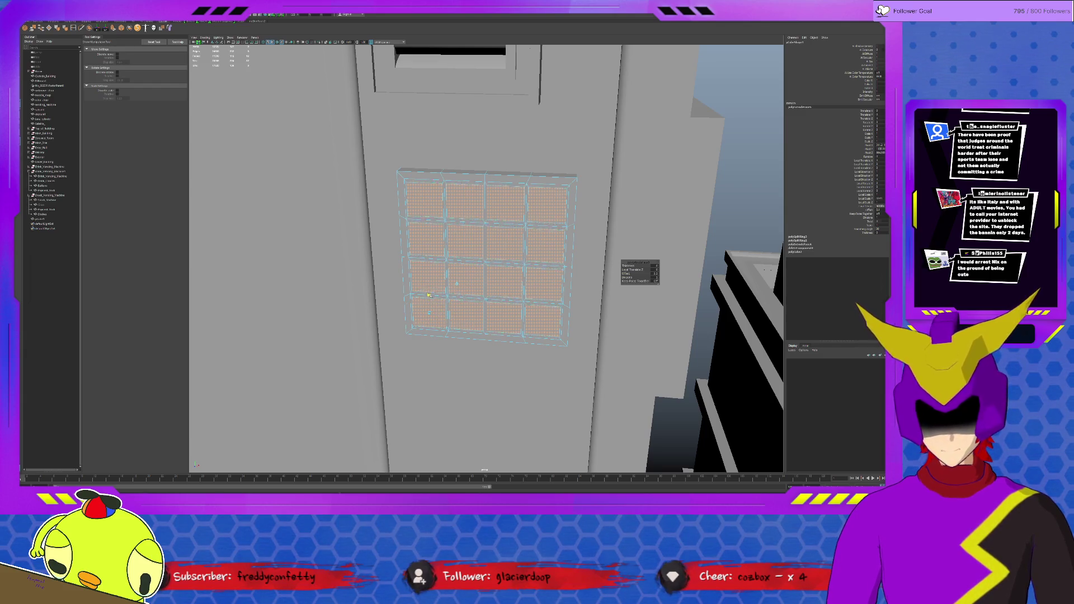
pyautogui.press('w')
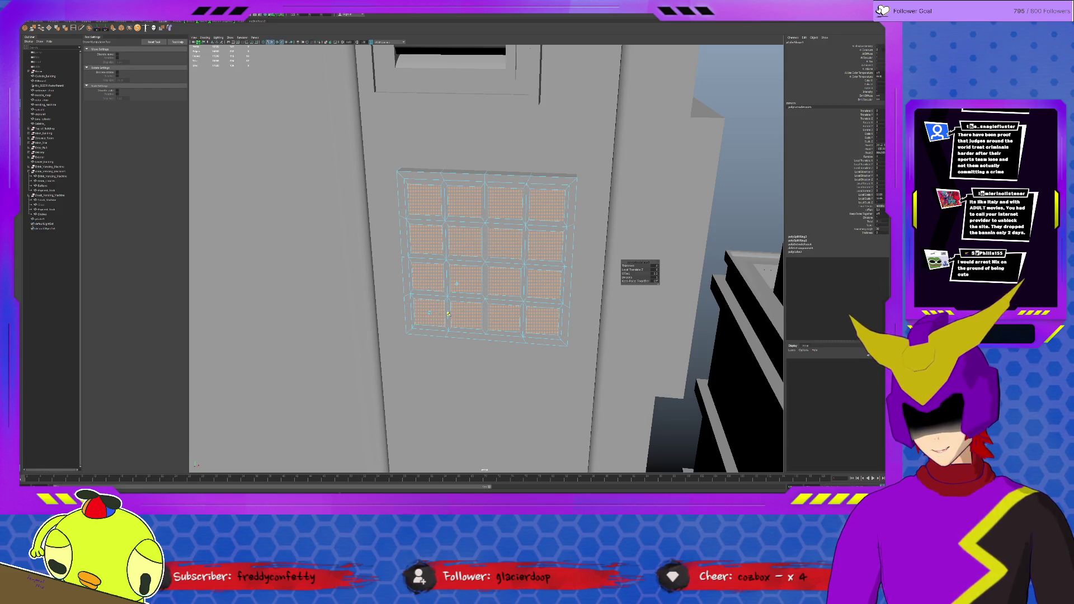
pyautogui.press('q')
pyautogui.click(428, 294)
pyautogui.press('w')
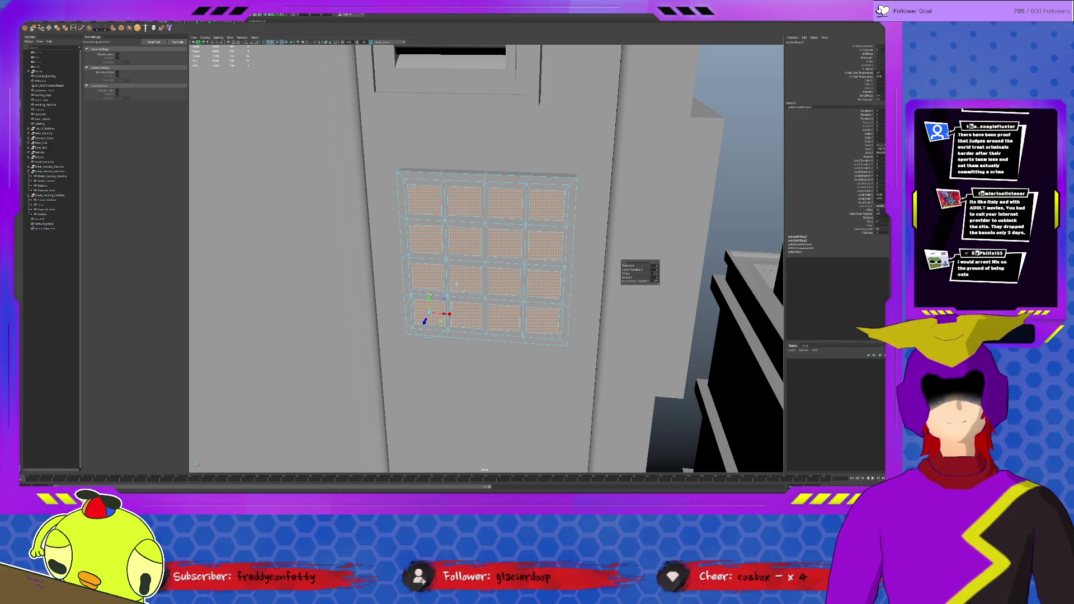
pyautogui.hotkey('ctrl', 'e')
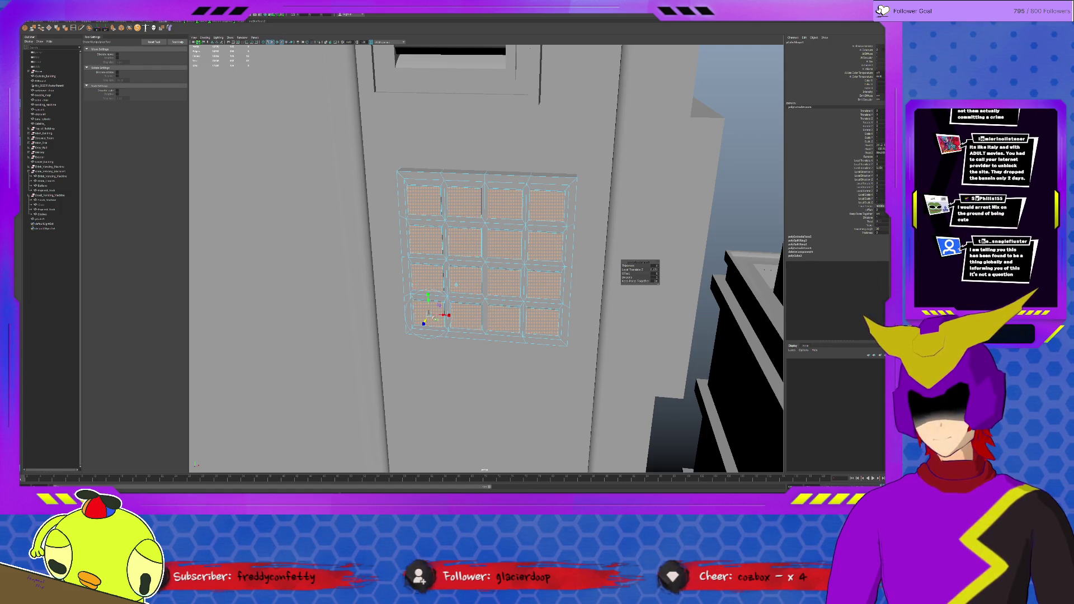
pyautogui.moveTo(629, 273); pyautogui.dragTo(646, 273)
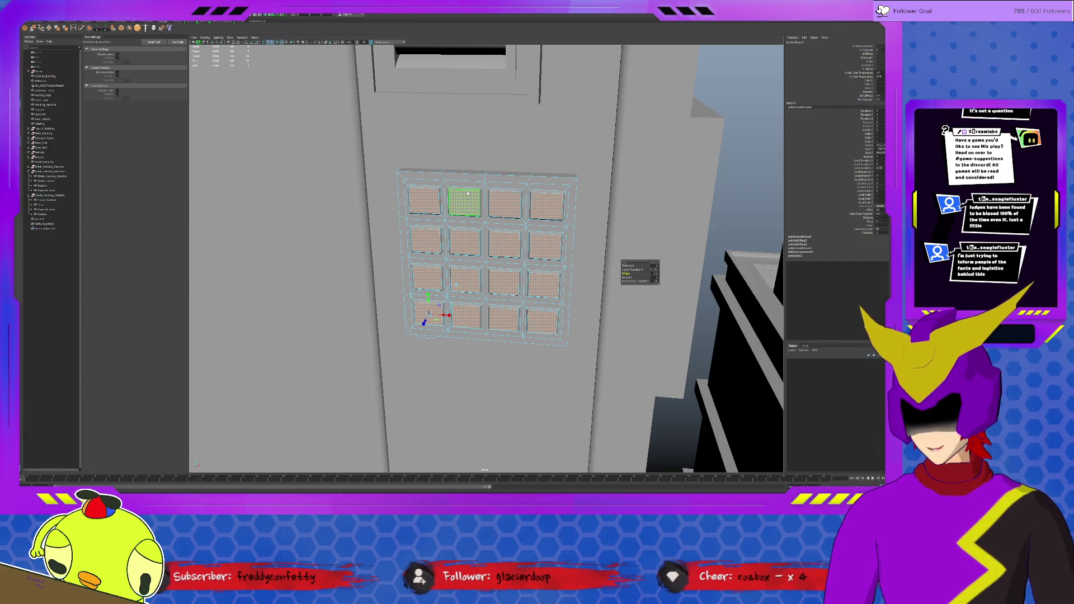
pyautogui.press('F10')
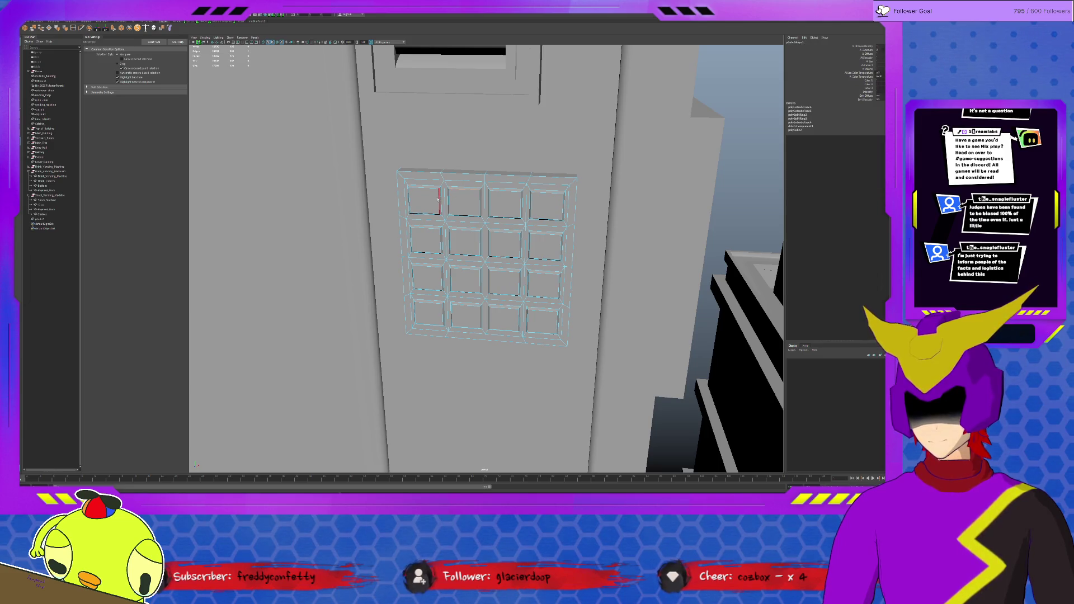
# In face mode, add all sixteen keypad cells to the selection one by one.
pyautogui.press('F11')
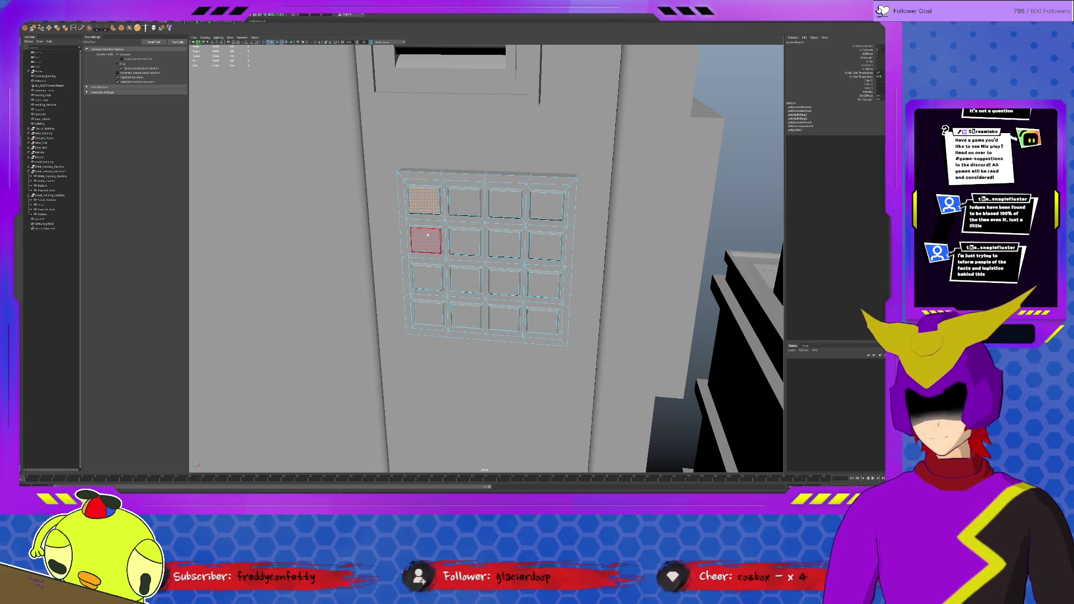
pyautogui.keyDown('shift'); pyautogui.click(465, 204); pyautogui.keyUp('shift')
pyautogui.keyDown('shift'); pyautogui.click(466, 240); pyautogui.keyUp('shift')
pyautogui.keyDown('shift'); pyautogui.click(425, 242); pyautogui.keyUp('shift')
pyautogui.keyDown('shift'); pyautogui.click(428, 278); pyautogui.keyUp('shift')
pyautogui.keyDown('shift'); pyautogui.click(465, 281); pyautogui.keyUp('shift')
pyautogui.keyDown('shift'); pyautogui.click(429, 313); pyautogui.keyUp('shift')
pyautogui.keyDown('shift'); pyautogui.click(466, 314); pyautogui.keyUp('shift')
pyautogui.keyDown('shift'); pyautogui.click(504, 318); pyautogui.keyUp('shift')
pyautogui.keyDown('shift'); pyautogui.click(505, 282); pyautogui.keyUp('shift')
pyautogui.keyDown('shift'); pyautogui.click(505, 244); pyautogui.keyUp('shift')
pyautogui.keyDown('shift'); pyautogui.click(505, 202); pyautogui.keyUp('shift')
pyautogui.keyDown('shift'); pyautogui.click(547, 204); pyautogui.keyUp('shift')
pyautogui.keyDown('shift'); pyautogui.click(545, 243); pyautogui.keyUp('shift')
pyautogui.keyDown('shift'); pyautogui.click(544, 283); pyautogui.keyUp('shift')
pyautogui.keyDown('shift'); pyautogui.click(544, 319); pyautogui.keyUp('shift')
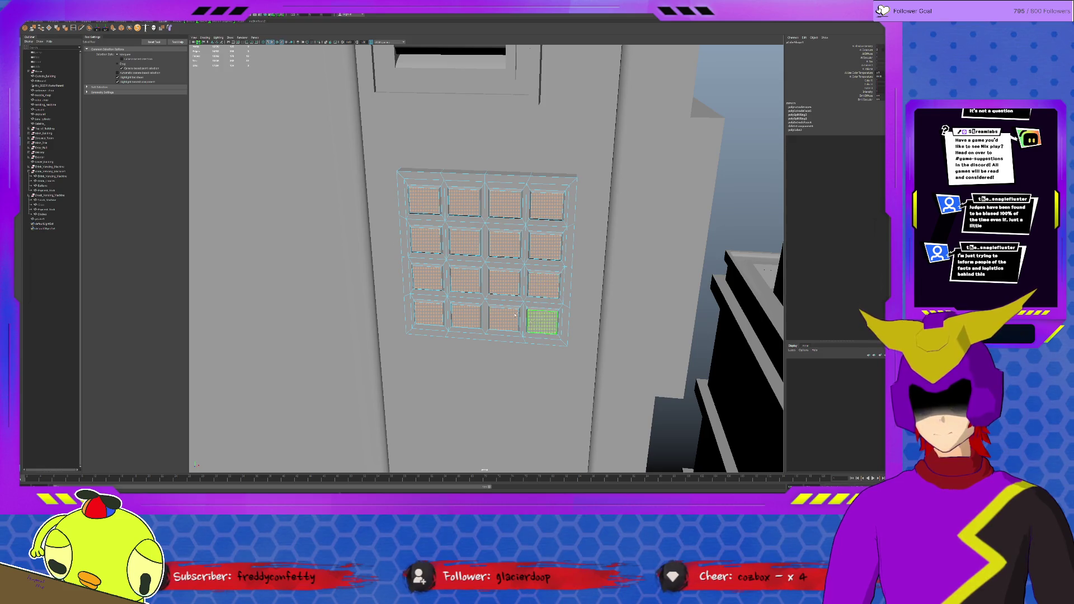
# Clear the cell selection, return the keypad to object mode and view it at an angle.
pyautogui.click(56, 28)
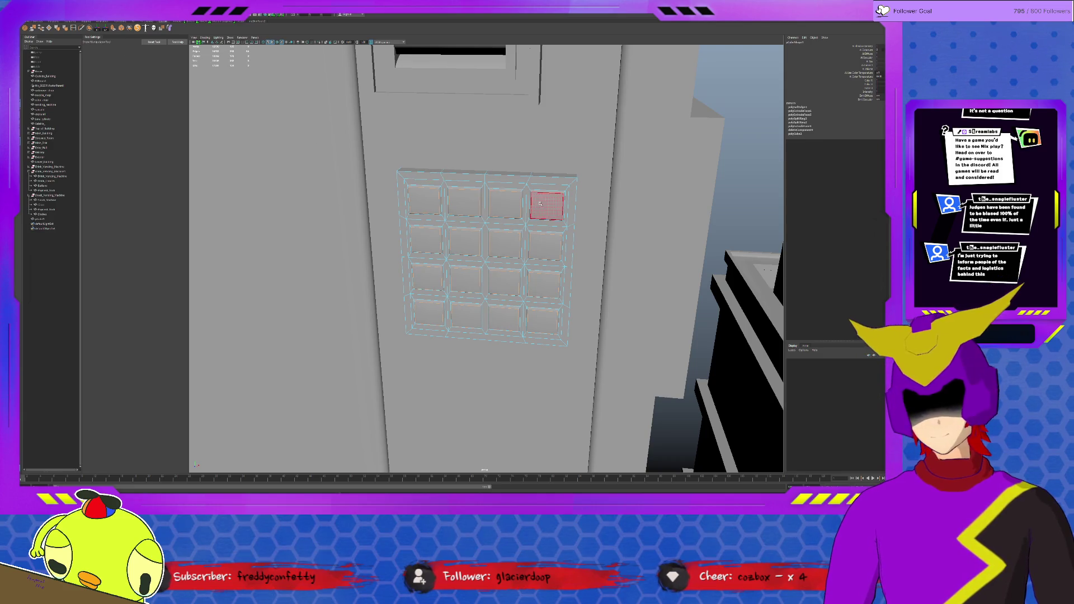
pyautogui.press('F8')
pyautogui.click(750, 213)
pyautogui.keyDown('alt'); pyautogui.moveTo(457, 217); pyautogui.dragTo(417, 213); pyautogui.keyUp('alt')
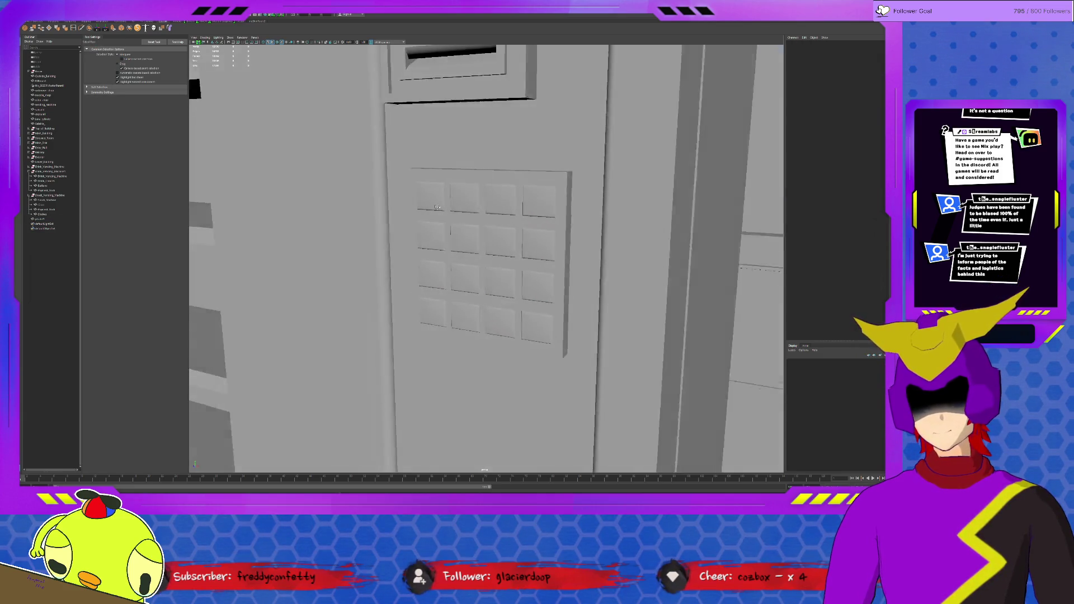
# Make the keypad panel much thinner and pull back to see it on the machine's side.
pyautogui.click(468, 252)
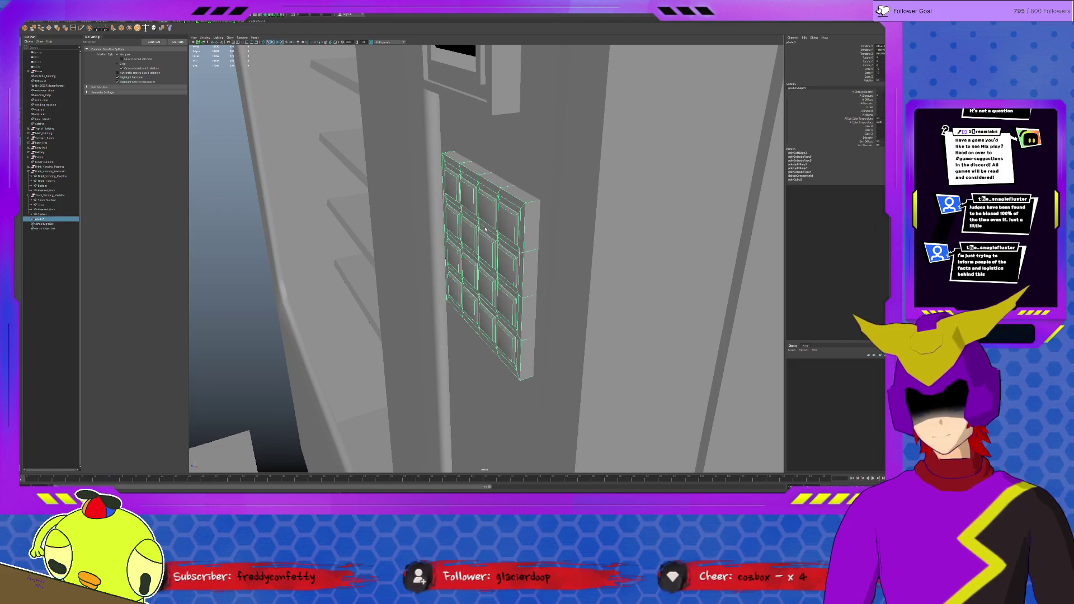
pyautogui.moveTo(466, 262); pyautogui.dragTo(478, 260)
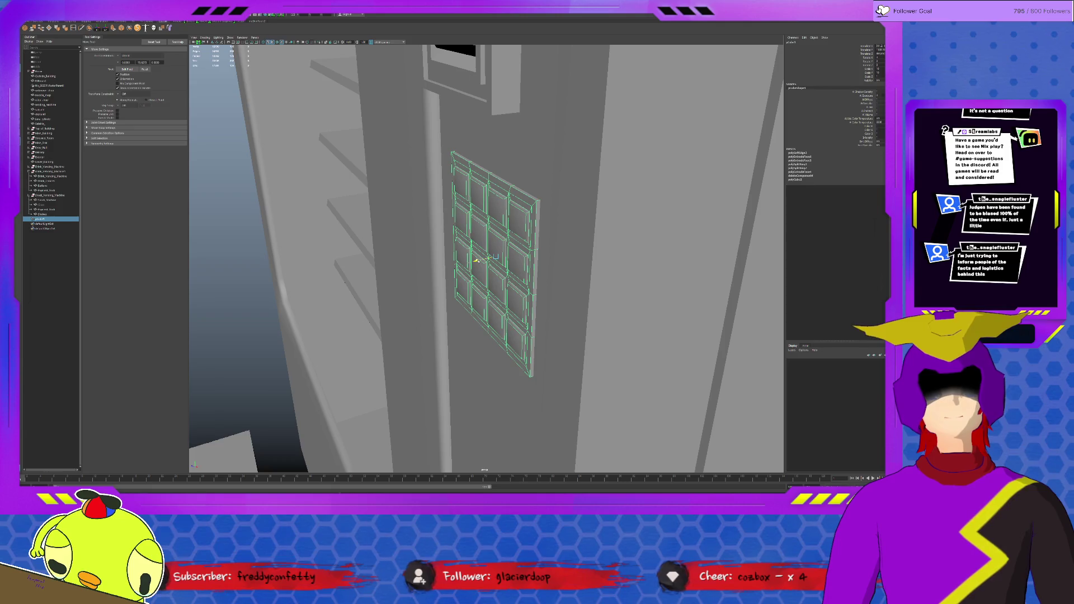
pyautogui.keyDown('alt'); pyautogui.moveTo(496, 256); pyautogui.dragTo(510, 250); pyautogui.keyUp('alt')
pyautogui.press('w')
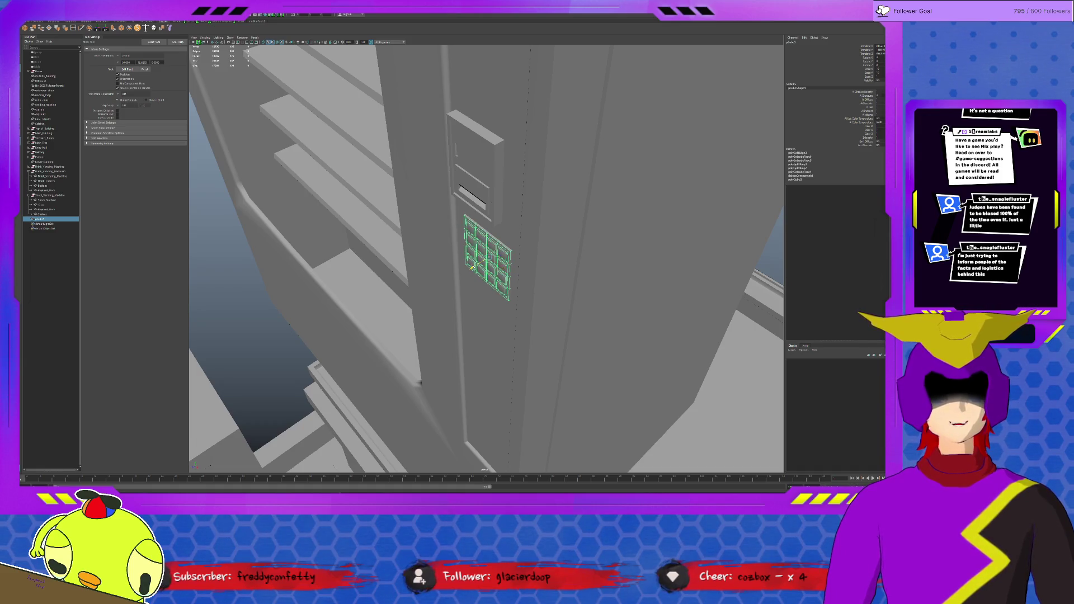
# Delete and restore the keypad panel, then select the vending machine's main body.
pyautogui.press('Delete')
pyautogui.hotkey('ctrl', 'z')
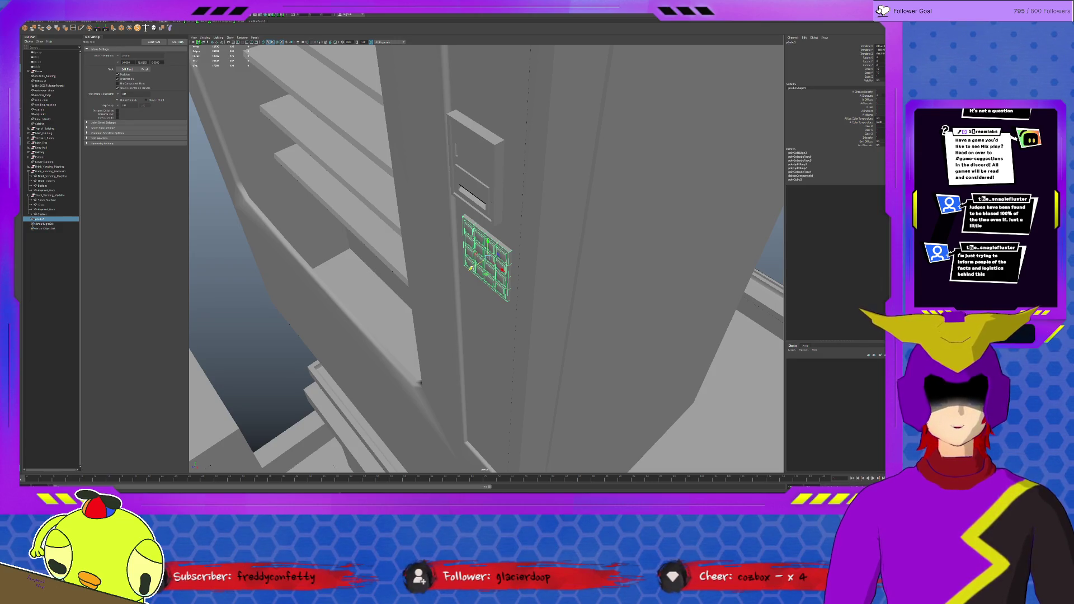
pyautogui.keyDown('alt'); pyautogui.moveTo(471, 294); pyautogui.dragTo(496, 293); pyautogui.keyUp('alt')
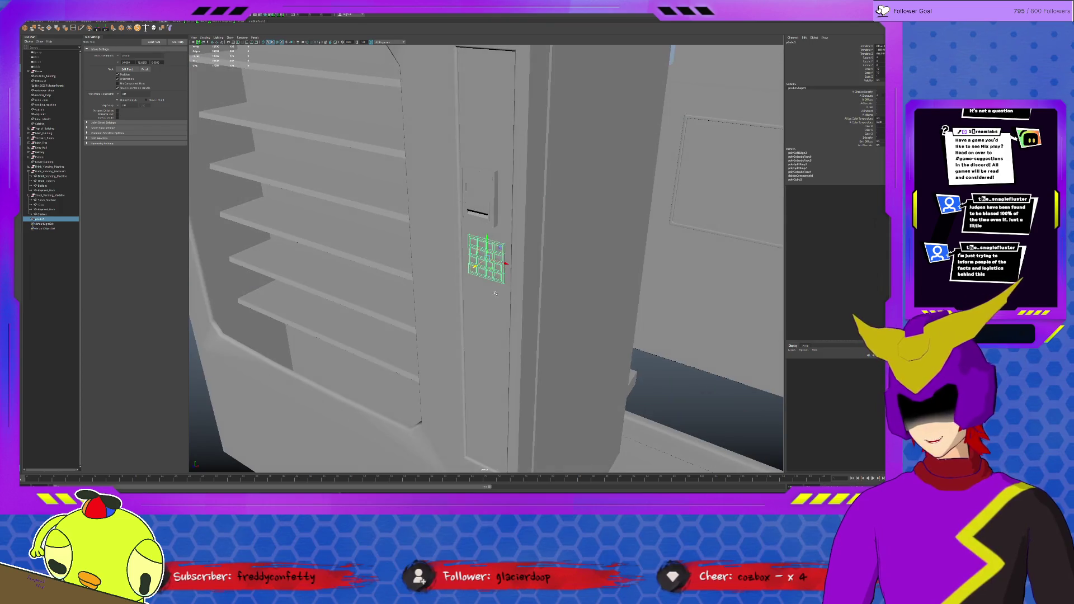
pyautogui.click(486, 213)
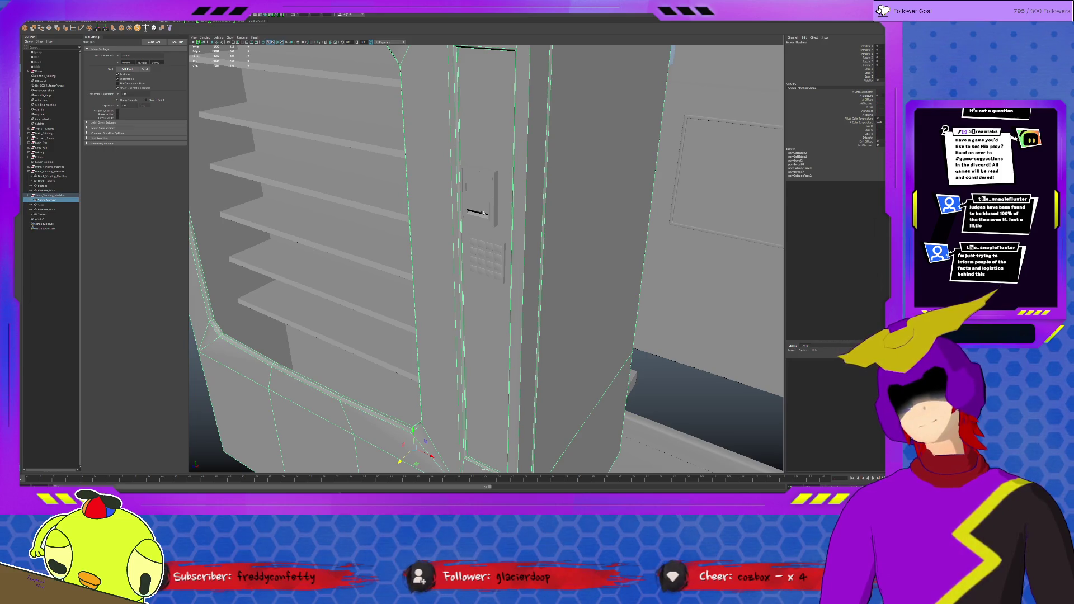
pyautogui.scroll(-3, 484, 213)
pyautogui.scroll(-4, 484, 217)
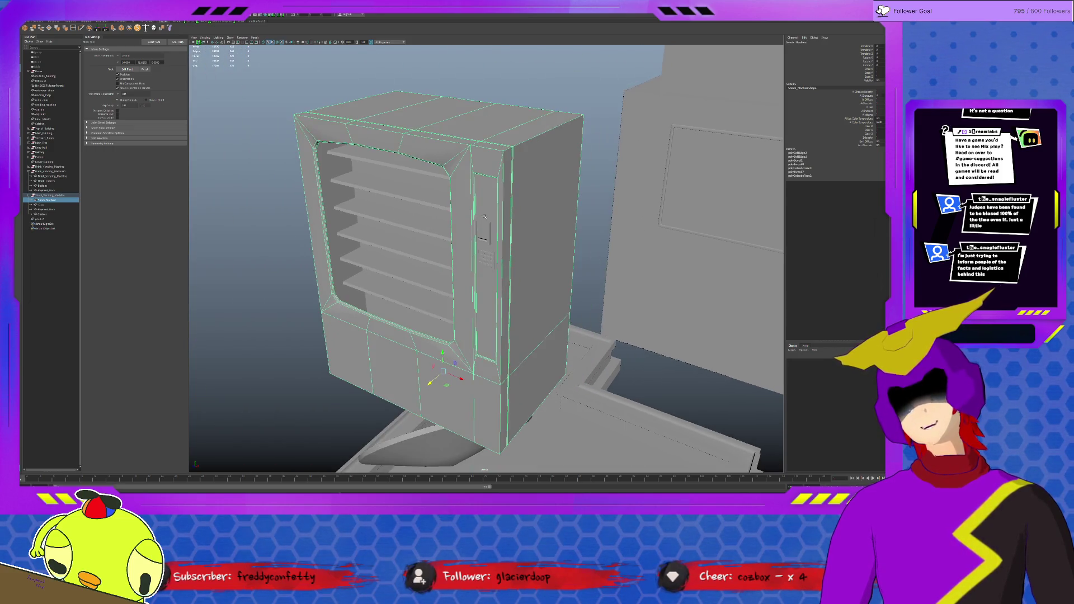
# Select the lower face at the machine's side corner and frame the view on it.
pyautogui.keyDown('ctrl'); pyautogui.click(476, 399); pyautogui.keyUp('ctrl')
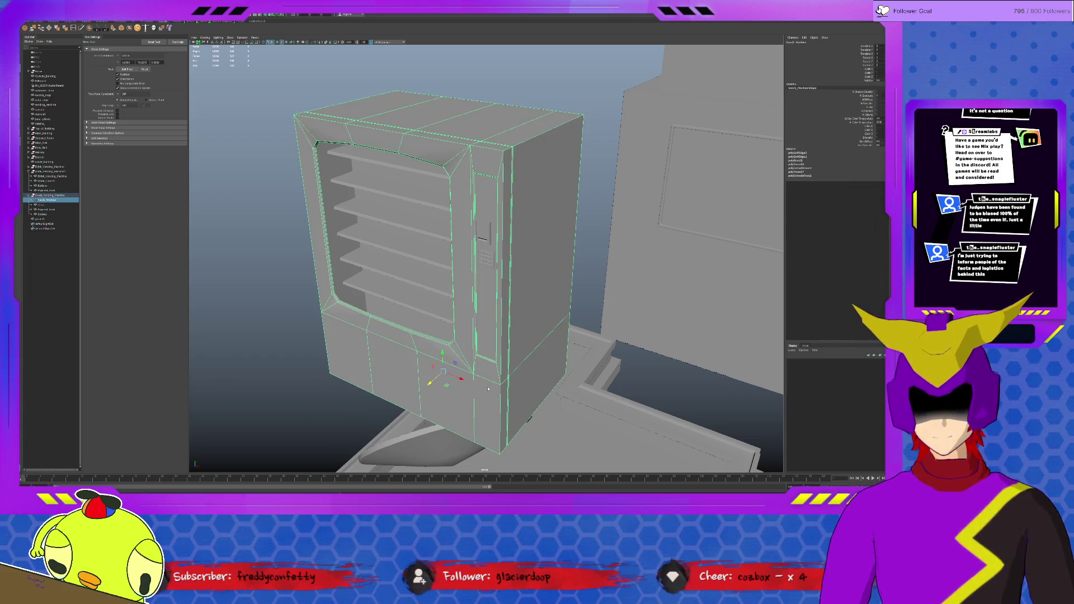
pyautogui.click(488, 389)
pyautogui.press('f')
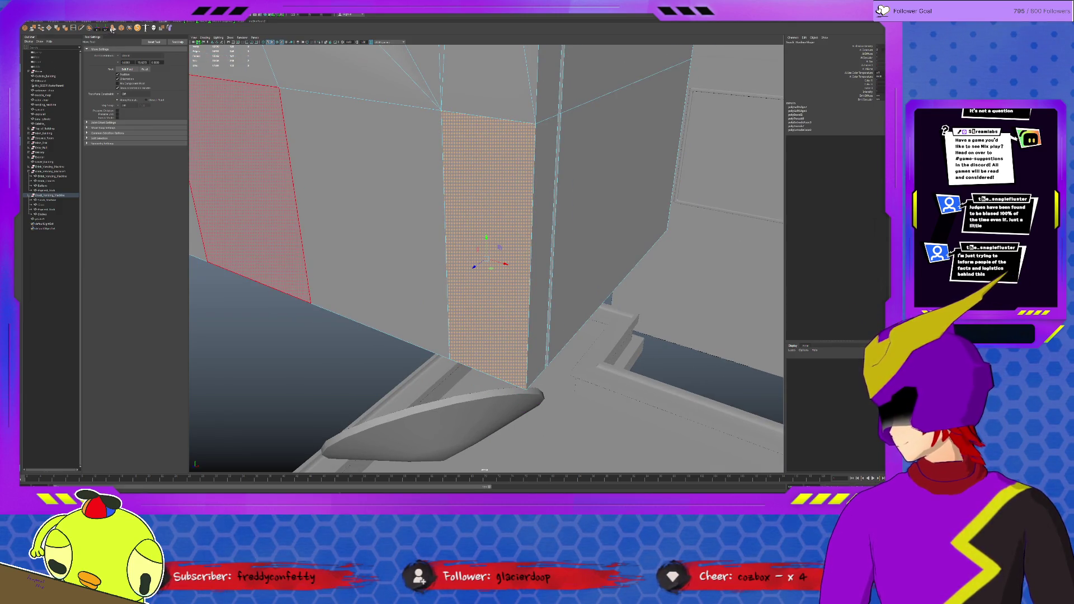
# Extrude the side face with an inward offset and shrink it vertically into a small patch.
pyautogui.hotkey('ctrl', 'e')
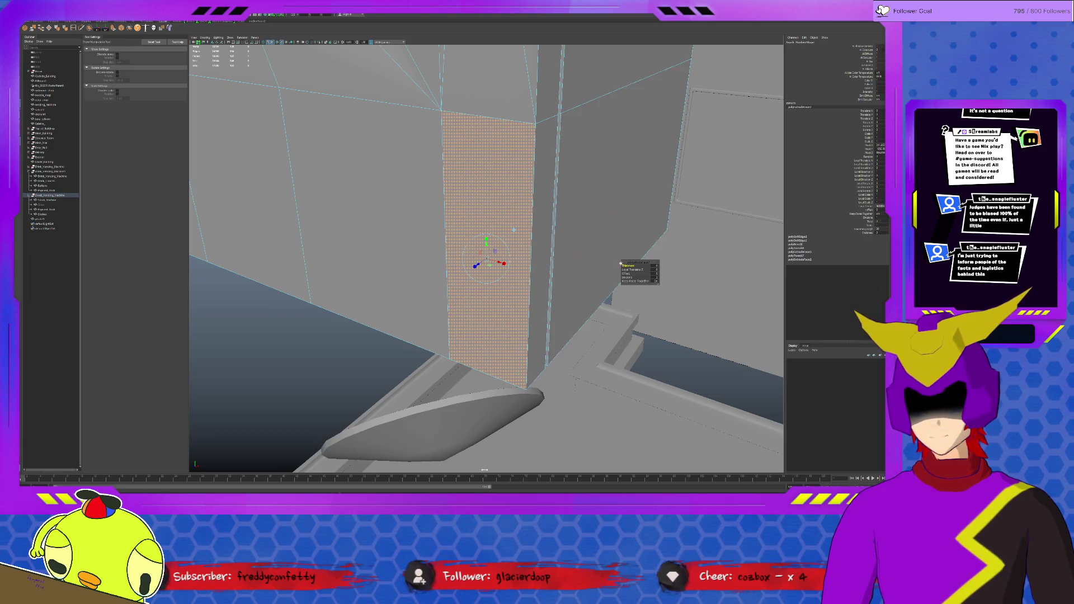
pyautogui.moveTo(625, 272); pyautogui.dragTo(625, 272)
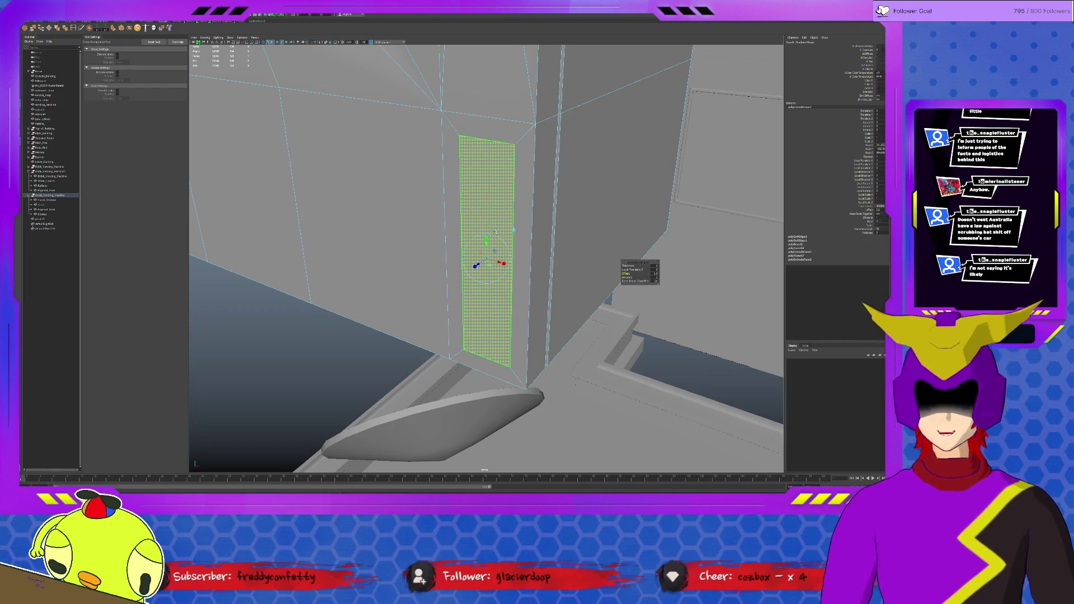
pyautogui.moveTo(479, 251); pyautogui.dragTo(487, 235)
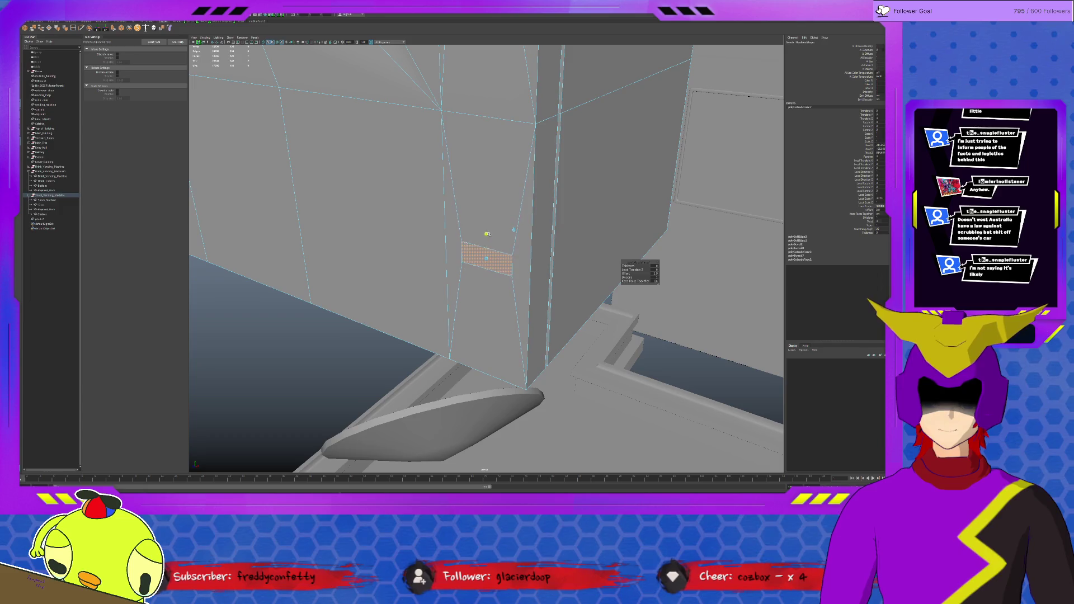
# Extrude the small patch again and push the face into the wall to form a recess.
pyautogui.press('q')
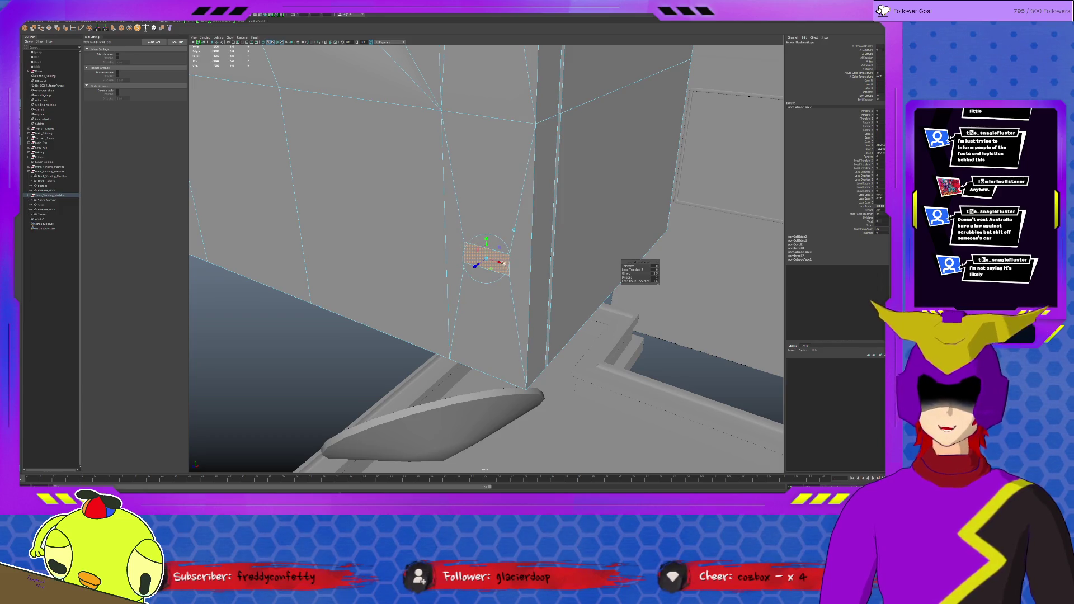
pyautogui.press('q')
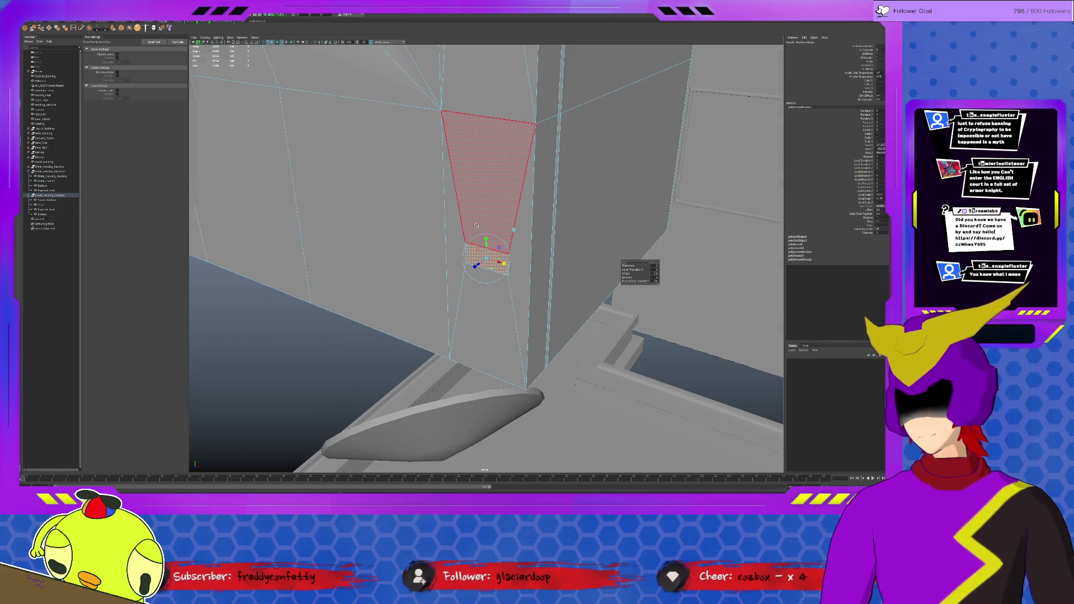
pyautogui.keyDown('alt'); pyautogui.moveTo(483, 151); pyautogui.dragTo(538, 168); pyautogui.keyUp('alt')
pyautogui.press('w')
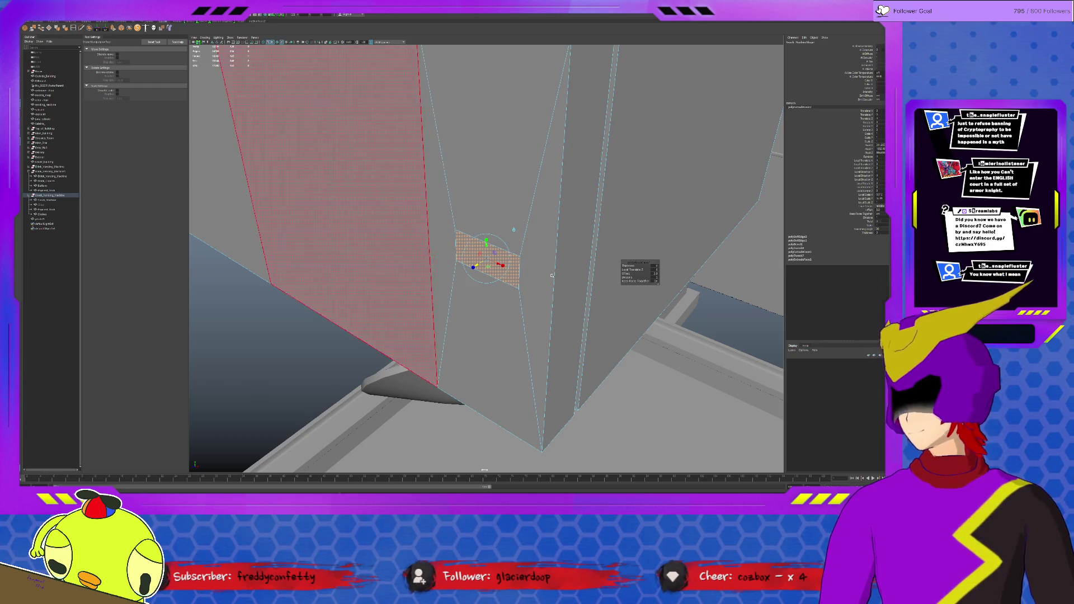
pyautogui.hotkey('ctrl', 'e')
pyautogui.moveTo(486, 256); pyautogui.dragTo(496, 254)
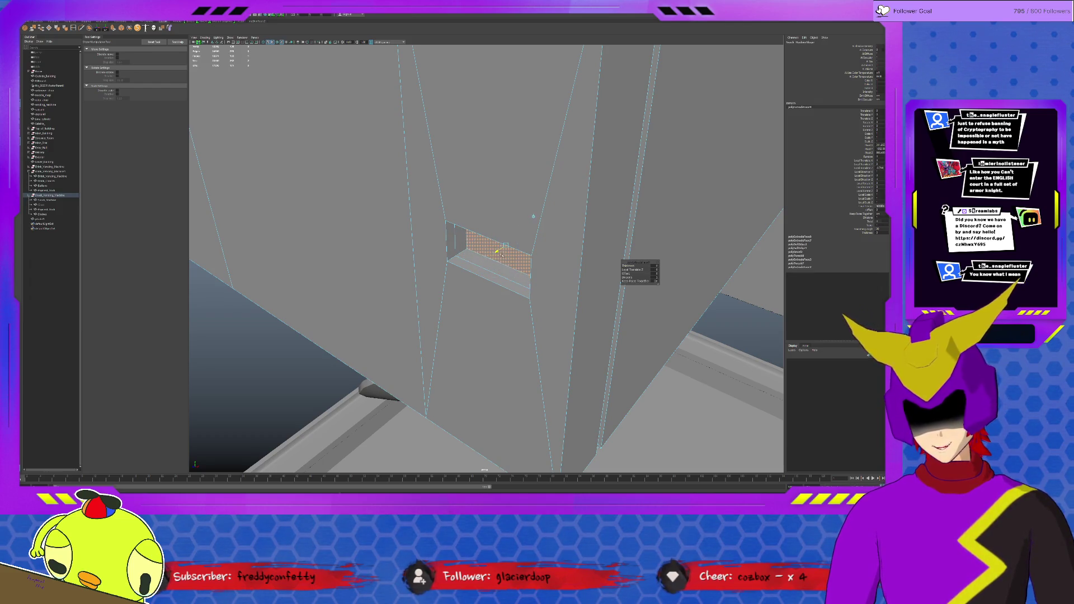
# Extrude the recessed inner face and check the recess faces head-on.
pyautogui.click(501, 241)
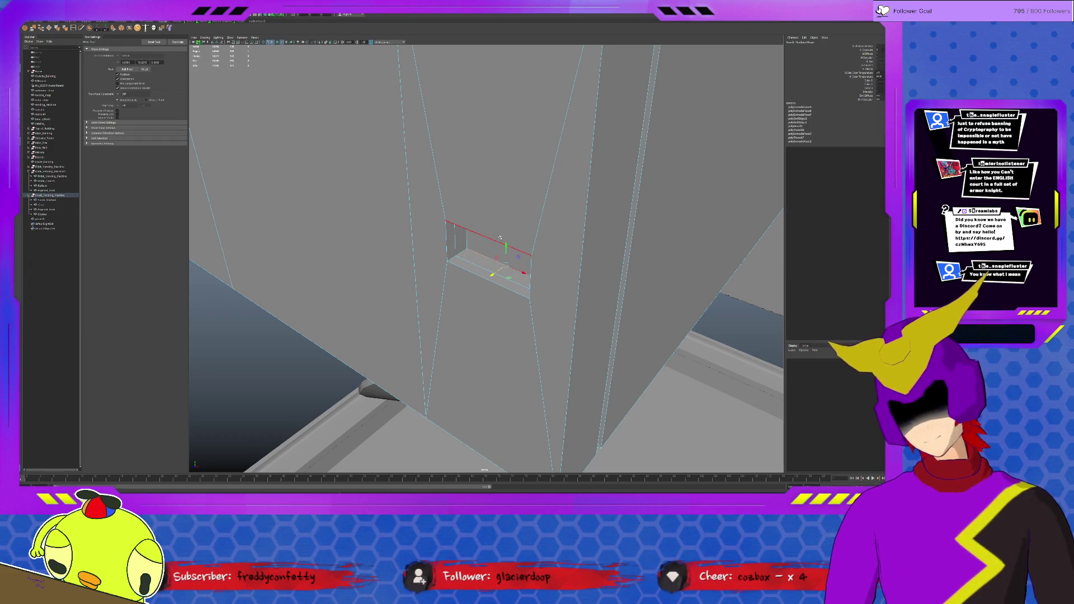
pyautogui.click(506, 255)
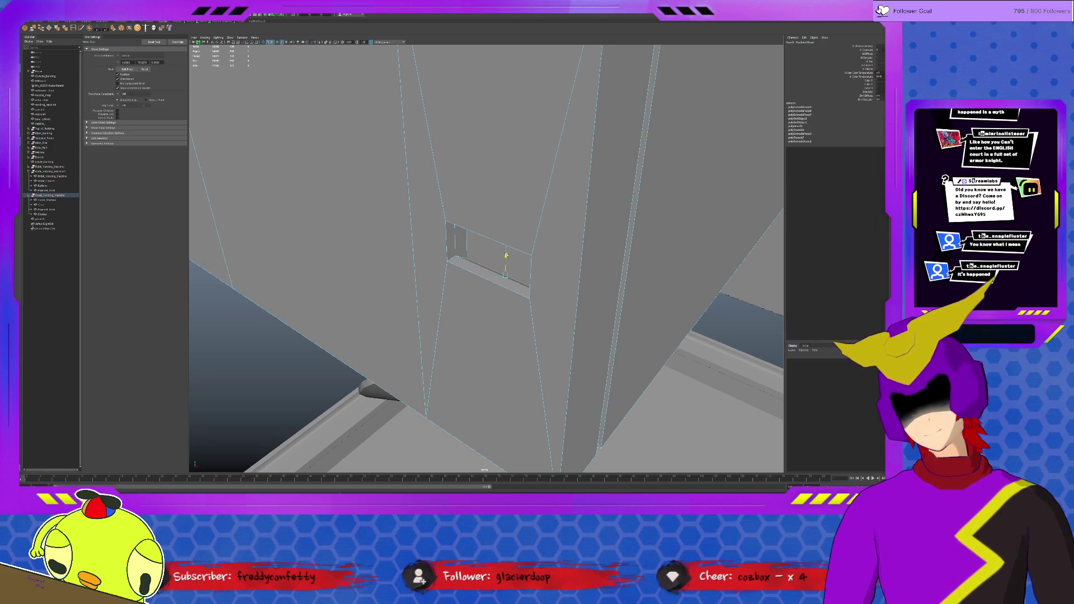
pyautogui.click(503, 256)
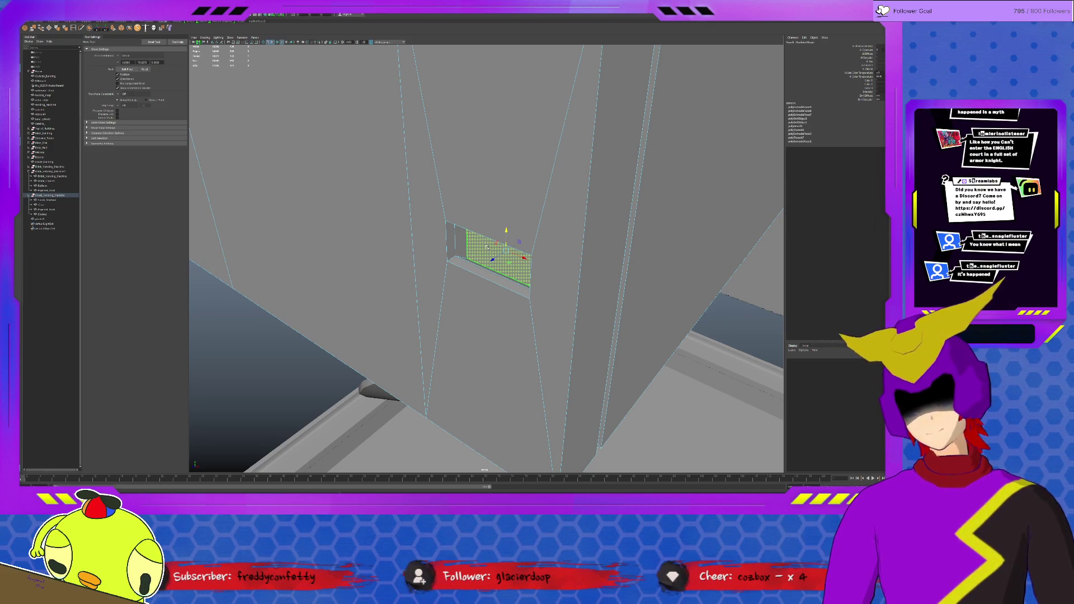
pyautogui.hotkey('ctrl', 'e')
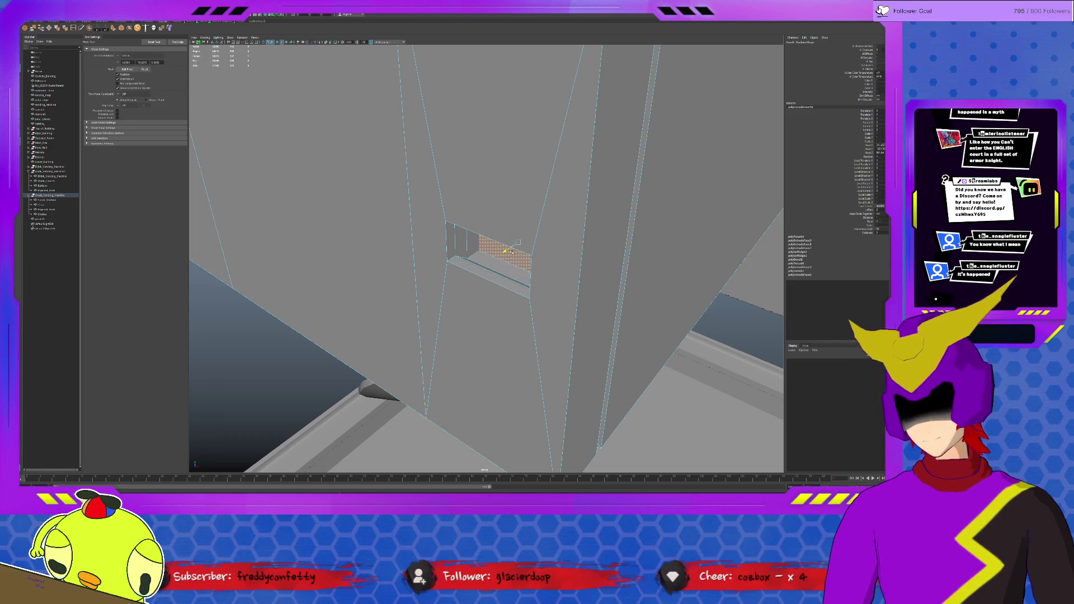
pyautogui.keyDown('alt'); pyautogui.moveTo(508, 252); pyautogui.dragTo(493, 243); pyautogui.keyUp('alt')
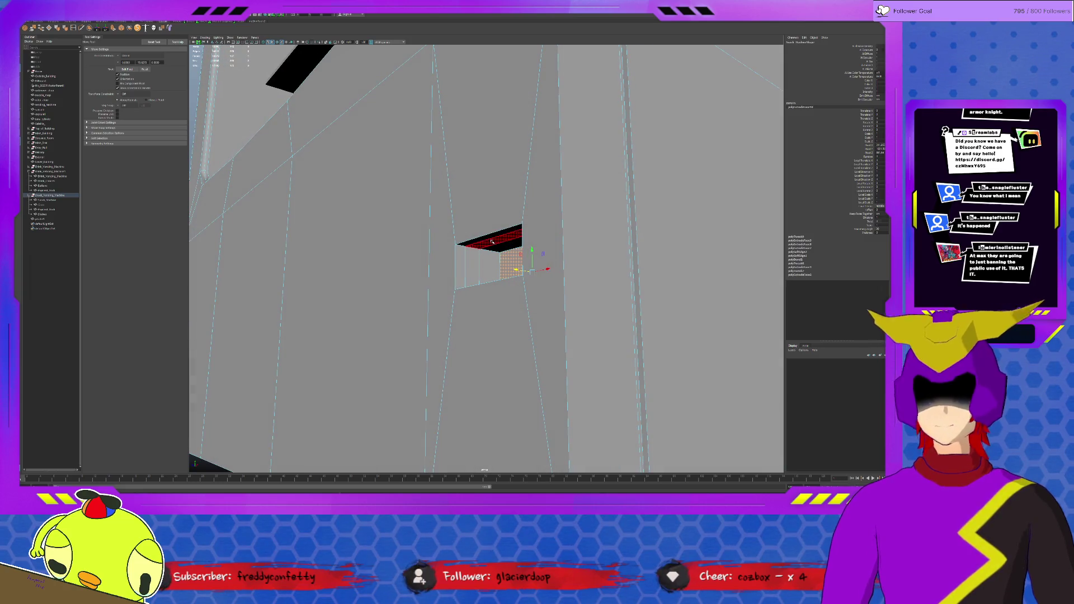
pyautogui.click(492, 243)
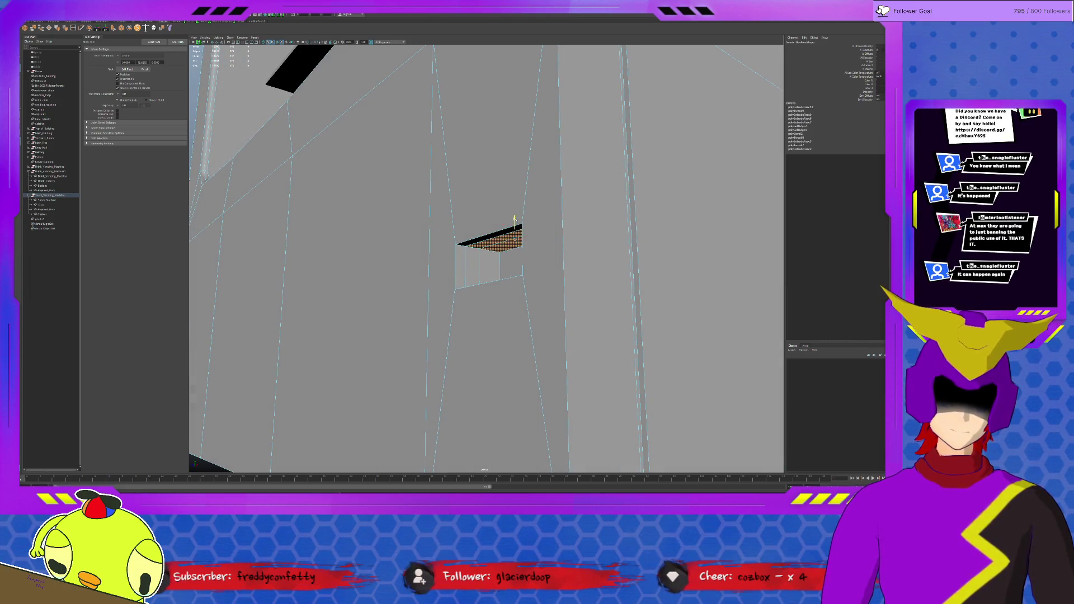
pyautogui.click(514, 220)
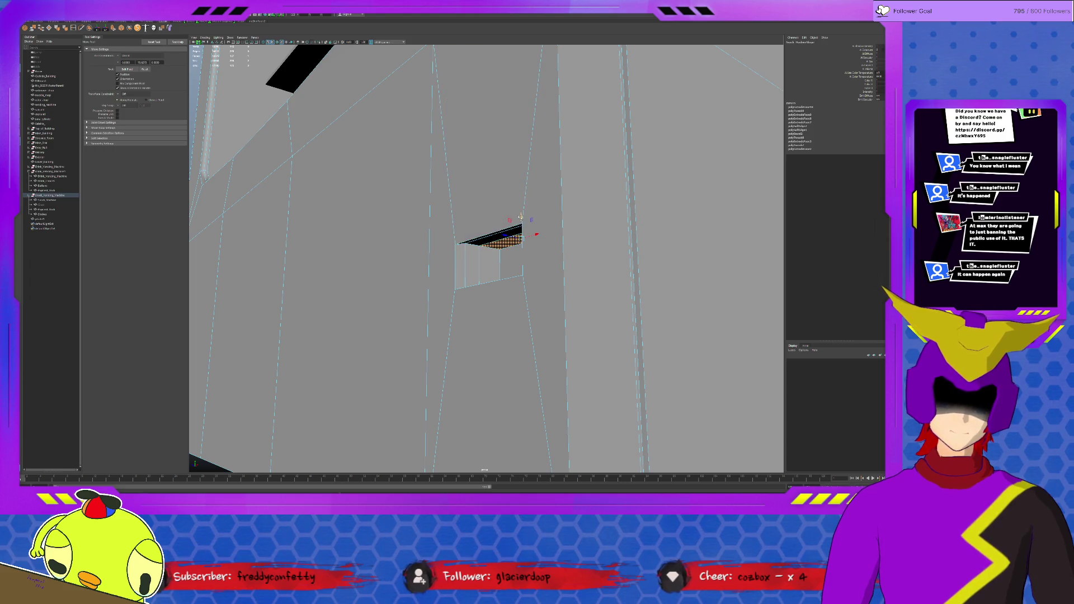
# Reselect the body, inspect the tall face strip beside the slot and undo the extra edge loop.
pyautogui.press('F8')
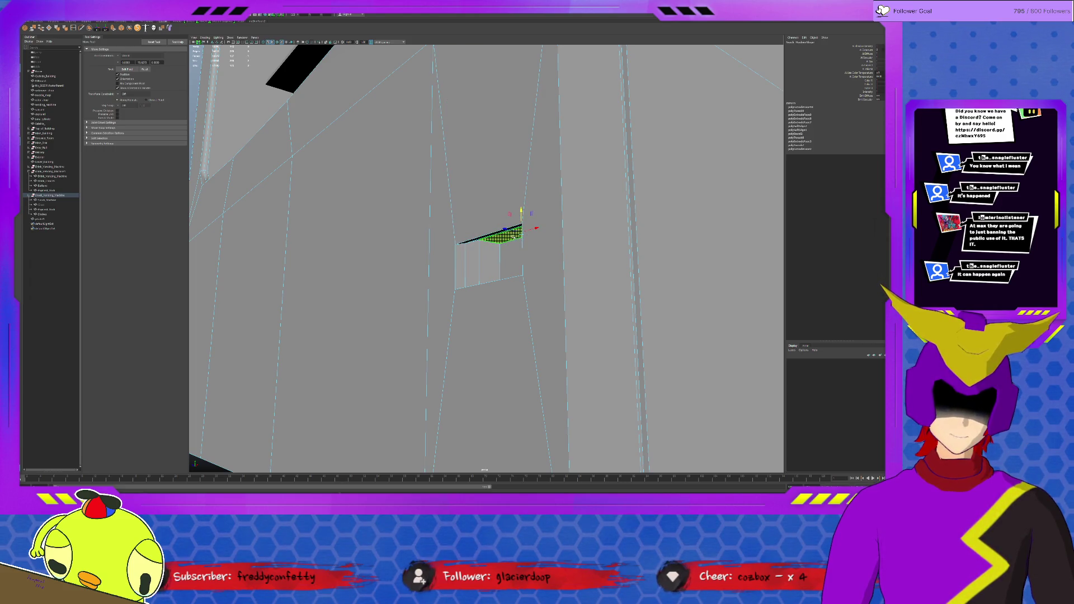
pyautogui.moveTo(504, 251)
pyautogui.keyDown('alt'); pyautogui.mouseDown()
pyautogui.moveTo(529, 266)
pyautogui.moveTo(551, 249)
pyautogui.moveTo(467, 226)
pyautogui.mouseUp(); pyautogui.keyUp('alt')
pyautogui.click(571, 240)
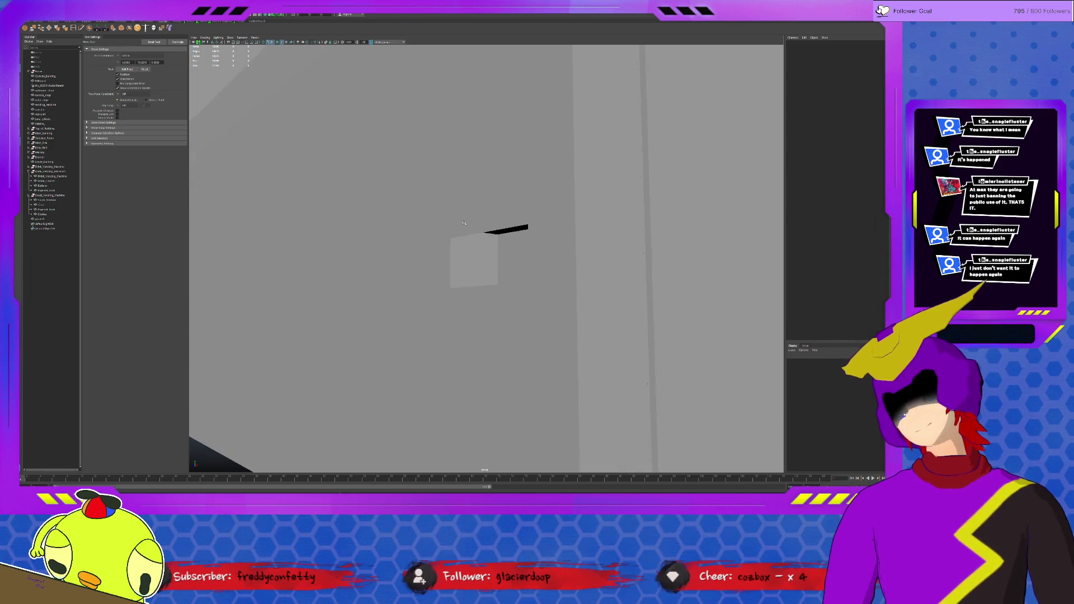
pyautogui.click(467, 226)
pyautogui.press('F11')
pyautogui.click(433, 243)
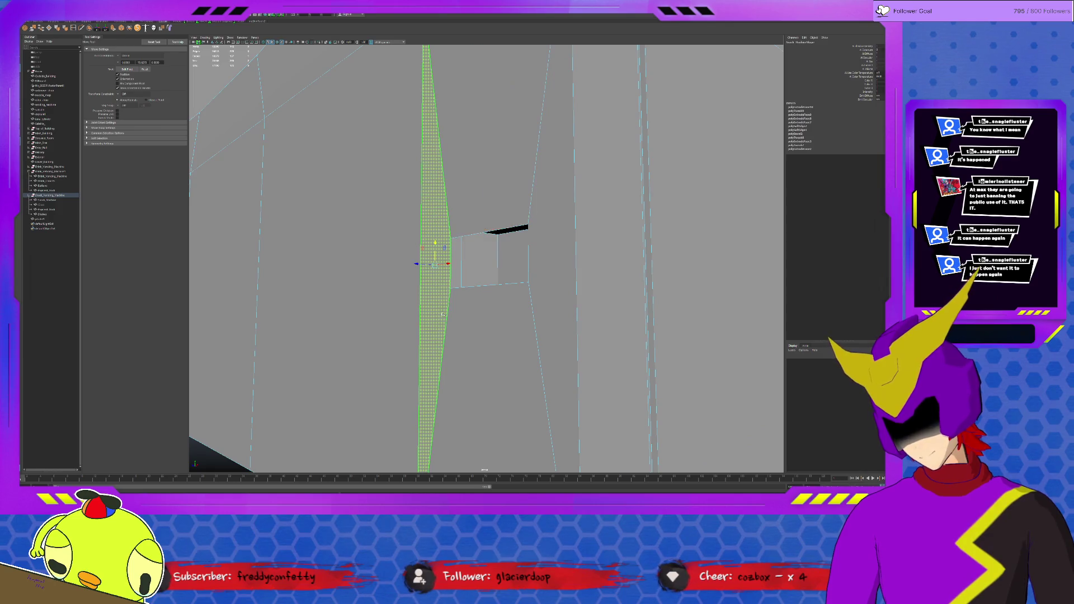
pyautogui.keyDown('alt'); pyautogui.moveTo(467, 315); pyautogui.dragTo(529, 277); pyautogui.keyUp('alt')
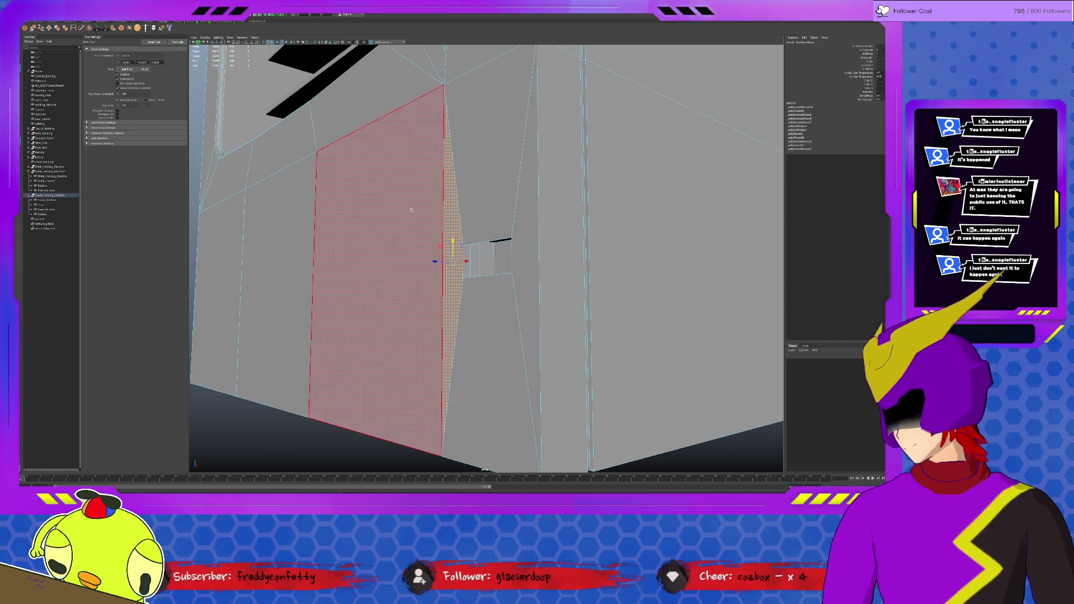
pyautogui.keyDown('alt'); pyautogui.moveTo(504, 244); pyautogui.dragTo(524, 225); pyautogui.keyUp('alt')
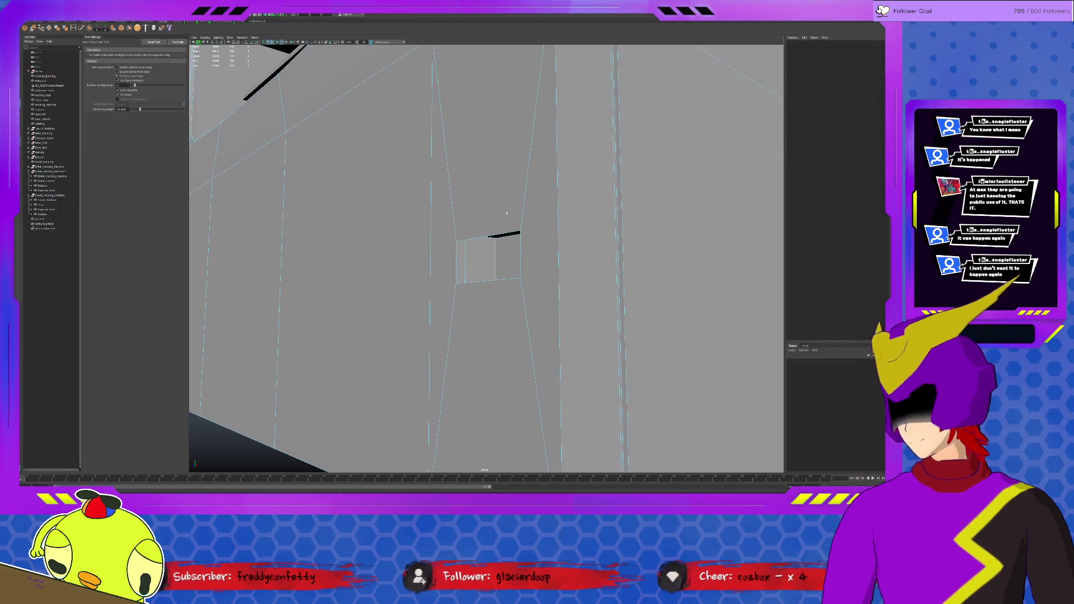
pyautogui.hotkey('ctrl', 'z')
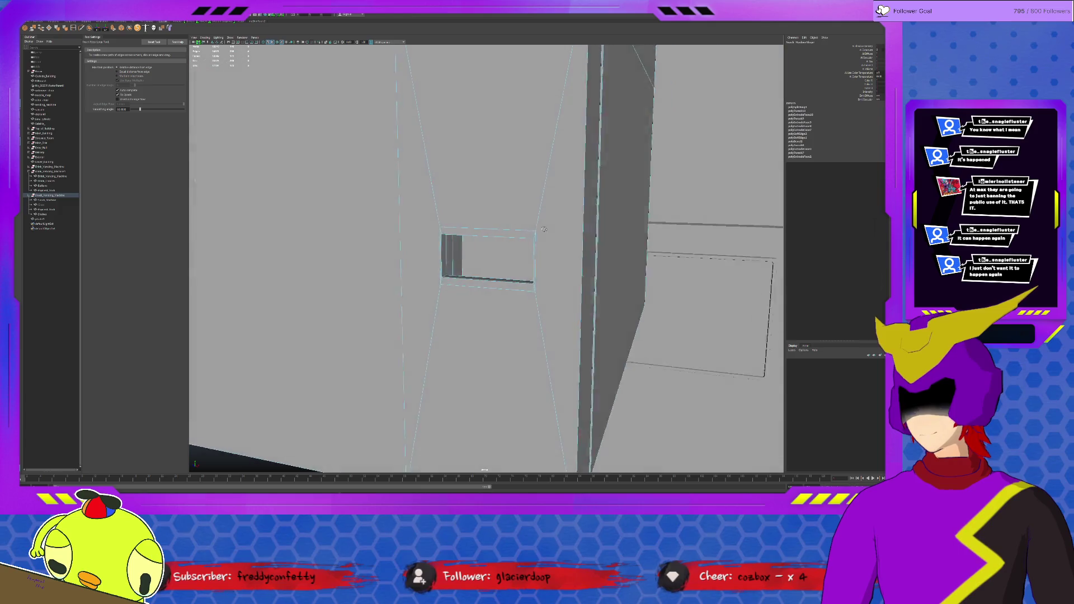
# Select the ring of faces framing the slot and the extruded window faces.
pyautogui.keyDown('alt'); pyautogui.moveTo(522, 225); pyautogui.dragTo(555, 239); pyautogui.keyUp('alt')
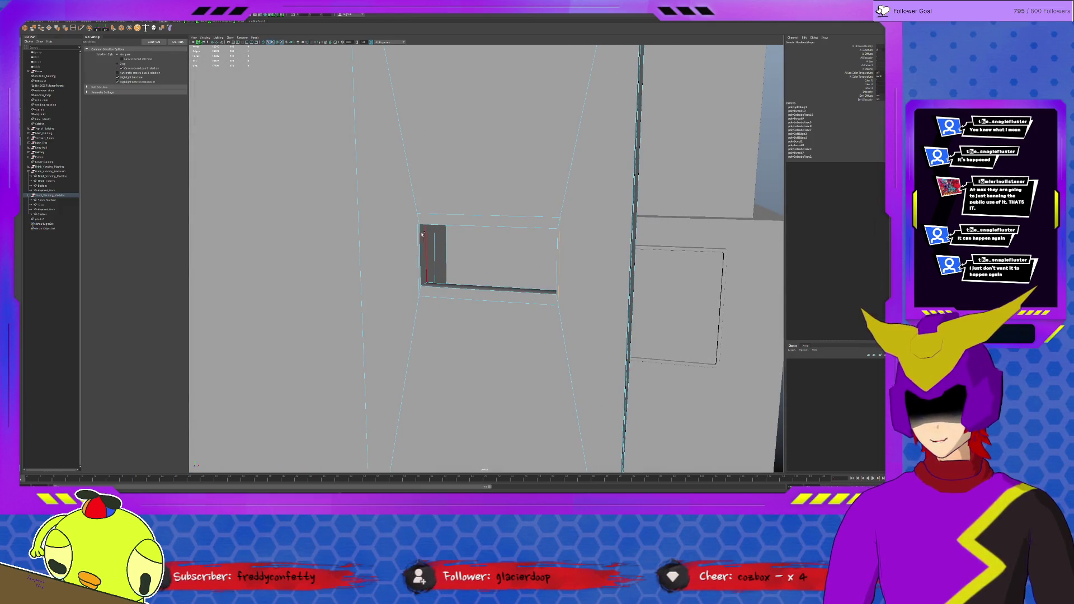
pyautogui.press('r')
pyautogui.click(504, 260)
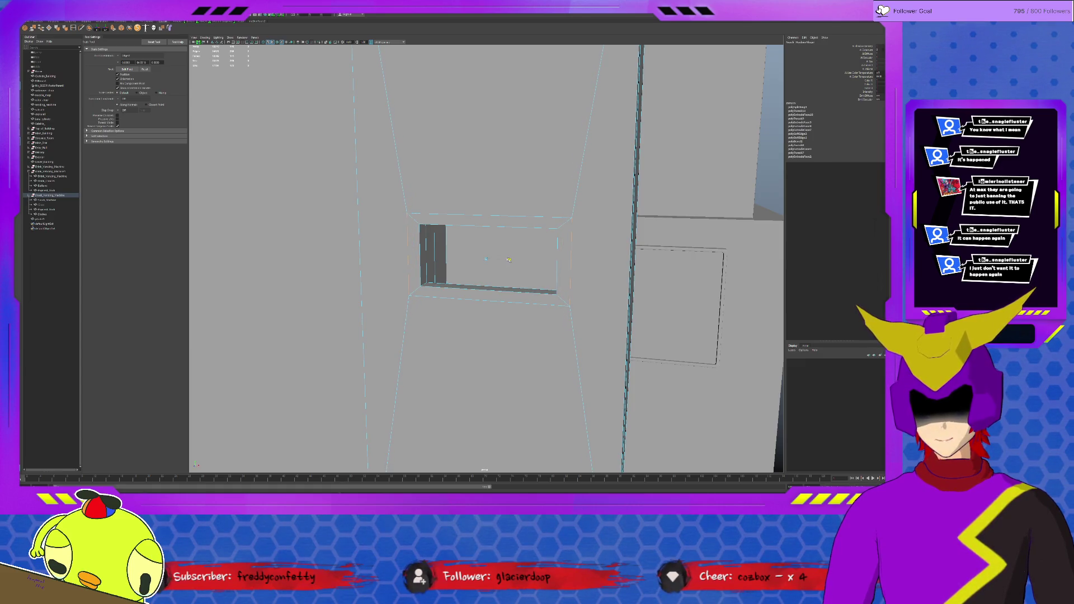
pyautogui.click(493, 233)
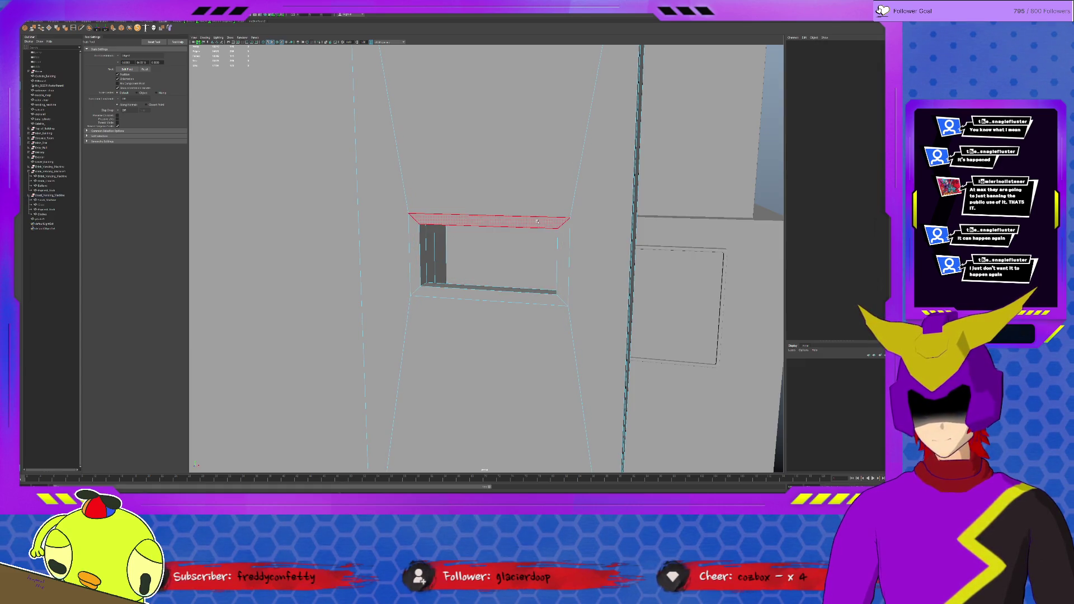
pyautogui.doubleClick(556, 252)
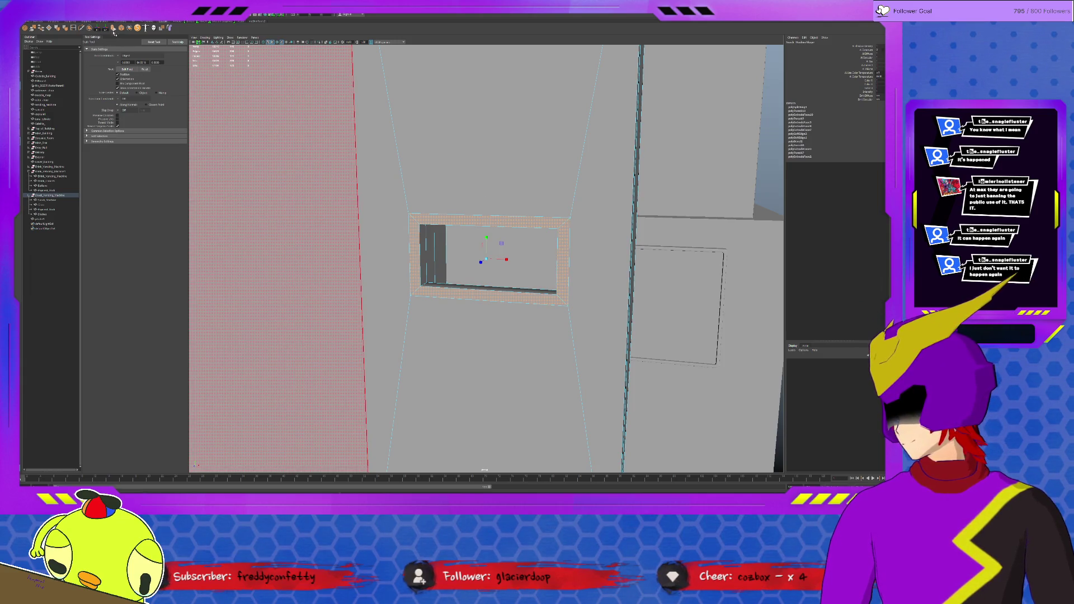
pyautogui.click(565, 253)
# Push the window faces inward into the body, then return to object mode and back to face mode.
pyautogui.keyDown('alt'); pyautogui.moveTo(566, 252); pyautogui.dragTo(569, 269); pyautogui.keyUp('alt')
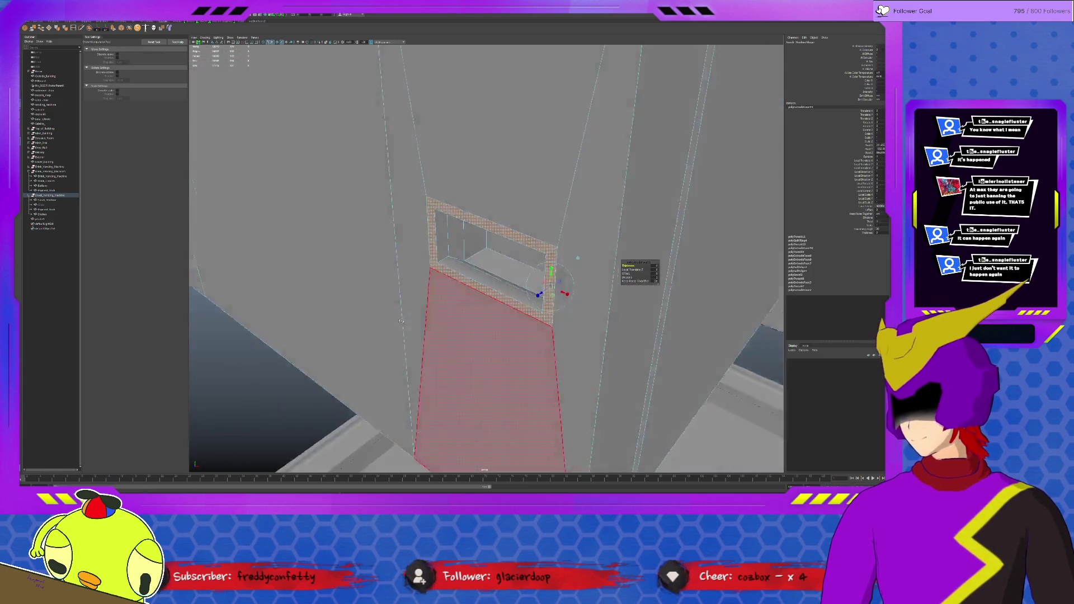
pyautogui.moveTo(568, 269); pyautogui.dragTo(567, 270, button='middle')
pyautogui.click(529, 306)
pyautogui.moveTo(529, 306)
pyautogui.keyDown('alt'); pyautogui.mouseDown()
pyautogui.moveTo(456, 274)
pyautogui.moveTo(543, 262)
pyautogui.moveTo(384, 237)
pyautogui.mouseUp(); pyautogui.keyUp('alt')
pyautogui.press('F8')
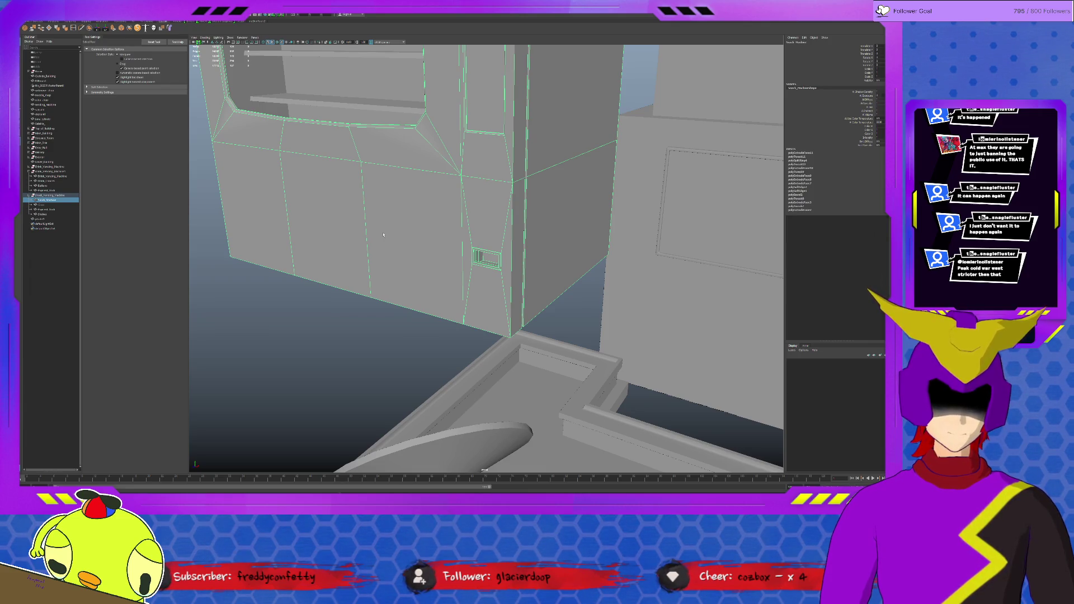
pyautogui.press('F11')
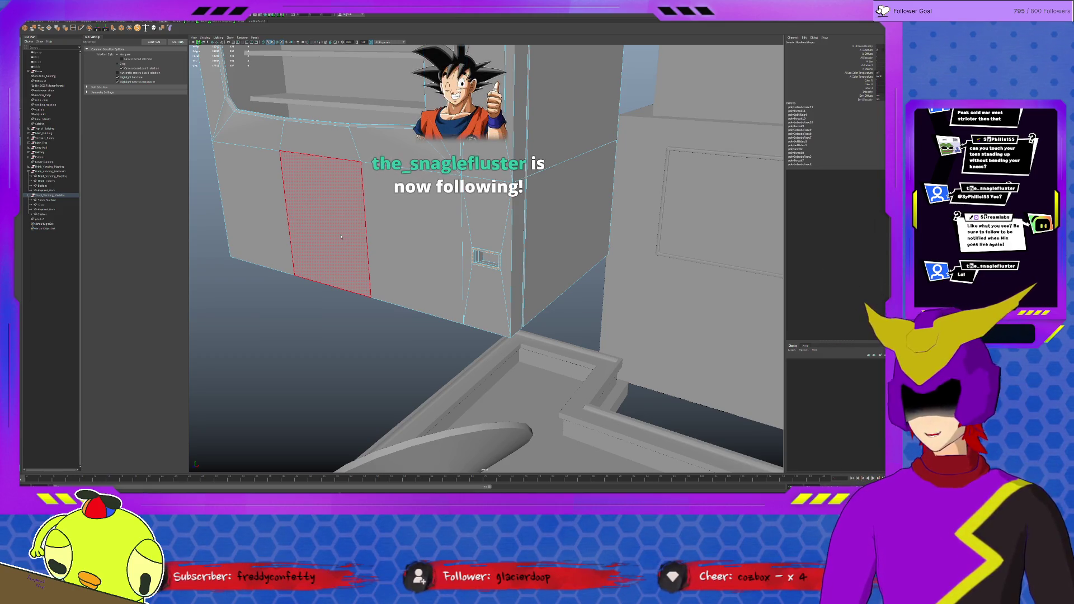
# Extrude the three lower front panel faces with an offset so each gets a narrow border.
pyautogui.click(243, 214)
pyautogui.keyDown('shift'); pyautogui.click(328, 222); pyautogui.keyUp('shift')
pyautogui.keyDown('shift'); pyautogui.click(418, 225); pyautogui.keyUp('shift')
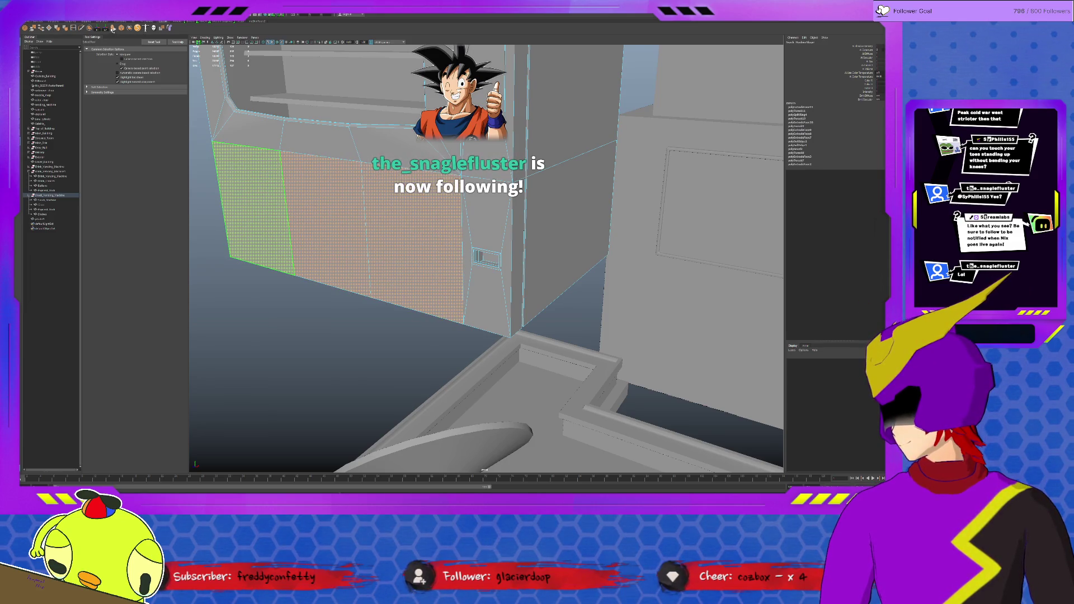
pyautogui.hotkey('ctrl', 'e')
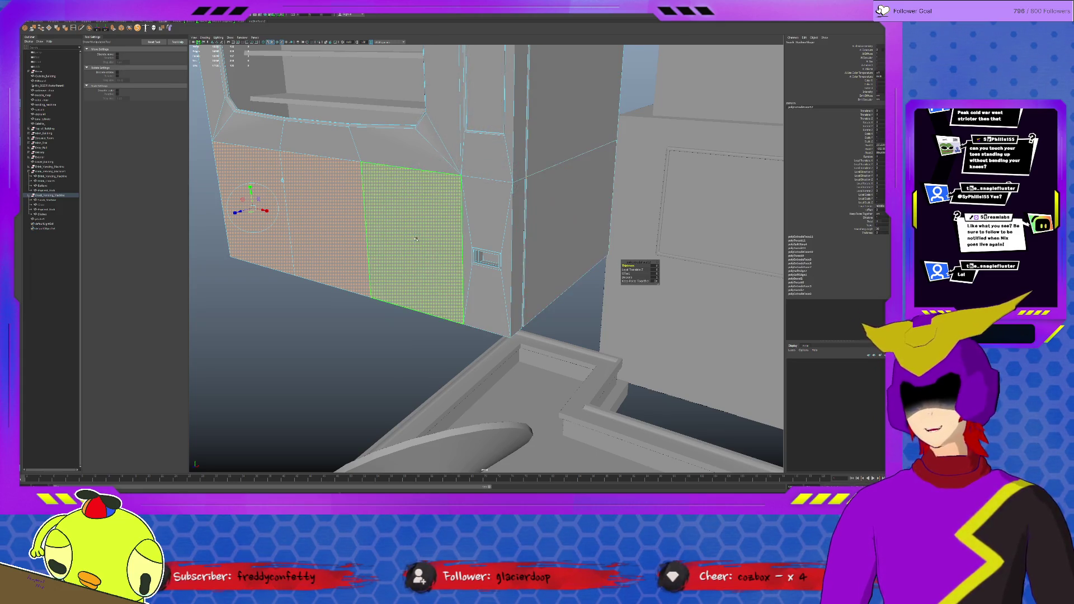
pyautogui.keyDown('alt'); pyautogui.moveTo(416, 240); pyautogui.dragTo(318, 192); pyautogui.keyUp('alt')
pyautogui.moveTo(653, 274); pyautogui.dragTo(666, 273, button='middle')
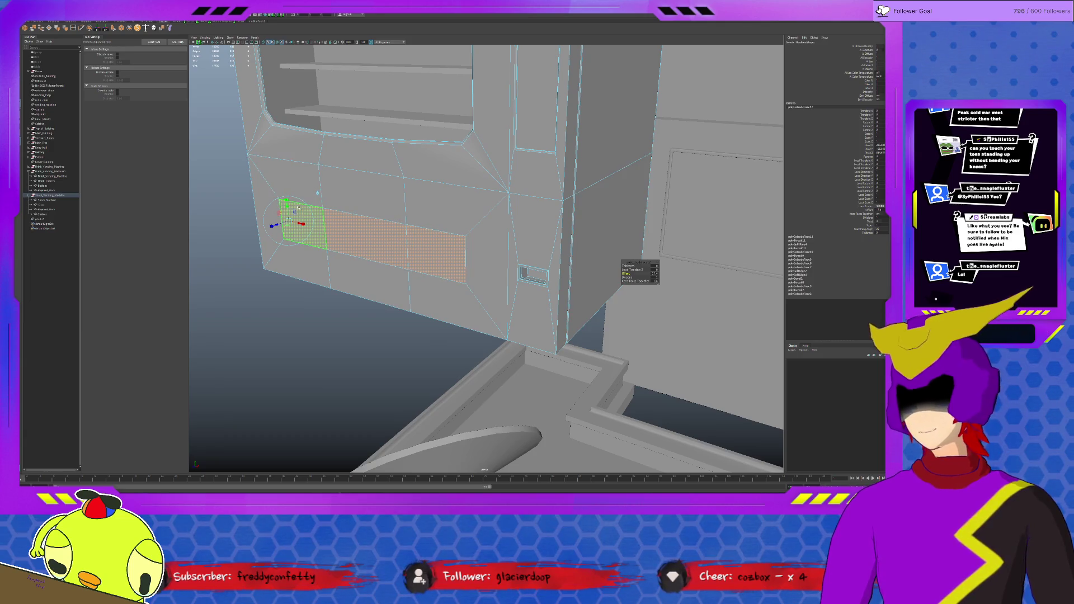
pyautogui.press('q')
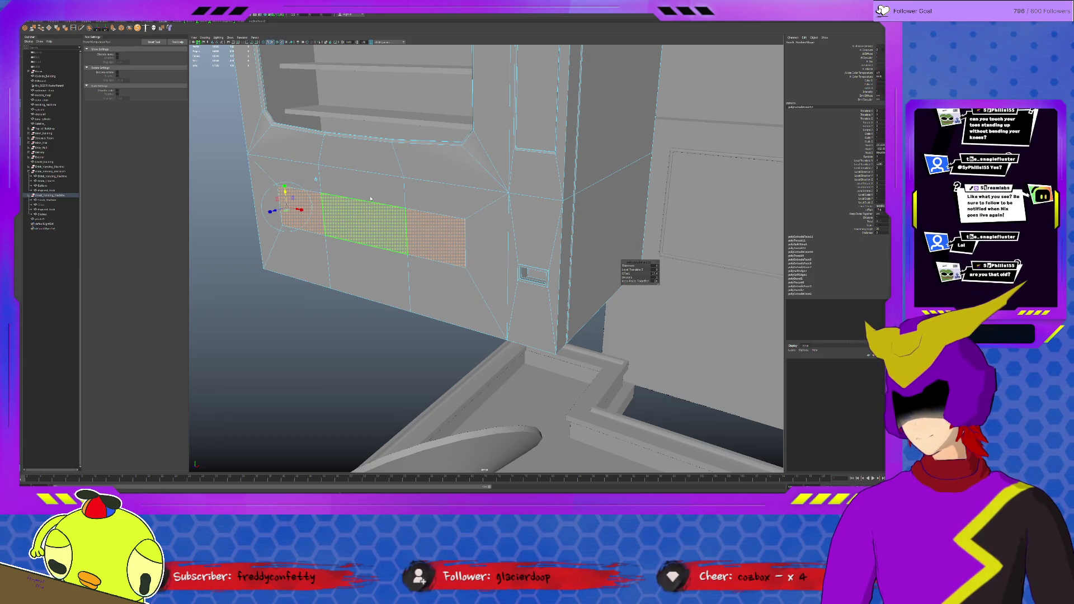
# In edge mode, select the panel's top edge with the move tool and level the view of the wall.
pyautogui.press('F10')
pyautogui.click(364, 204)
pyautogui.press('w')
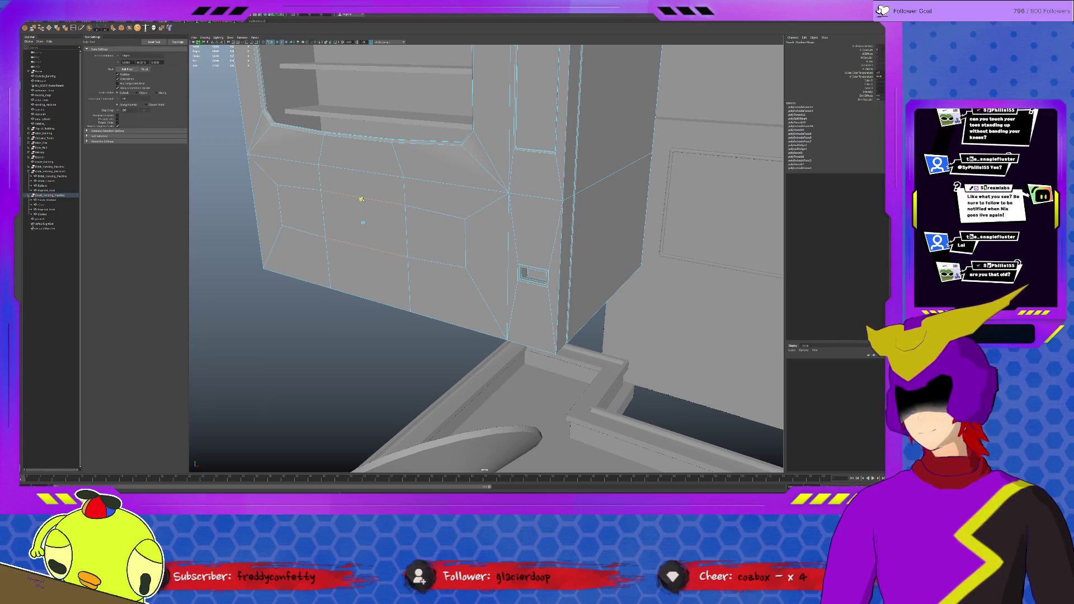
pyautogui.keyDown('alt'); pyautogui.moveTo(364, 221); pyautogui.dragTo(440, 221); pyautogui.keyUp('alt')
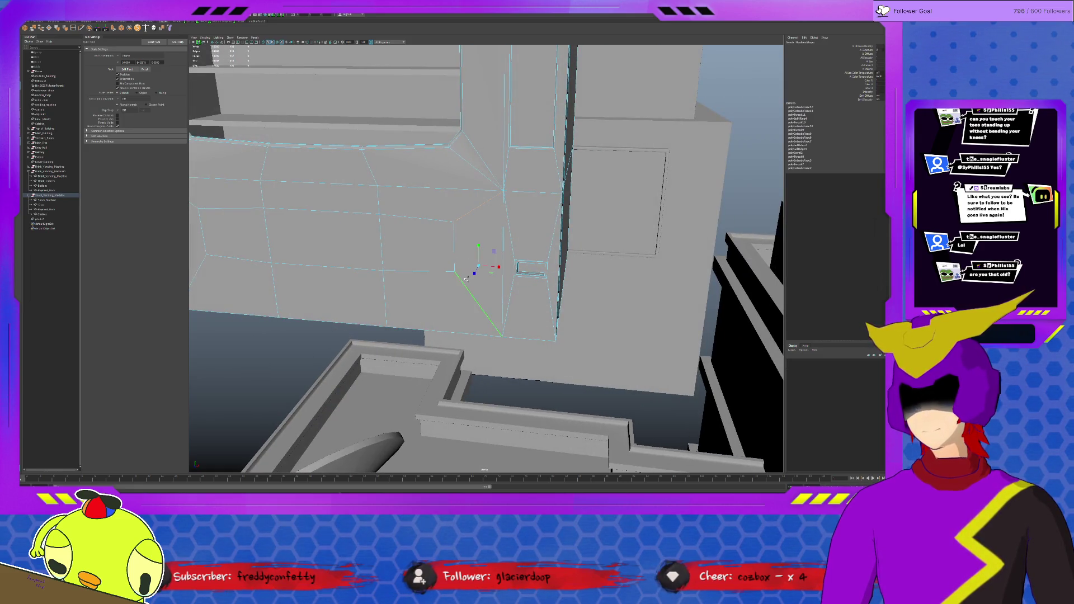
# Delete the unwanted edges cutting across the lower front panel via the marking menu.
pyautogui.keyDown('alt'); pyautogui.moveTo(340, 214); pyautogui.dragTo(345, 196); pyautogui.keyUp('alt')
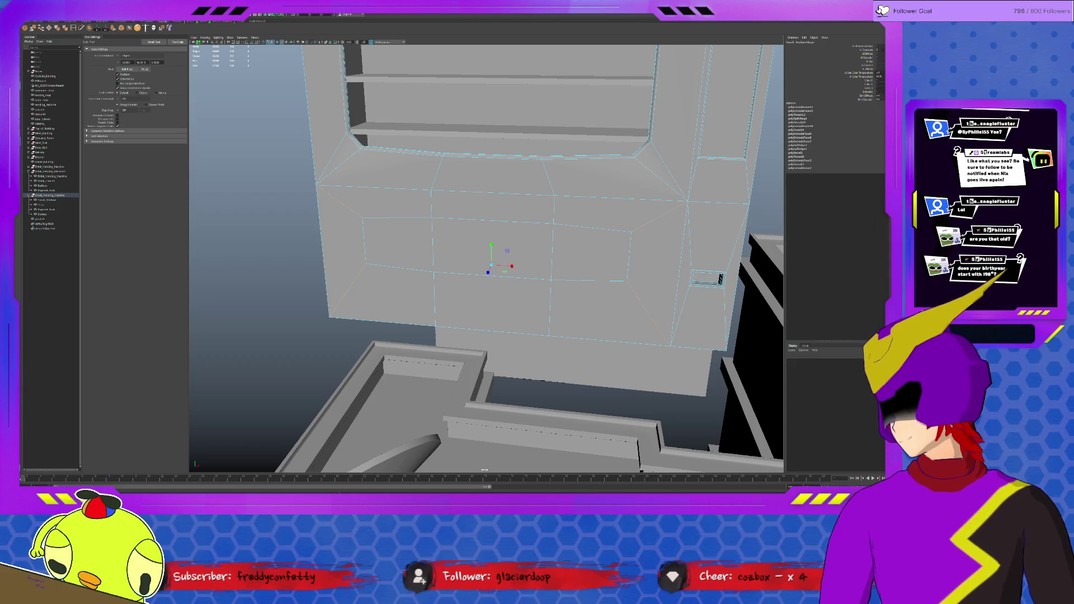
pyautogui.rightClick(629, 269)
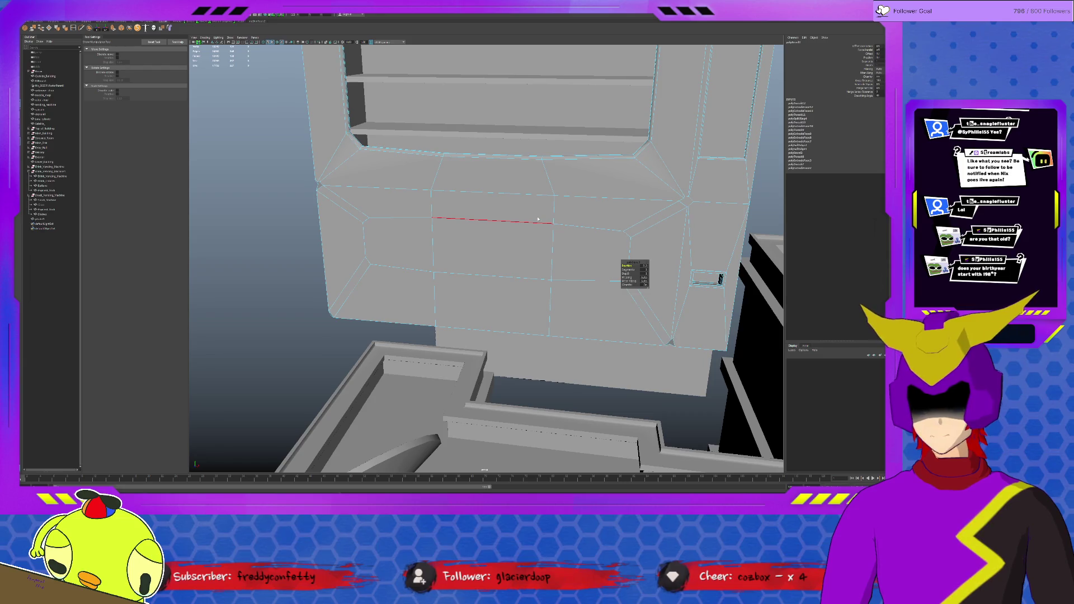
pyautogui.click(628, 267)
pyautogui.press('Delete')
pyautogui.press('Delete')
pyautogui.press('Delete')
pyautogui.press('Delete')
# Clear the selection and pick the faces on the left of the panel.
pyautogui.click(690, 346)
pyautogui.click(318, 186)
pyautogui.click(318, 185)
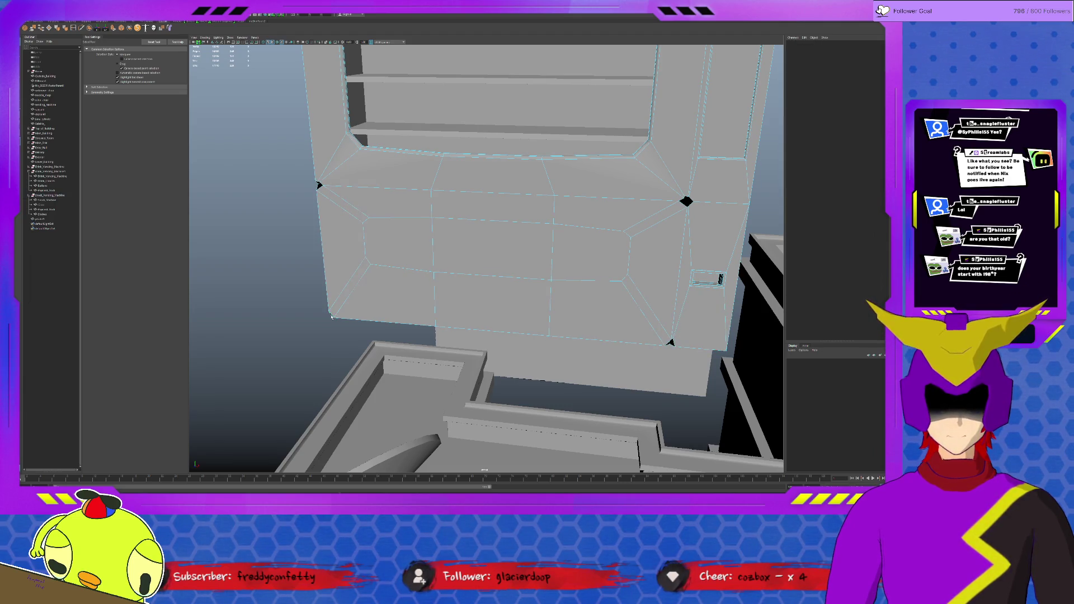
# Tumble around to the machine's left side and select the vending machine mesh.
pyautogui.keyDown('alt'); pyautogui.moveTo(382, 323); pyautogui.dragTo(313, 325); pyautogui.keyUp('alt')
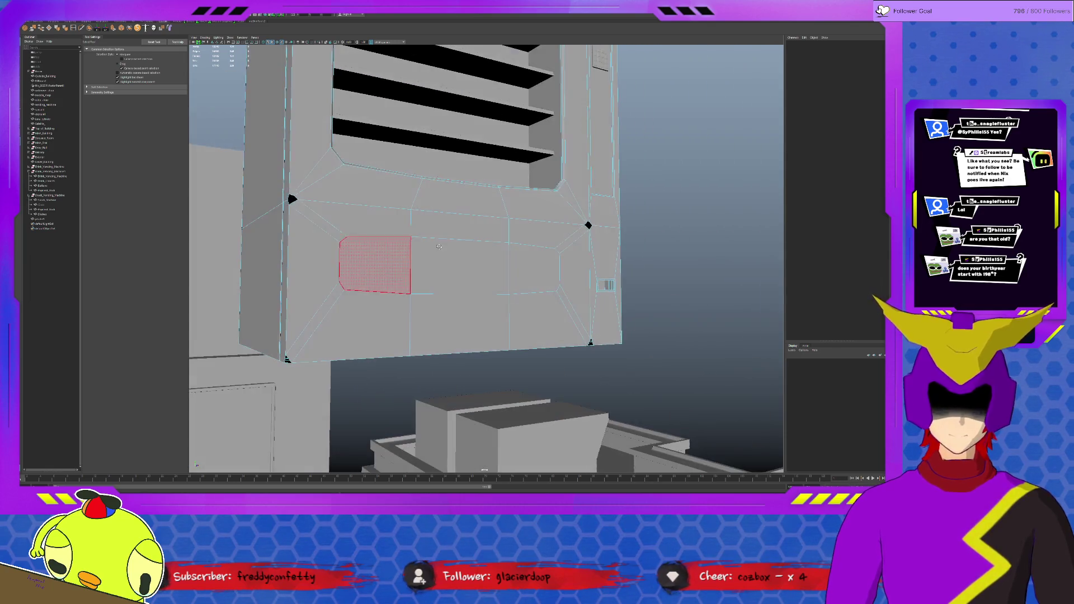
pyautogui.keyDown('alt'); pyautogui.moveTo(339, 288); pyautogui.dragTo(449, 264); pyautogui.keyUp('alt')
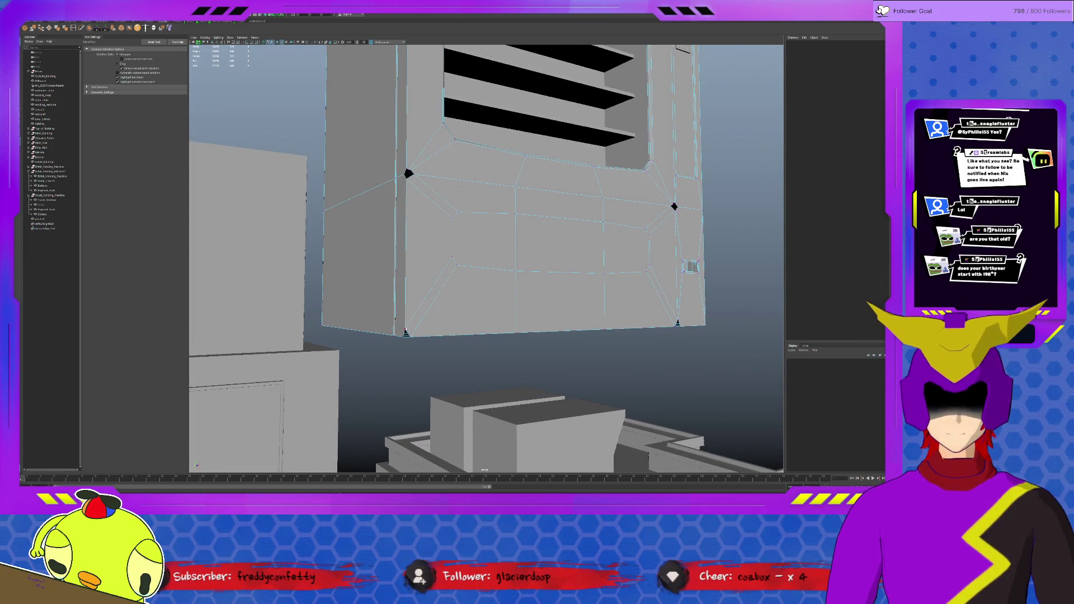
pyautogui.keyDown('alt'); pyautogui.moveTo(415, 303); pyautogui.dragTo(426, 345); pyautogui.keyUp('alt')
pyautogui.click(414, 353)
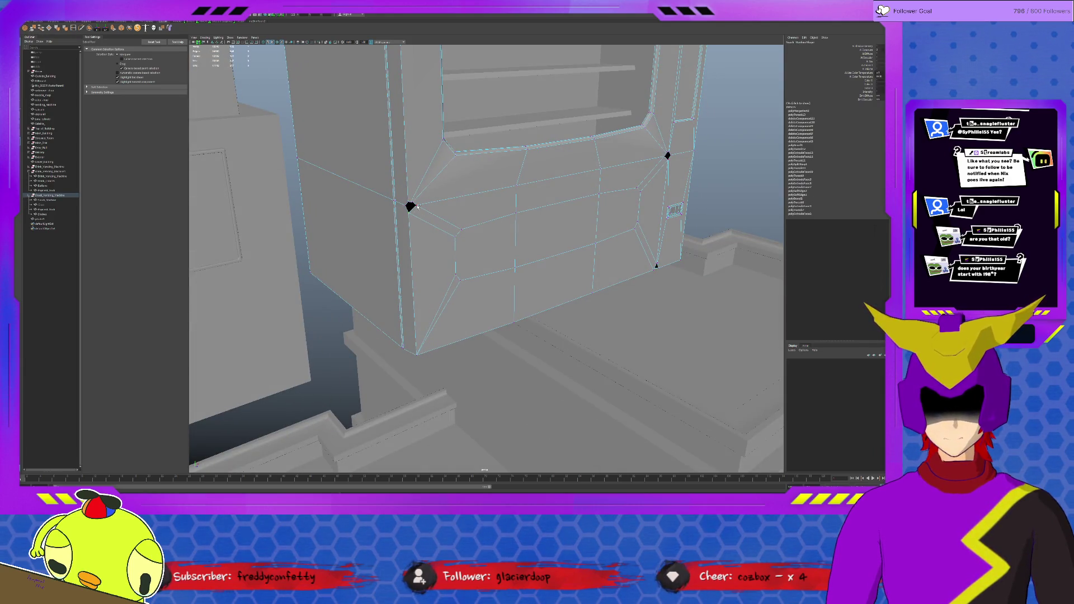
# Delete the leftover vertices at the panel's left and right corners, then clear the selection.
pyautogui.click(668, 157)
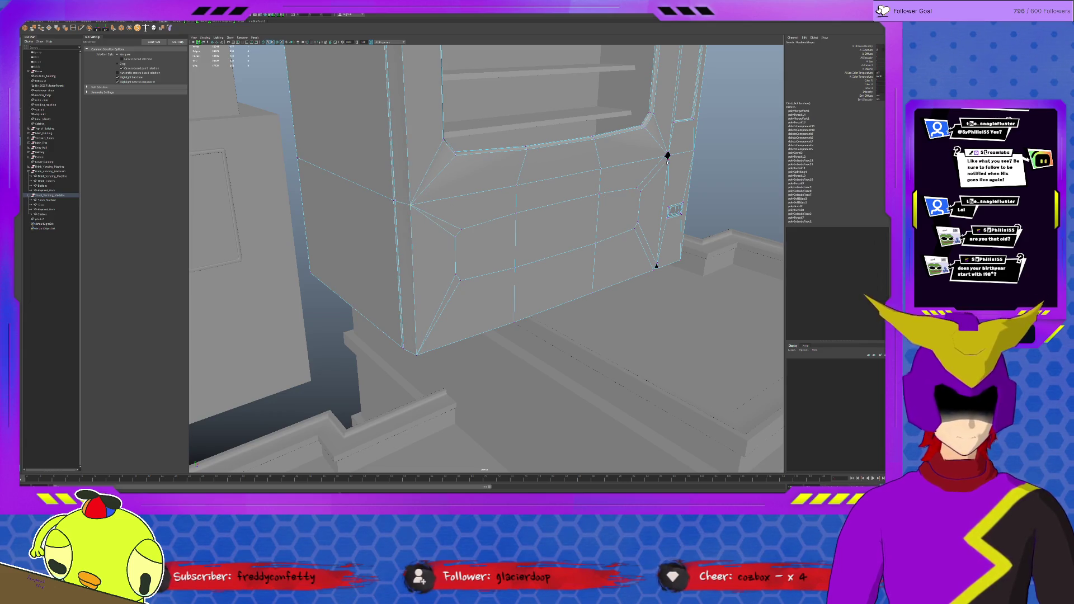
pyautogui.click(657, 265)
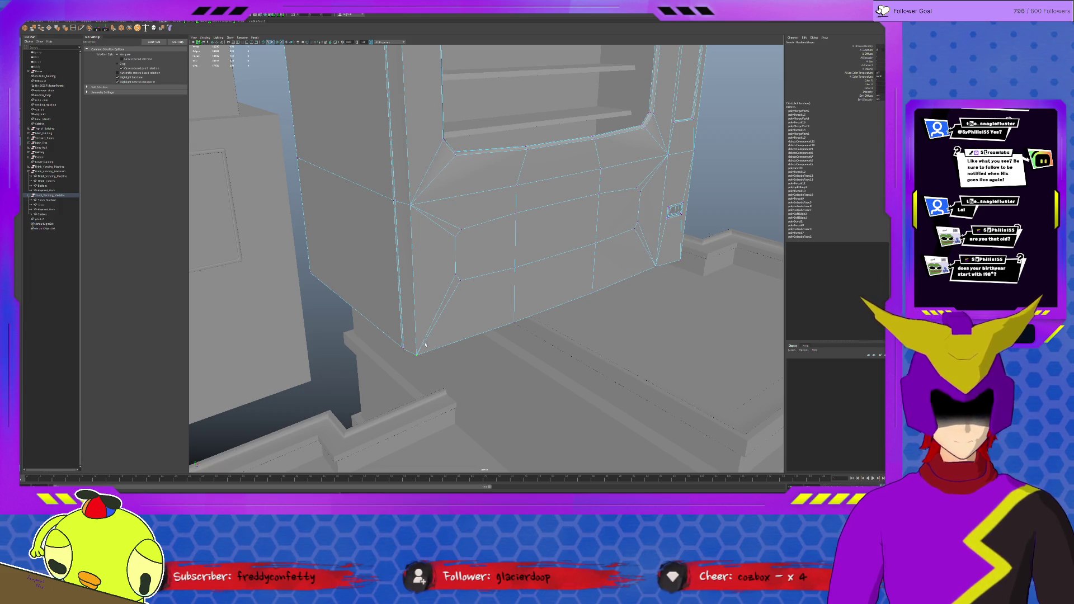
pyautogui.press('w')
pyautogui.click(512, 321)
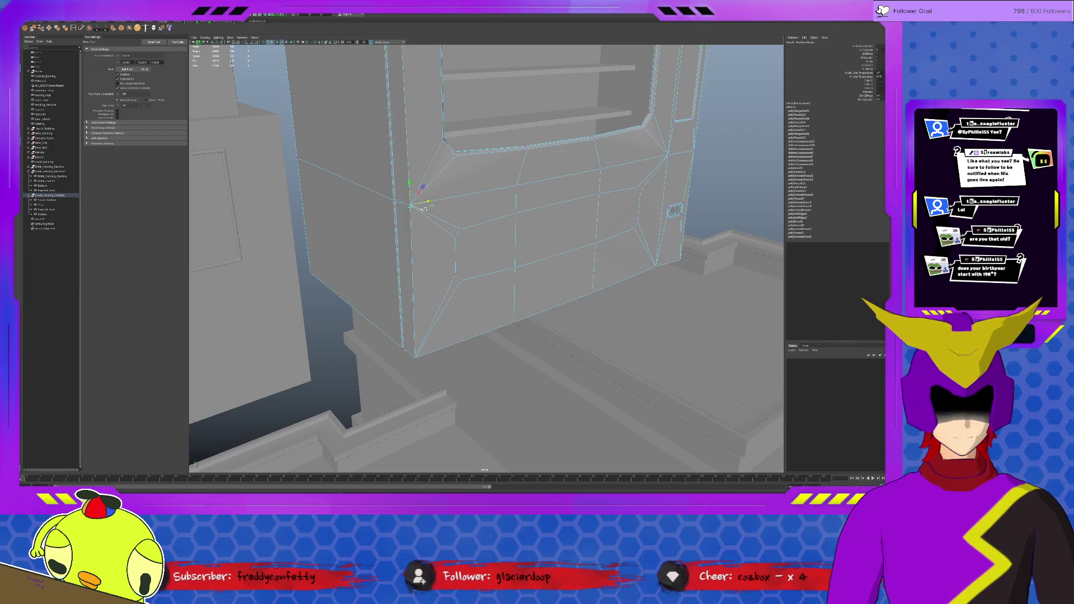
pyautogui.hotkey('ctrl', 'shift', 'x')
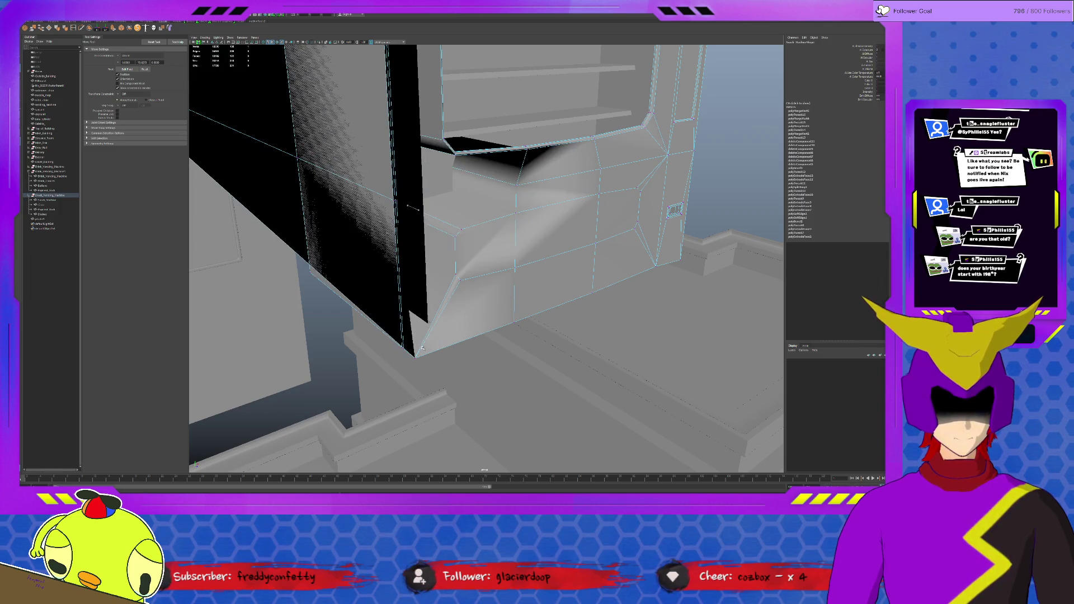
pyautogui.scroll(-5, 418, 210)
pyautogui.keyDown('alt'); pyautogui.moveTo(419, 210); pyautogui.dragTo(496, 240); pyautogui.keyUp('alt')
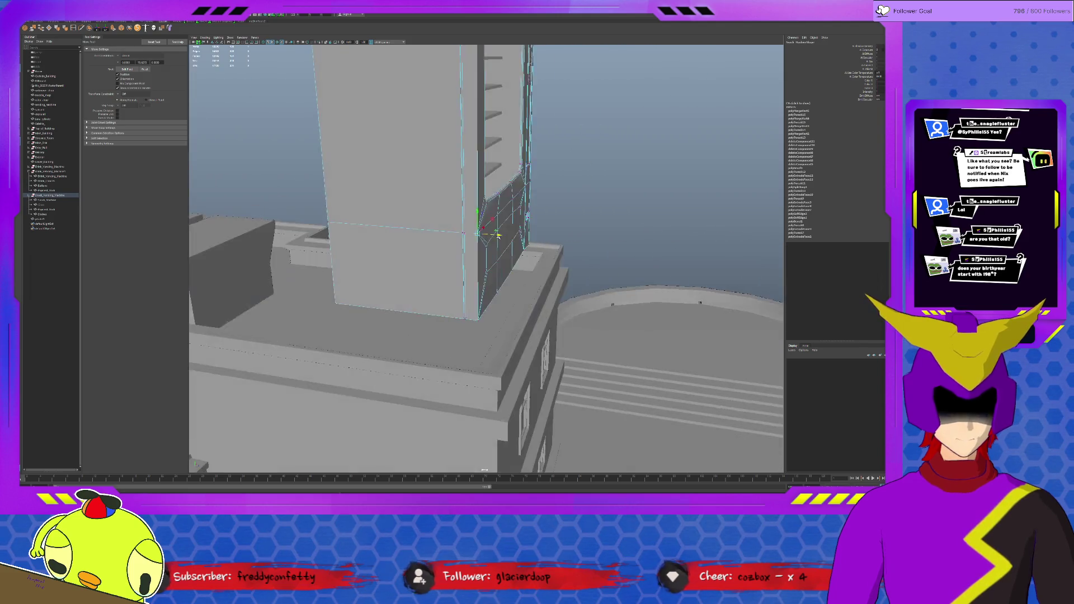
# Multi-Cut new edges from the lower panel's corner vertices across the cabinet's side wall.
pyautogui.hotkey('ctrl', 'shift', 'x')
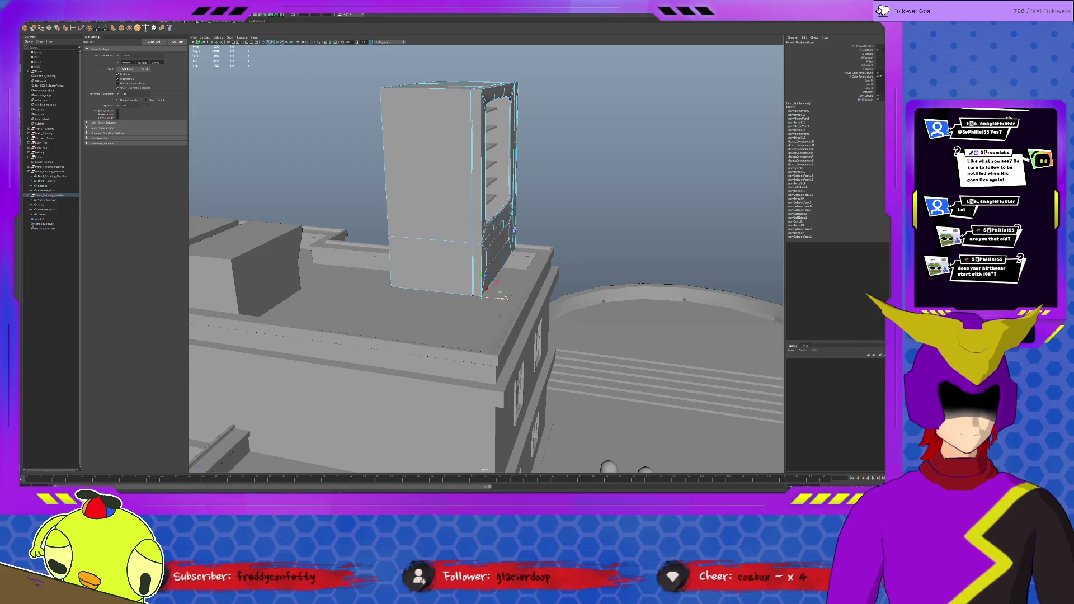
pyautogui.scroll(2, 530, 258)
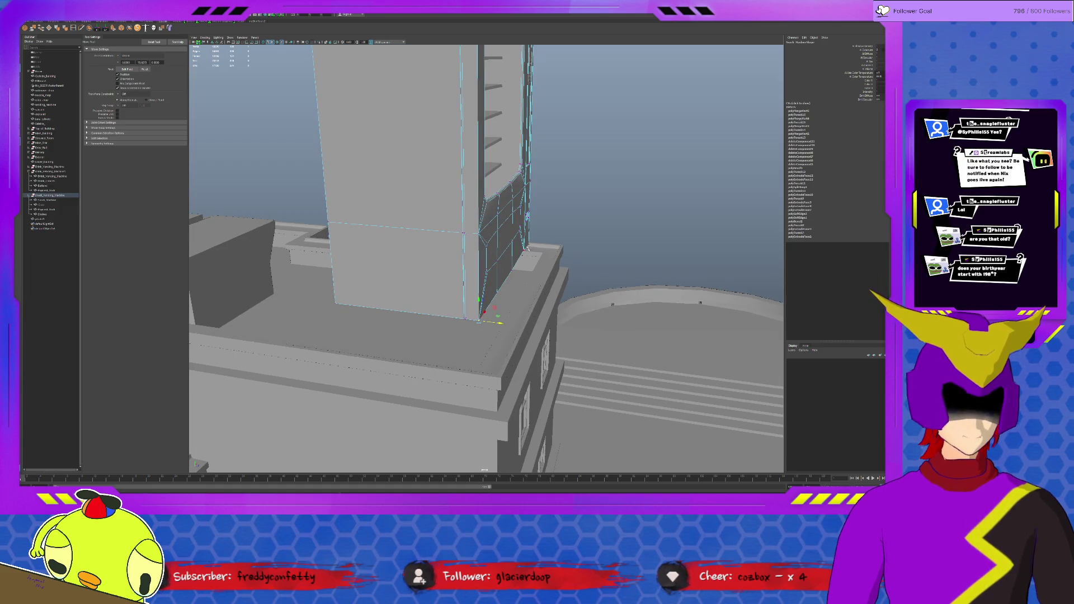
pyautogui.click(538, 246)
pyautogui.click(524, 228)
pyautogui.keyDown('alt'); pyautogui.moveTo(538, 207); pyautogui.dragTo(554, 210); pyautogui.keyUp('alt')
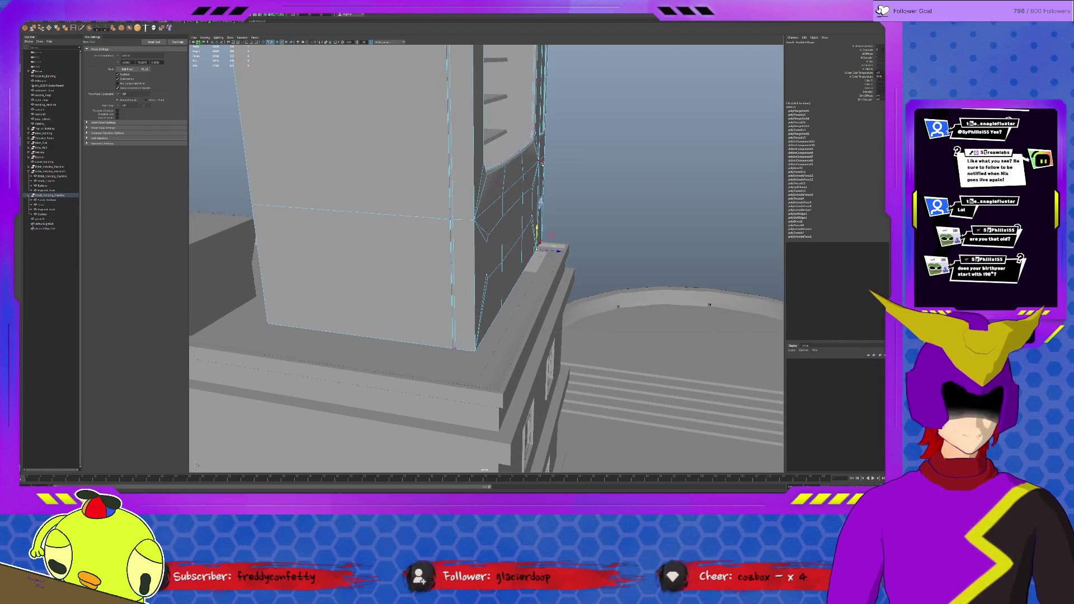
pyautogui.click(542, 144)
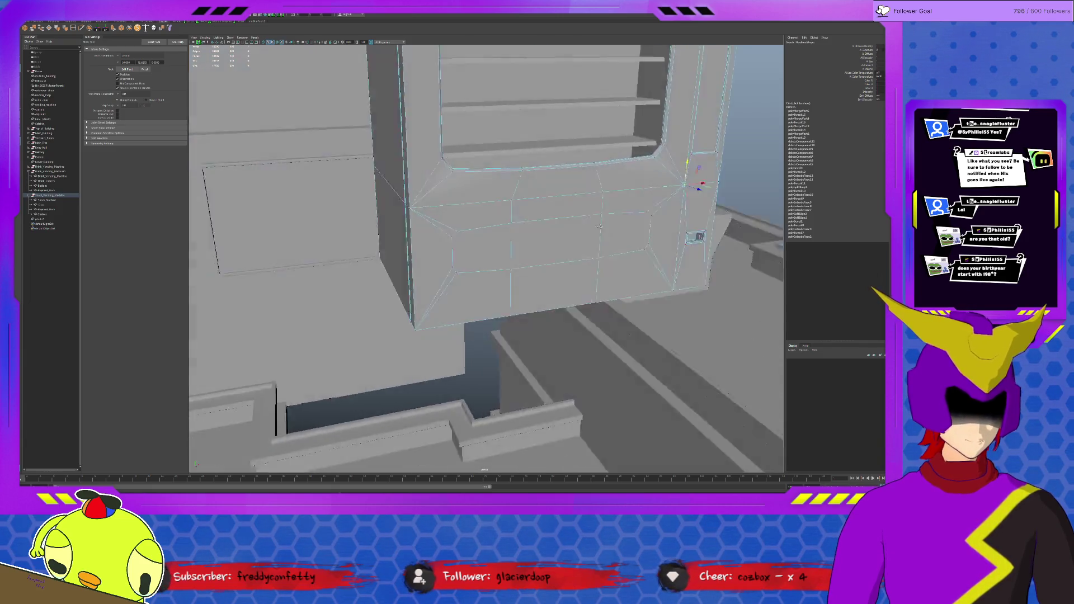
pyautogui.keyDown('alt'); pyautogui.moveTo(632, 227); pyautogui.dragTo(672, 154); pyautogui.keyUp('alt')
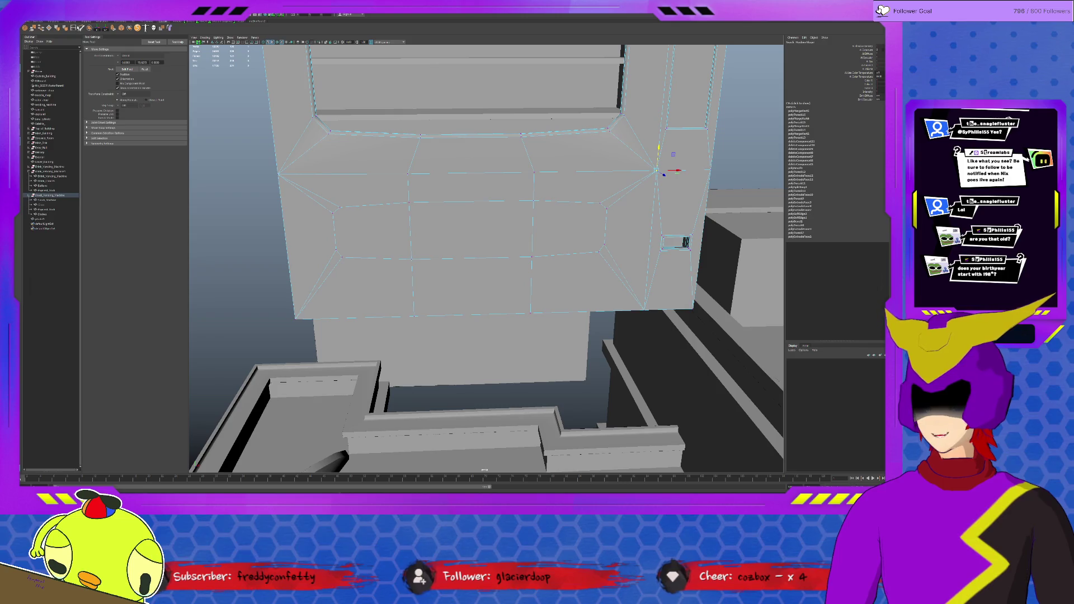
# Slice a Multi-Cut across the lower front panel and select the central strip's right edge.
pyautogui.keyDown('shift'); pyautogui.moveTo(672, 154); pyautogui.dragTo(345, 209, button='right'); pyautogui.keyUp('shift')
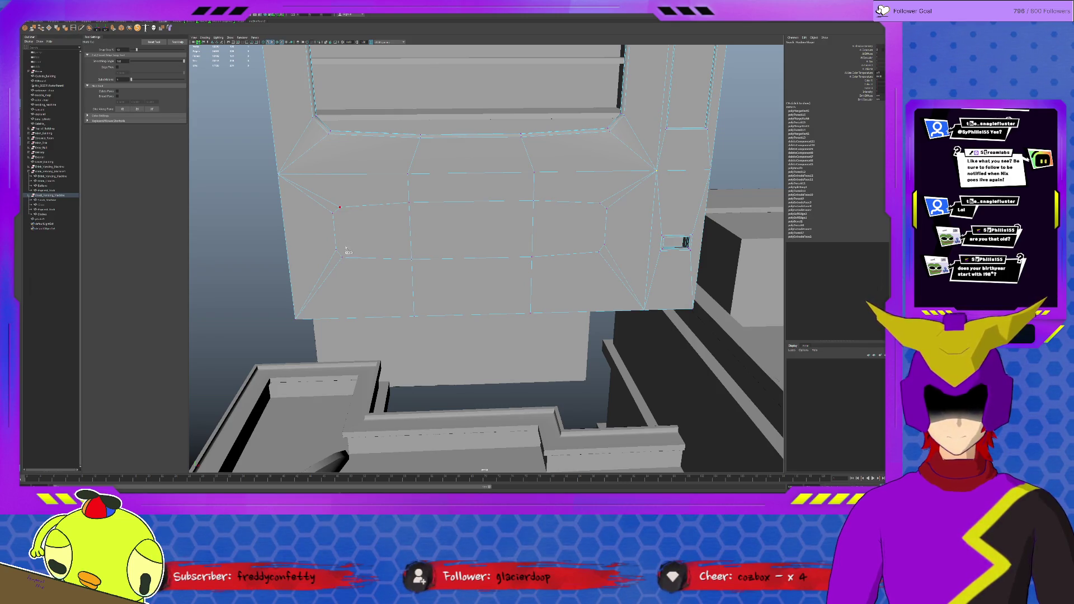
pyautogui.press('Escape')
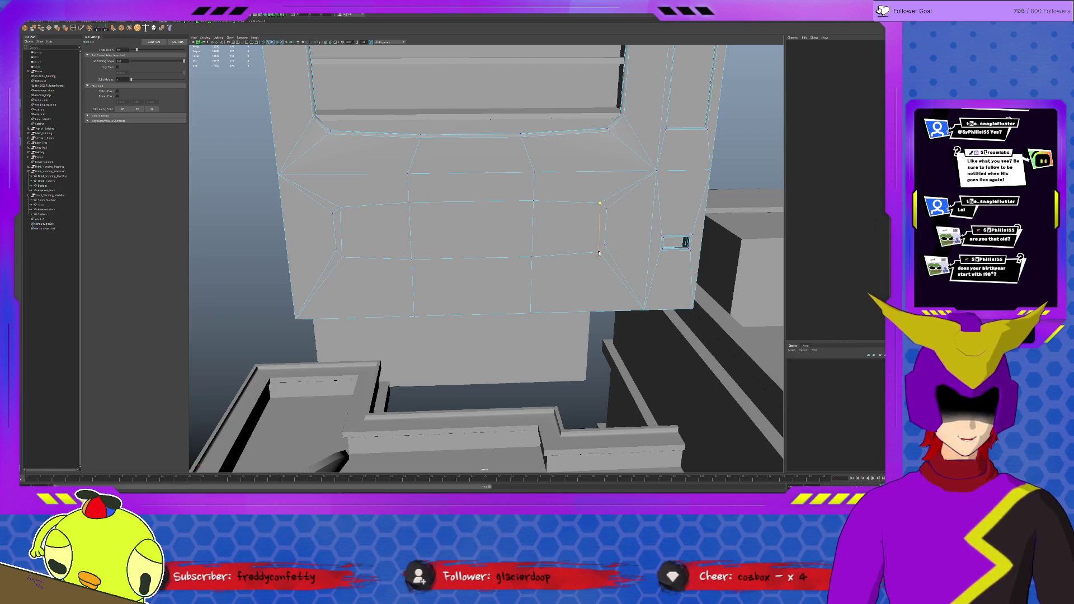
pyautogui.press('q')
pyautogui.click(601, 231)
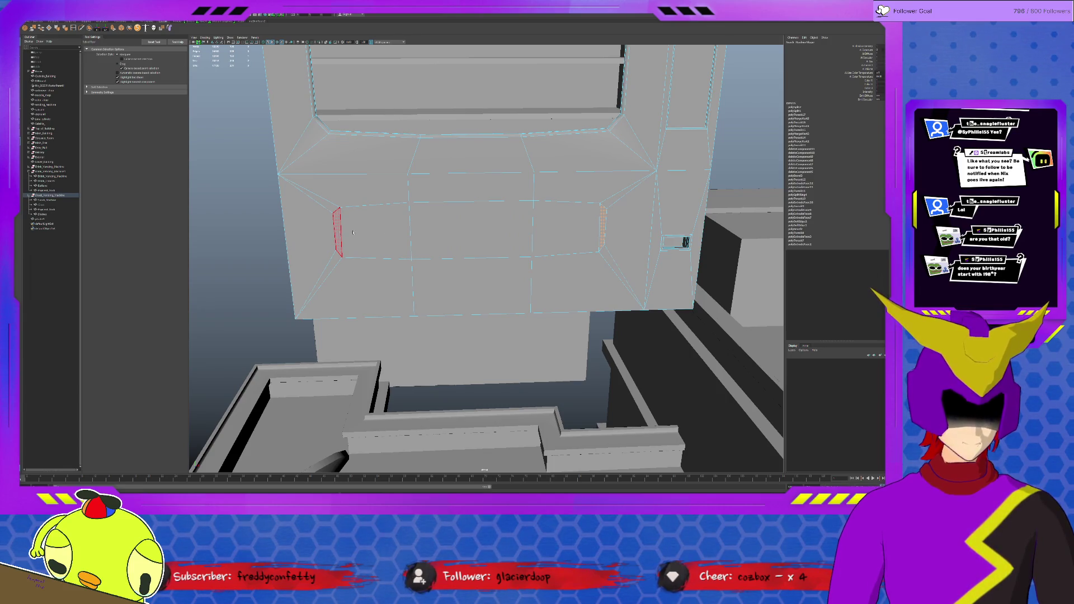
# Realign the strip's right vertex with the Move Tool and select the wide central face.
pyautogui.click(601, 203)
pyautogui.press('w')
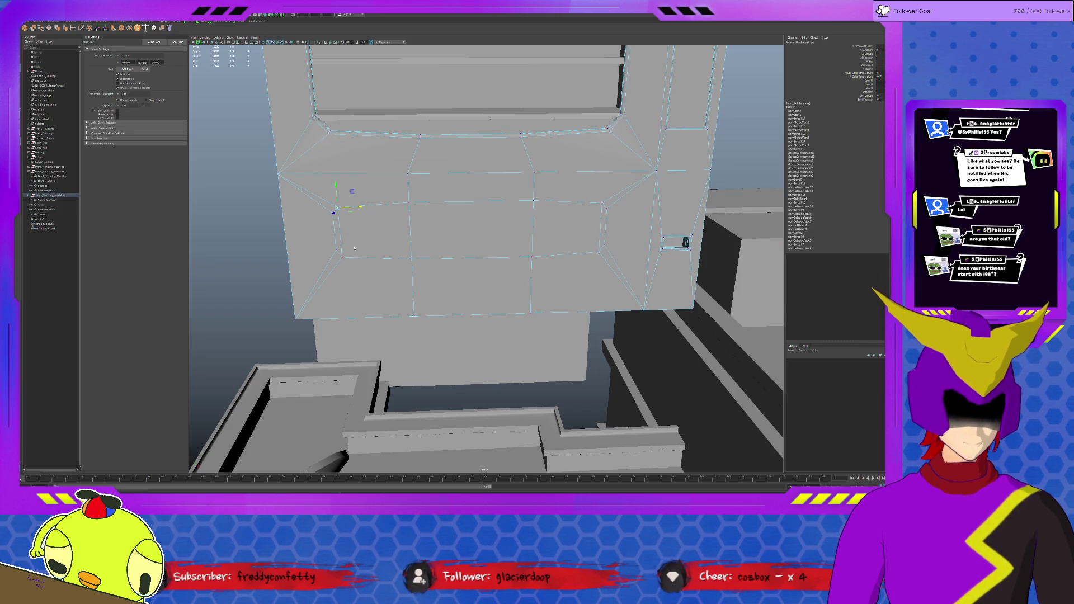
pyautogui.click(470, 227)
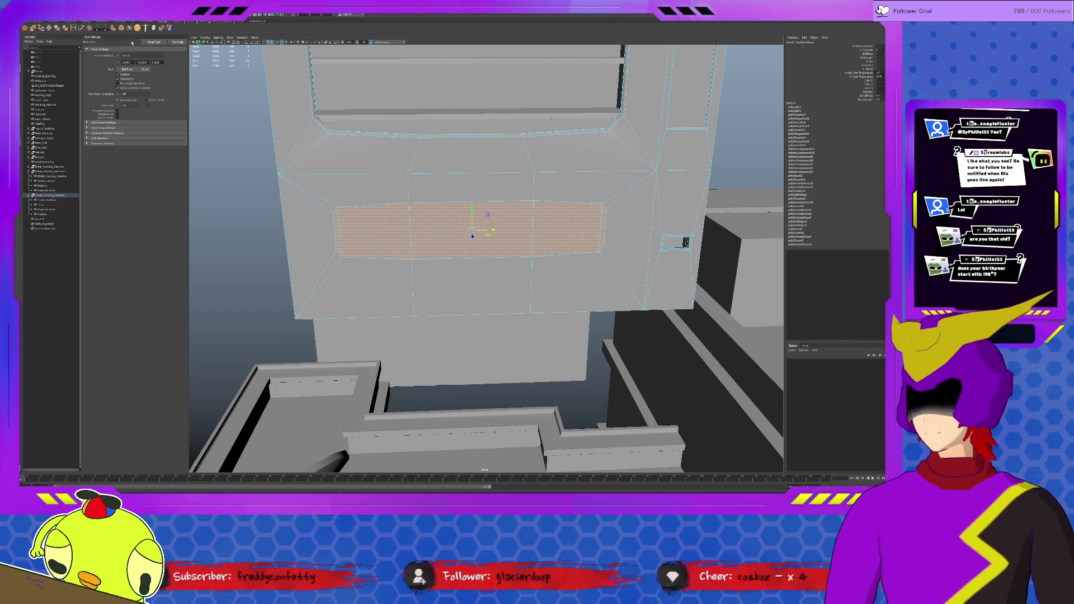
# Extrude the central panel face inward and bevel the edge loop around the recess.
pyautogui.hotkey('ctrl', 'e')
pyautogui.keyDown('alt'); pyautogui.moveTo(470, 252); pyautogui.dragTo(518, 257); pyautogui.keyUp('alt')
pyautogui.press('w')
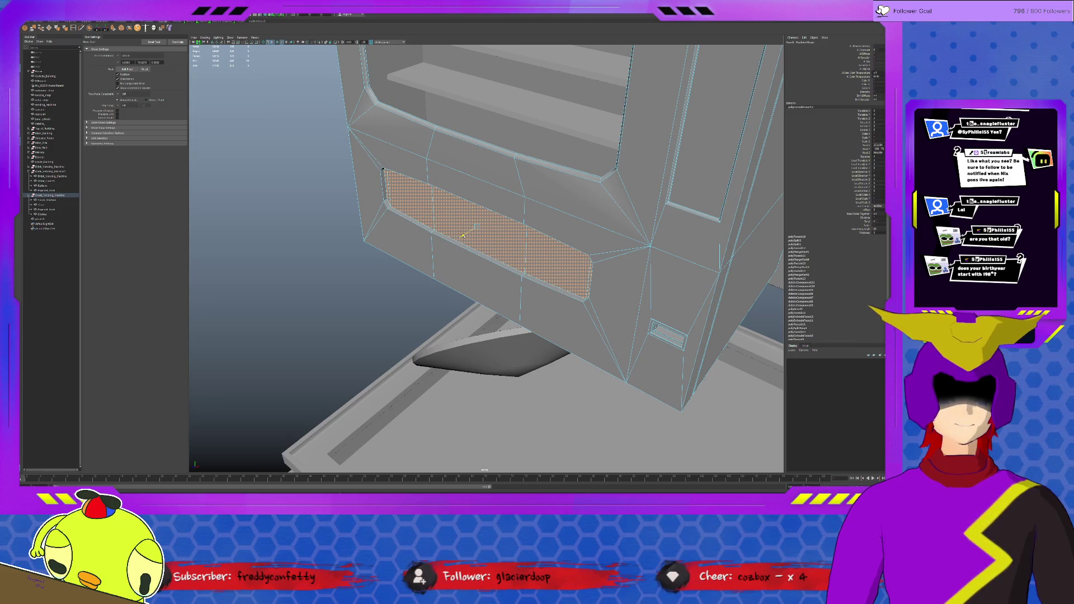
pyautogui.moveTo(406, 201); pyautogui.dragTo(394, 169, button='right')
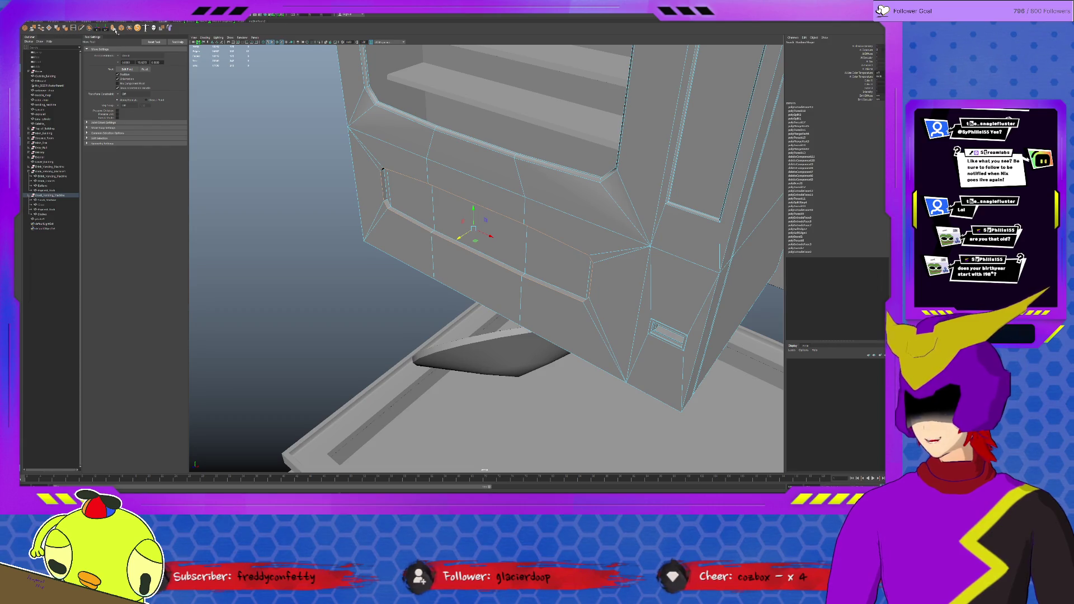
pyautogui.doubleClick(383, 169)
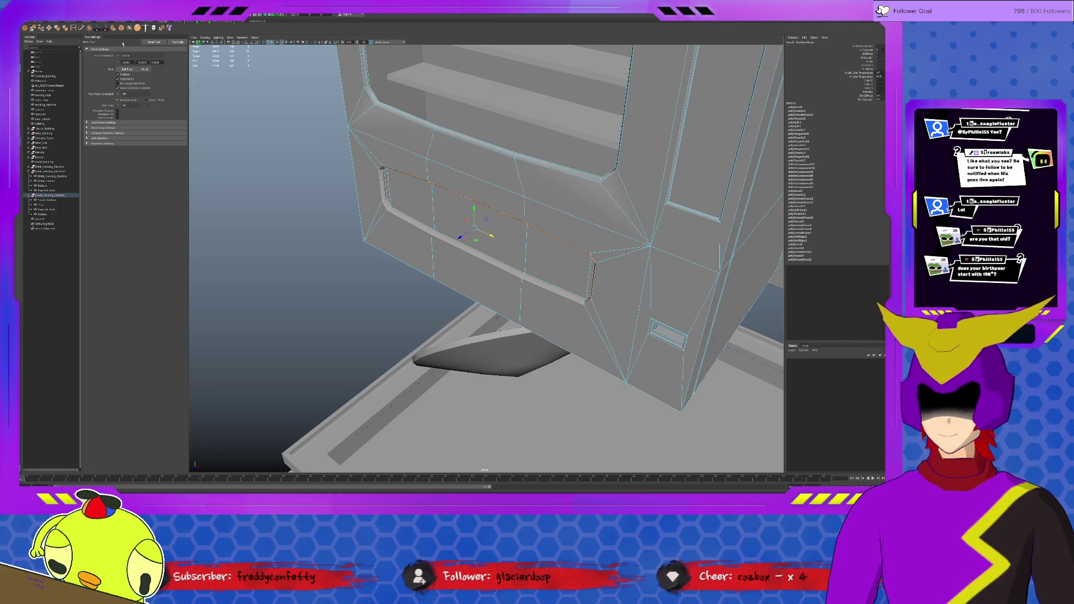
pyautogui.hotkey('ctrl', 'b')
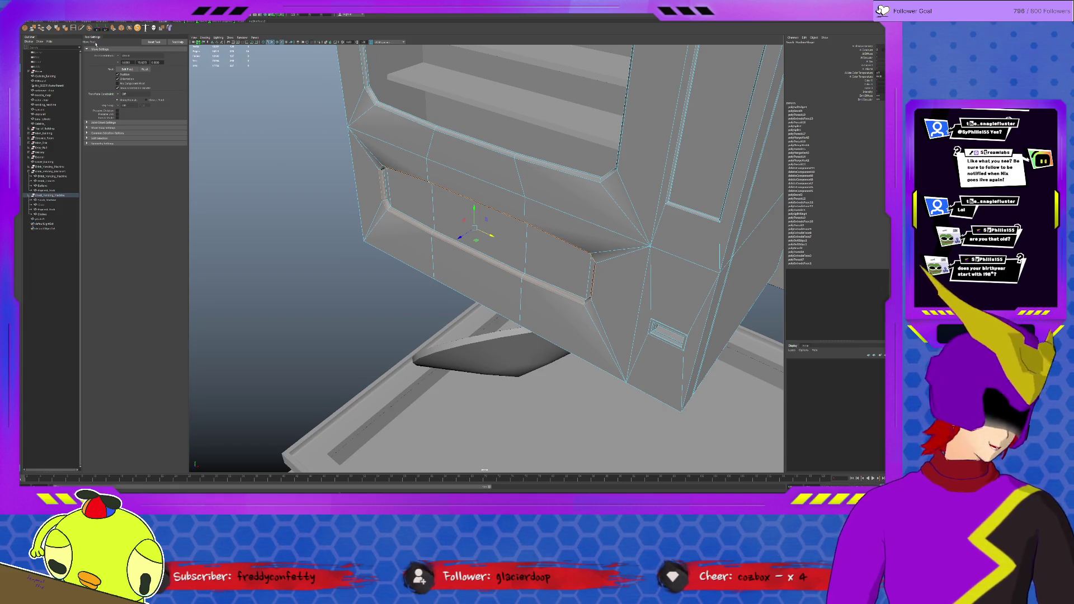
pyautogui.scroll(2, 245, 83)
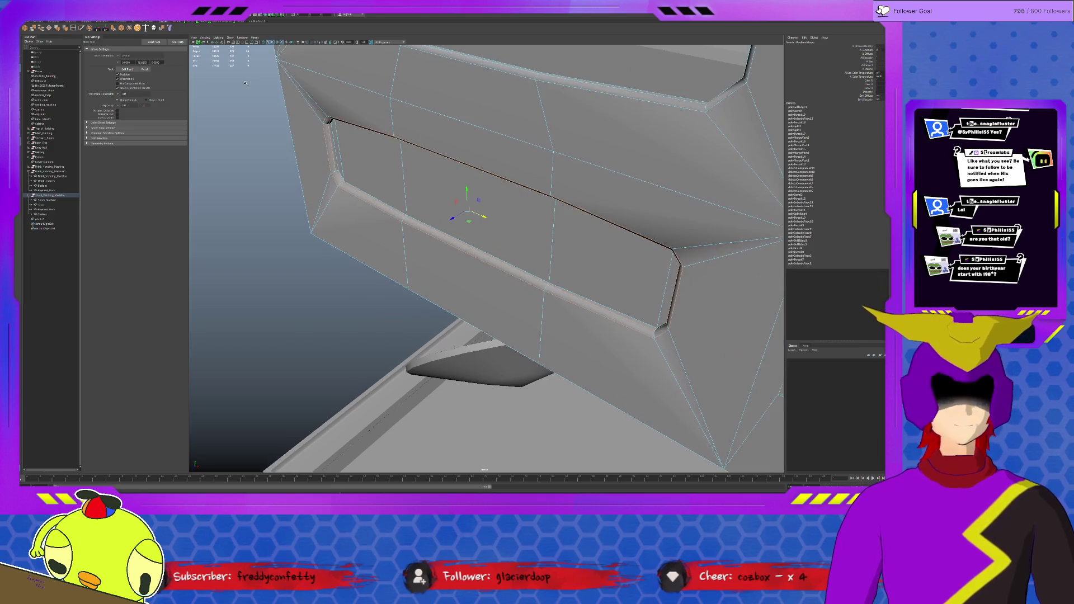
# Select the panel's loop of faces and nudge them sideways with the Move Tool.
pyautogui.keyDown('alt'); pyautogui.moveTo(244, 83); pyautogui.dragTo(302, 100); pyautogui.keyUp('alt')
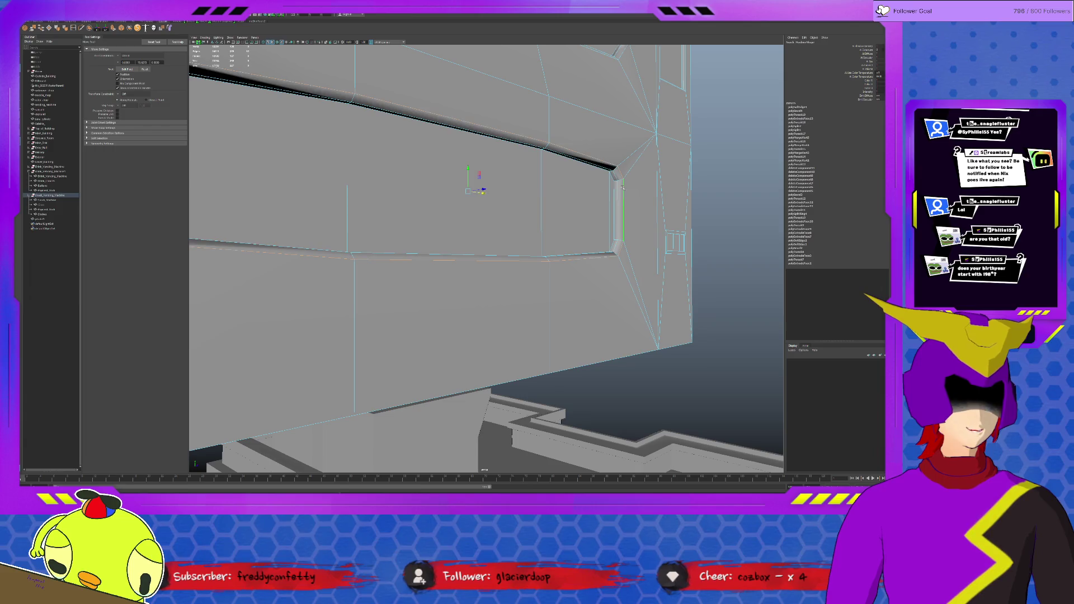
pyautogui.keyDown('alt'); pyautogui.moveTo(482, 192); pyautogui.dragTo(495, 242); pyautogui.keyUp('alt')
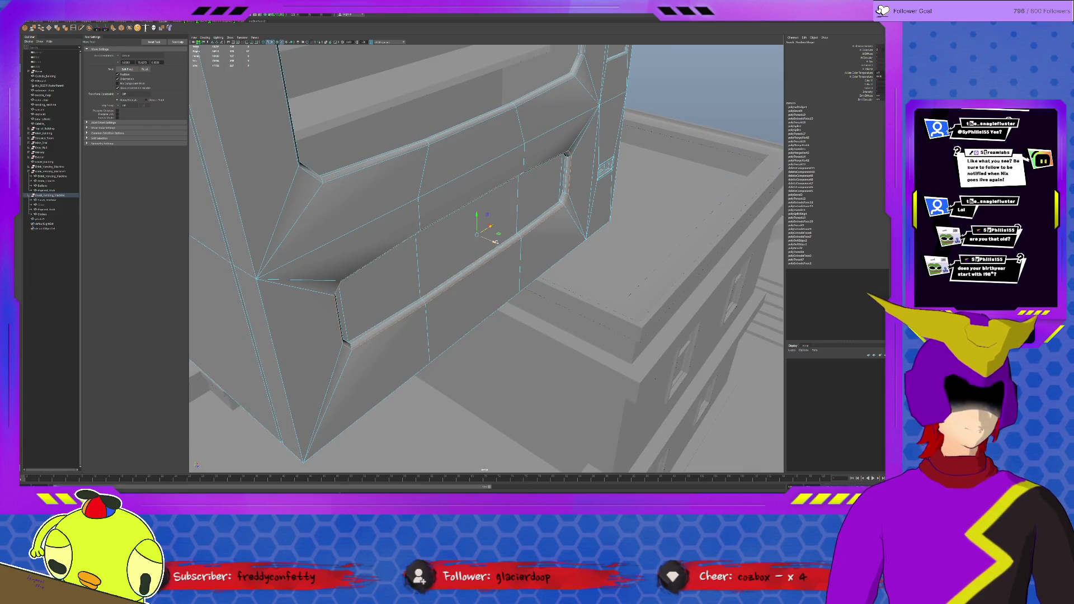
pyautogui.moveTo(494, 243)
pyautogui.keyDown('alt'); pyautogui.mouseDown()
pyautogui.moveTo(574, 203)
pyautogui.moveTo(562, 155)
pyautogui.mouseUp(); pyautogui.keyUp('alt')
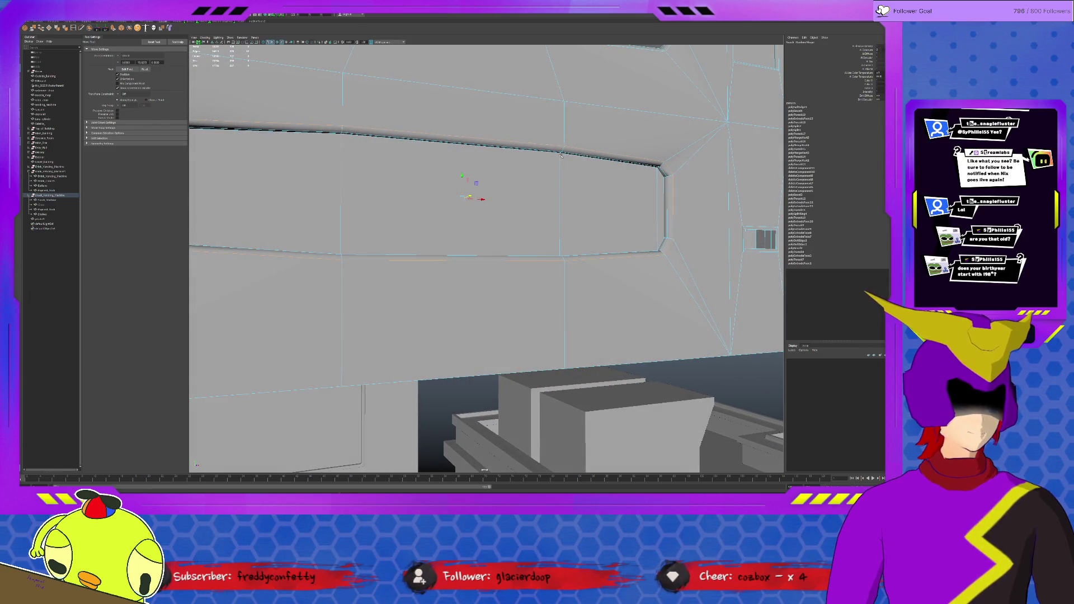
pyautogui.doubleClick(581, 194)
pyautogui.moveTo(568, 198)
pyautogui.keyDown('alt'); pyautogui.mouseDown()
pyautogui.moveTo(472, 199)
pyautogui.moveTo(379, 179)
pyautogui.mouseUp(); pyautogui.keyUp('alt')
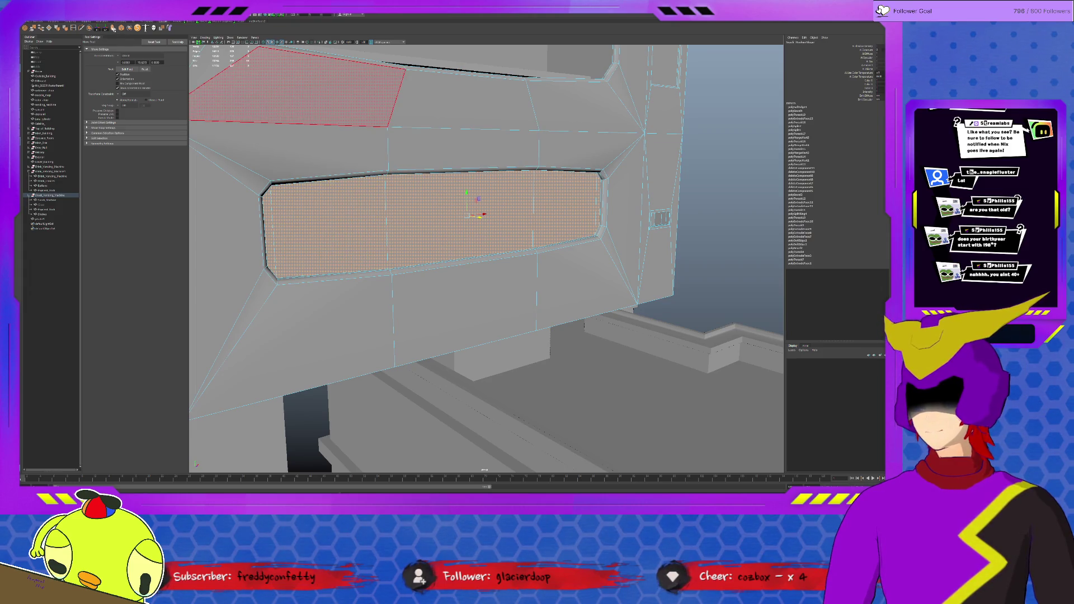
pyautogui.keyDown('alt'); pyautogui.moveTo(520, 252); pyautogui.dragTo(621, 263); pyautogui.keyUp('alt')
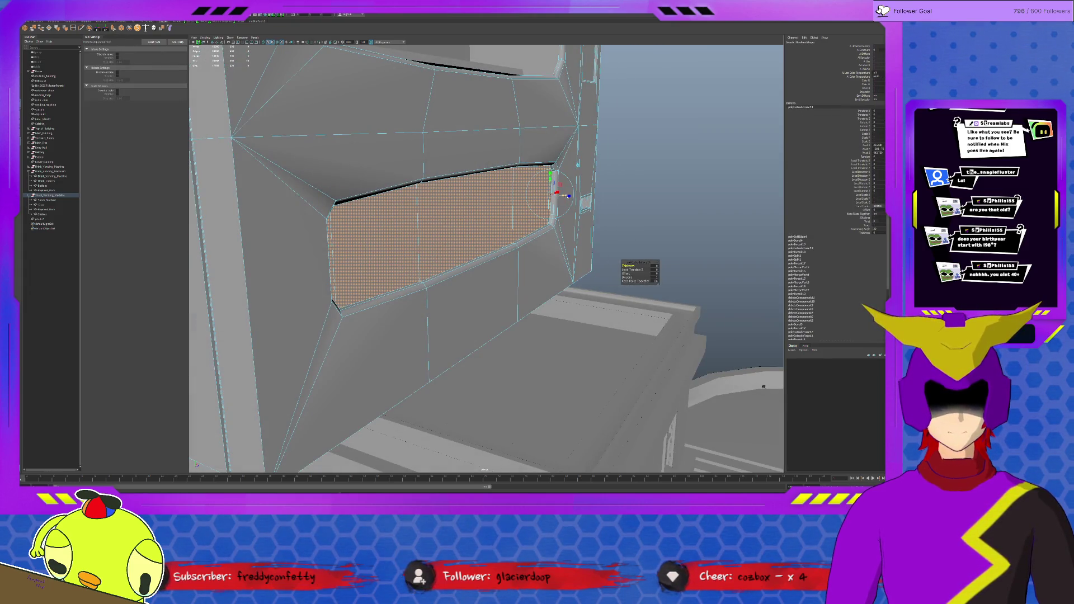
pyautogui.press('w')
pyautogui.moveTo(493, 220); pyautogui.dragTo(489, 219)
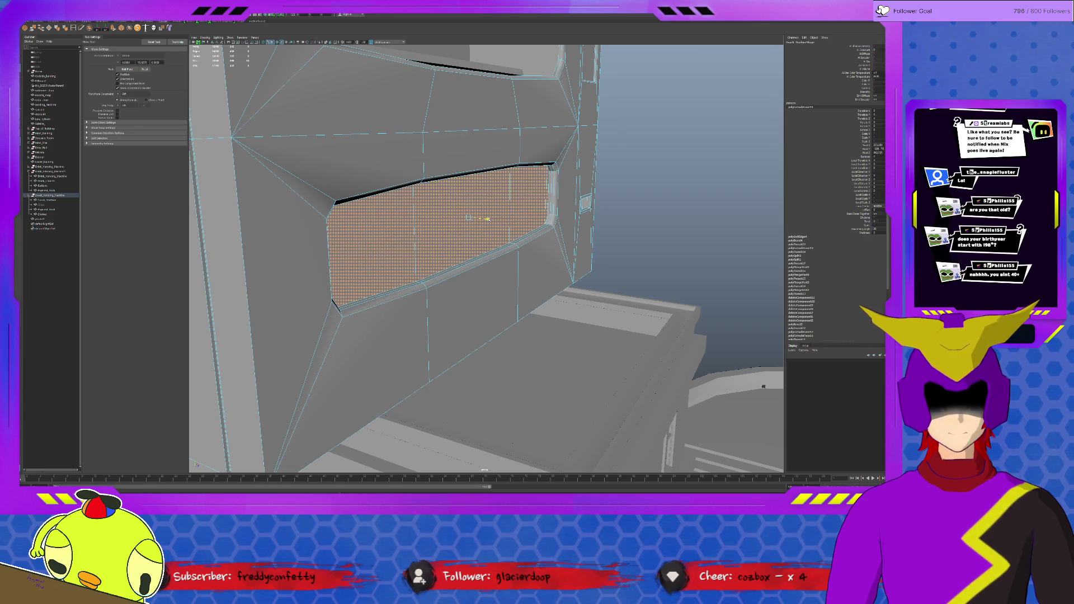
# Extrude the panel's top bevel strip into a ledge and return to object mode.
pyautogui.keyDown('alt'); pyautogui.moveTo(763, 386); pyautogui.dragTo(611, 299); pyautogui.keyUp('alt')
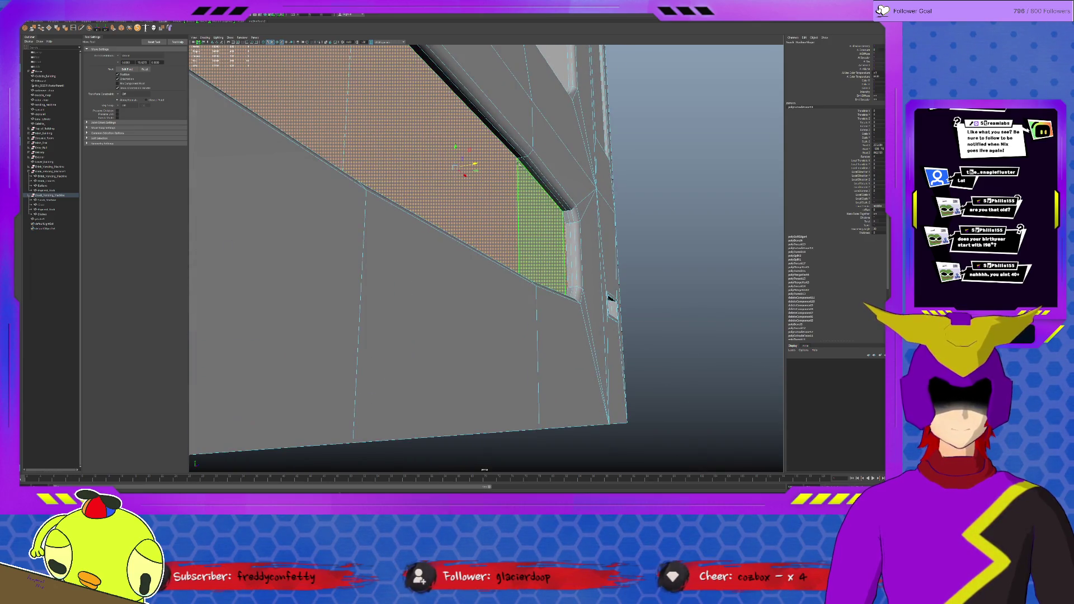
pyautogui.click(537, 178)
pyautogui.keyDown('alt'); pyautogui.moveTo(537, 178); pyautogui.dragTo(620, 152); pyautogui.keyUp('alt')
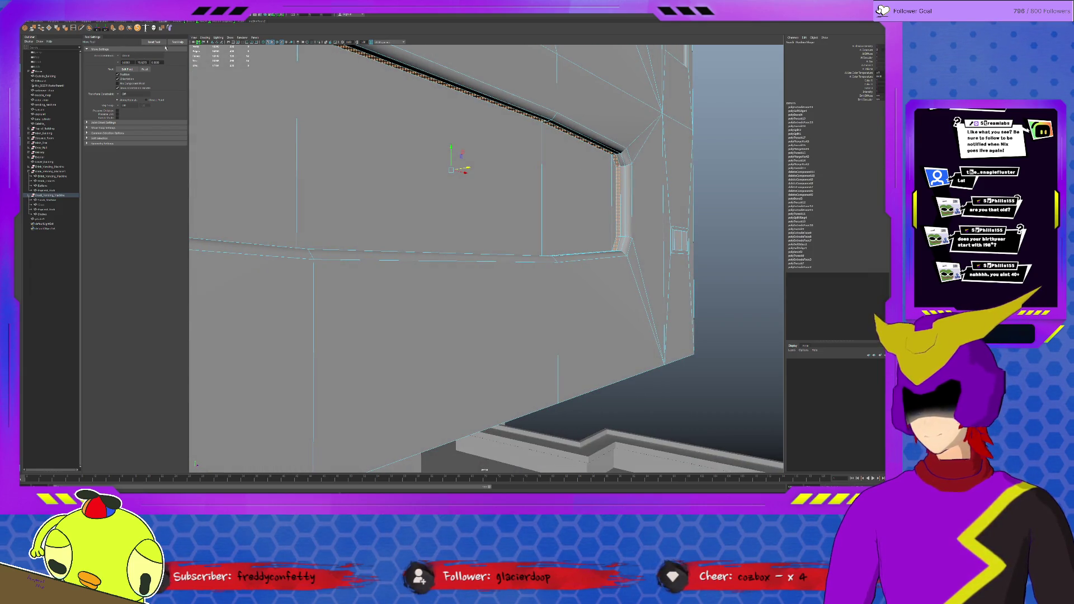
pyautogui.hotkey('ctrl', 'e')
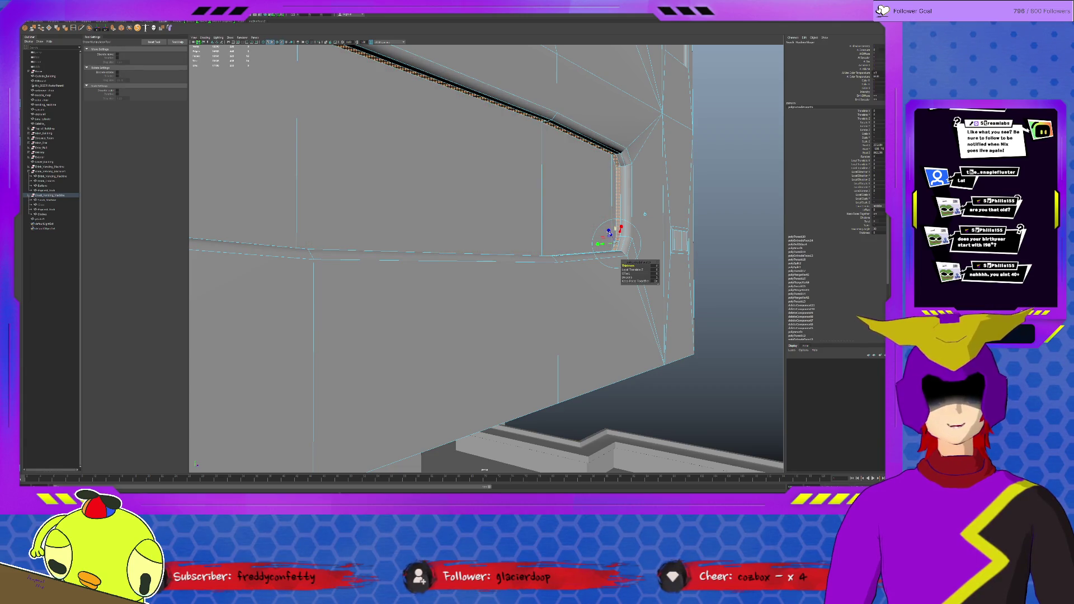
pyautogui.click(612, 237)
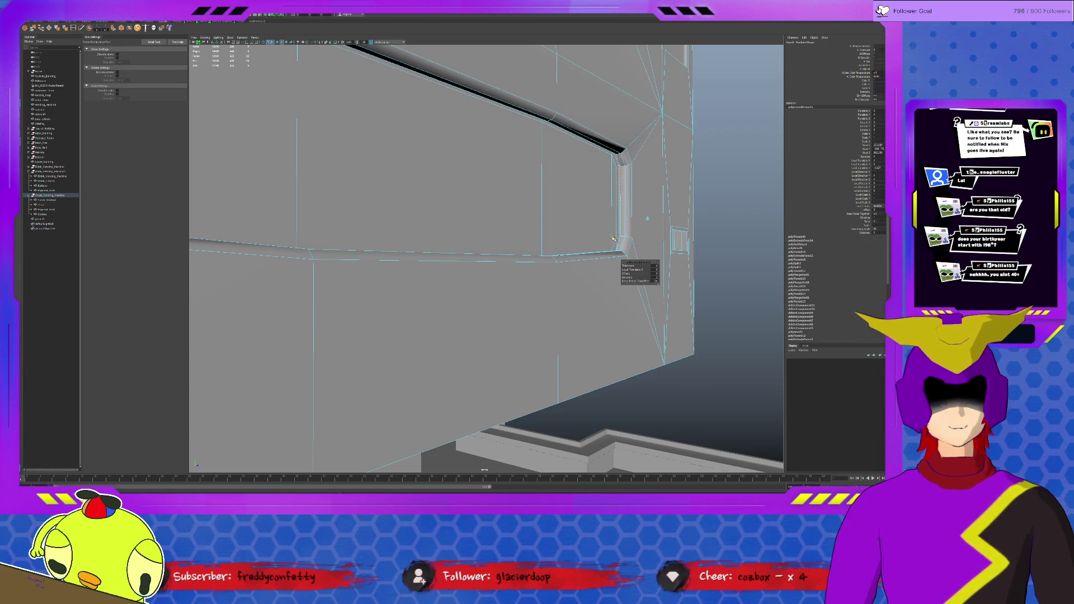
pyautogui.click(613, 239)
pyautogui.moveTo(614, 238)
pyautogui.keyDown('alt'); pyautogui.mouseDown()
pyautogui.moveTo(558, 175)
pyautogui.moveTo(591, 143)
pyautogui.moveTo(558, 108)
pyautogui.mouseUp(); pyautogui.keyUp('alt')
pyautogui.press('F8')
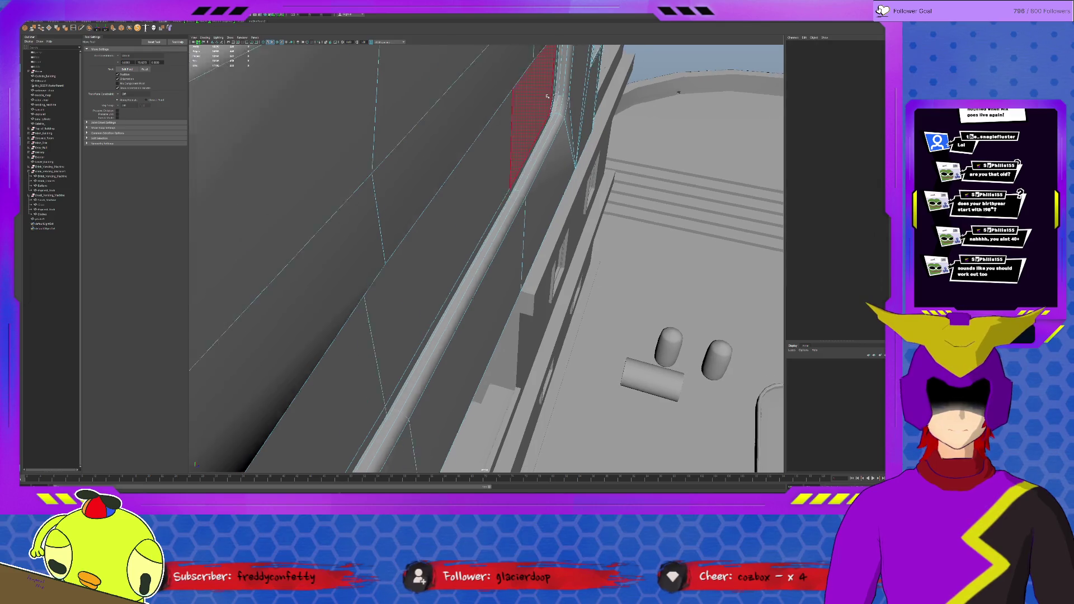
# Select the inset faces along the wall recess including its end faces.
pyautogui.keyDown('alt'); pyautogui.moveTo(470, 252); pyautogui.dragTo(527, 105); pyautogui.keyUp('alt')
pyautogui.click(588, 176)
pyautogui.keyDown('shift'); pyautogui.click(285, 260); pyautogui.keyUp('shift')
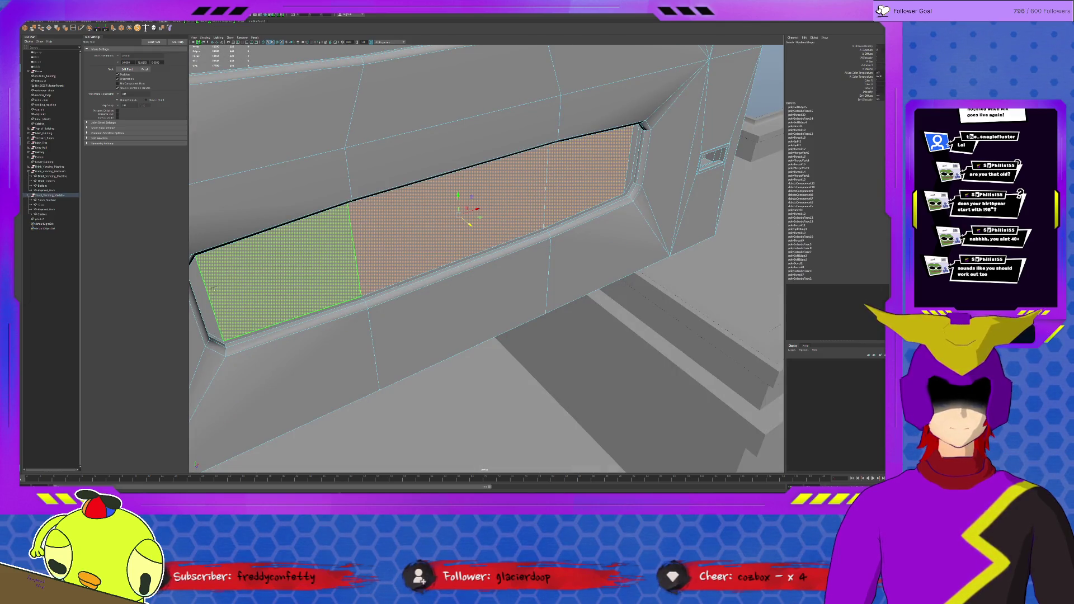
pyautogui.keyDown('shift'); pyautogui.click(579, 187); pyautogui.keyUp('shift')
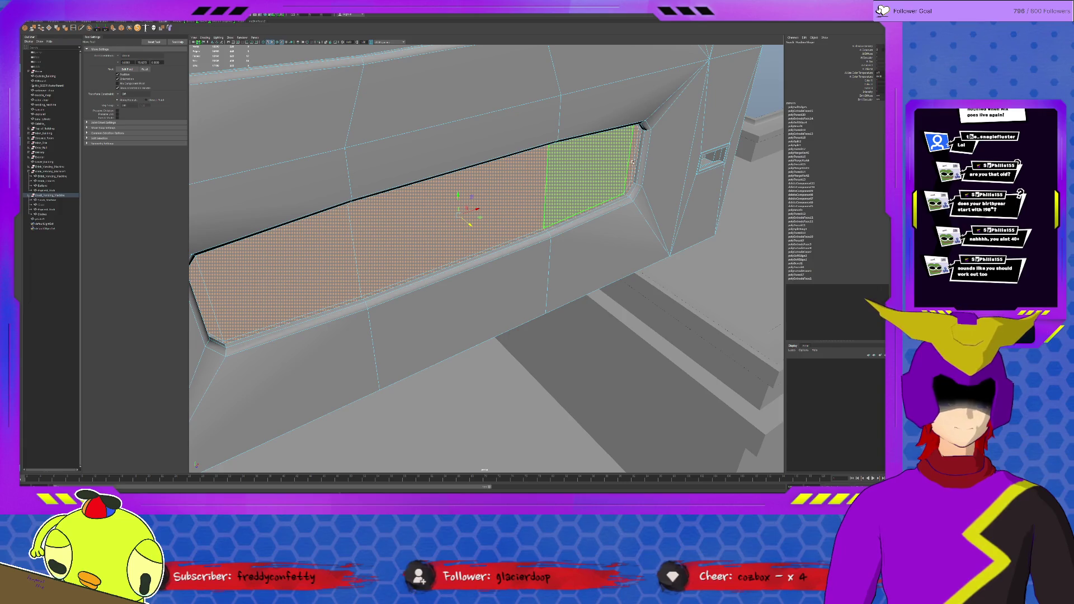
pyautogui.keyDown('alt'); pyautogui.moveTo(579, 186); pyautogui.dragTo(596, 202); pyautogui.keyUp('alt')
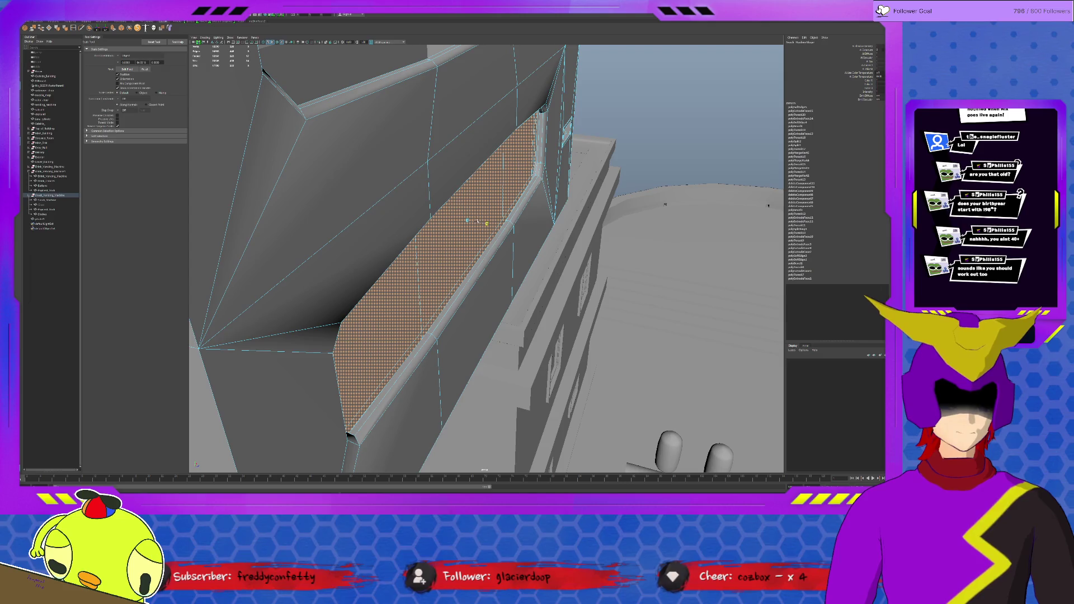
# Delete the recess sill edge and select the edge loop at the recess's left corner.
pyautogui.press('F10')
pyautogui.click(496, 222)
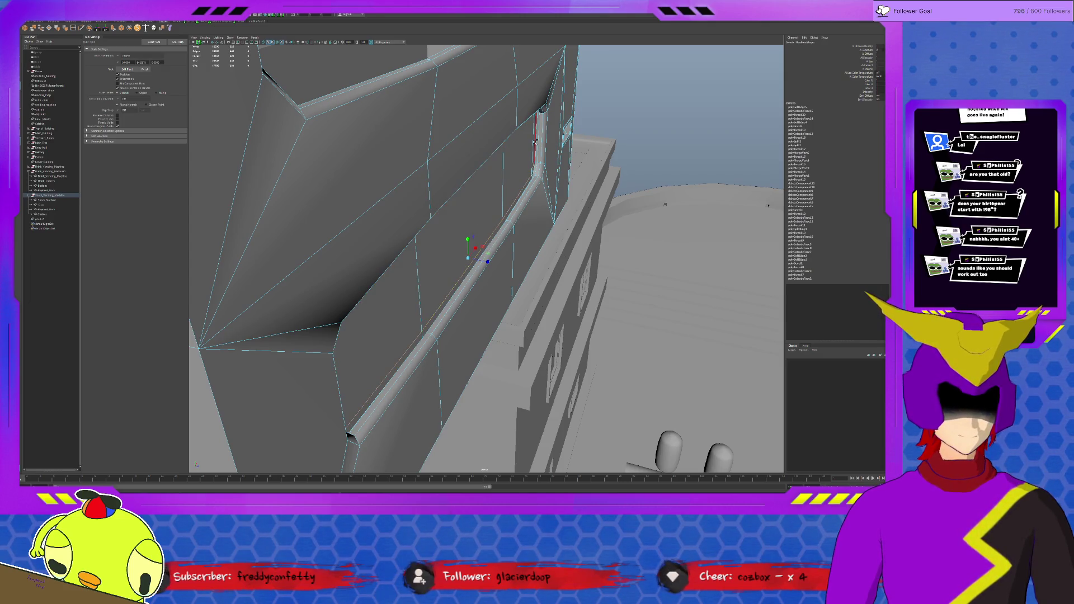
pyautogui.keyDown('alt'); pyautogui.moveTo(527, 169); pyautogui.dragTo(353, 191); pyautogui.keyUp('alt')
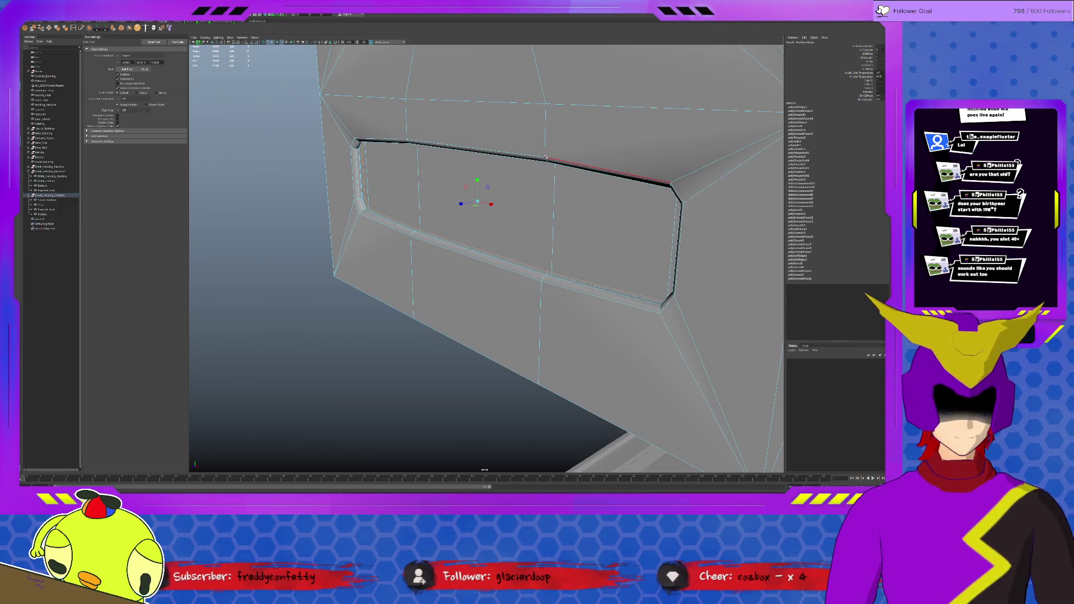
pyautogui.keyDown('alt'); pyautogui.moveTo(401, 168); pyautogui.dragTo(463, 186); pyautogui.keyUp('alt')
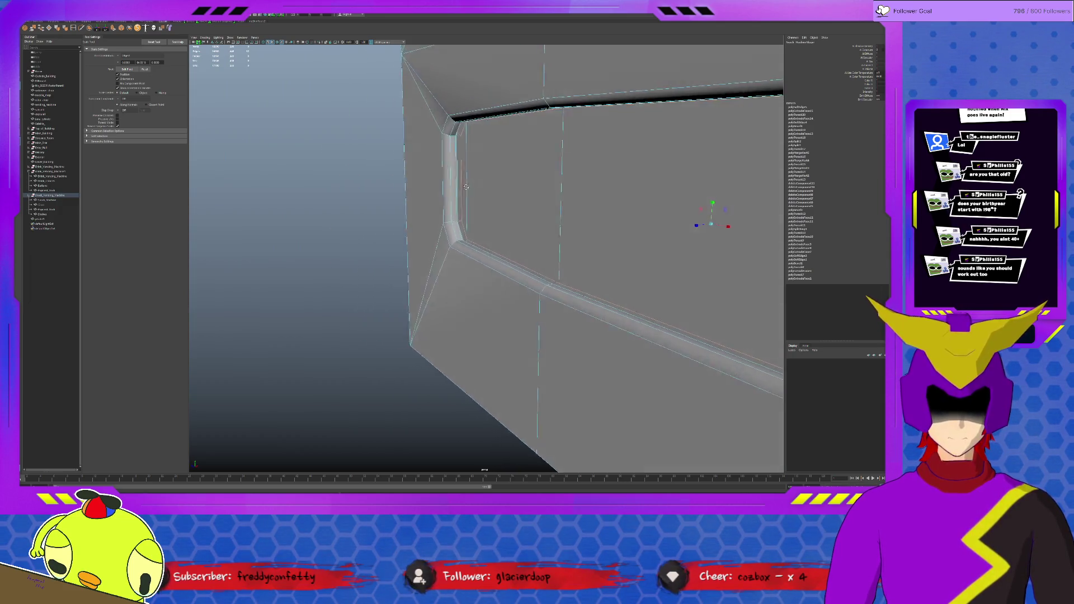
pyautogui.press('Delete')
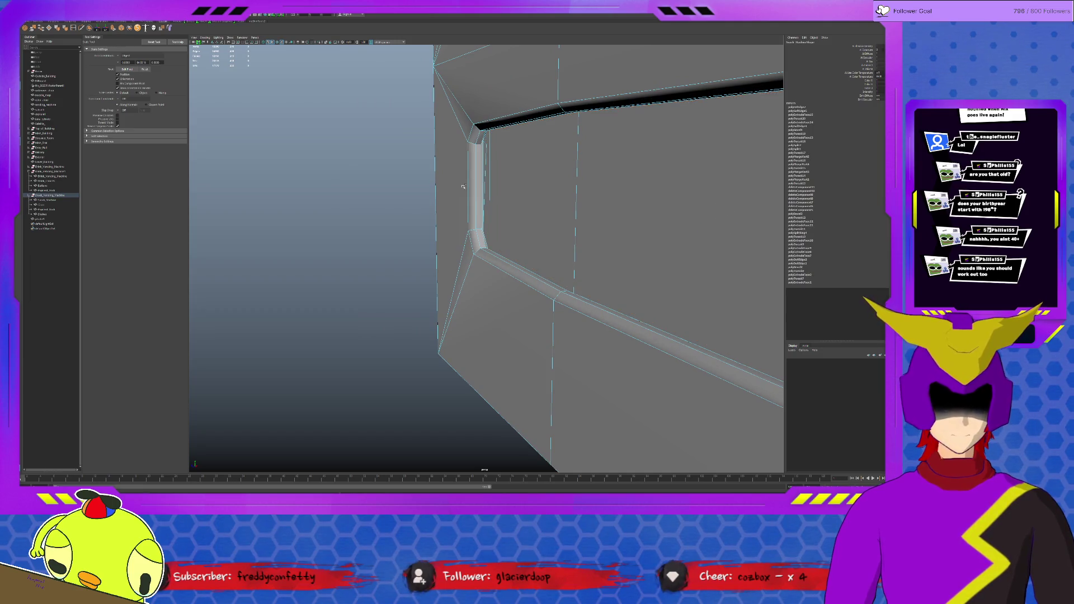
pyautogui.doubleClick(486, 181)
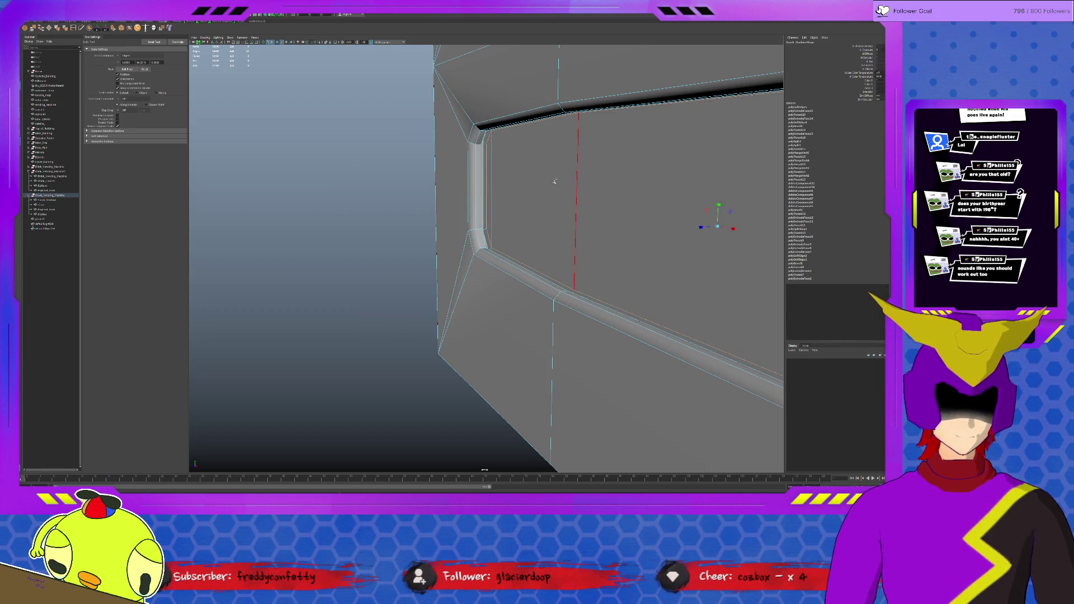
pyautogui.keyDown('alt'); pyautogui.moveTo(564, 203); pyautogui.dragTo(541, 184); pyautogui.keyUp('alt')
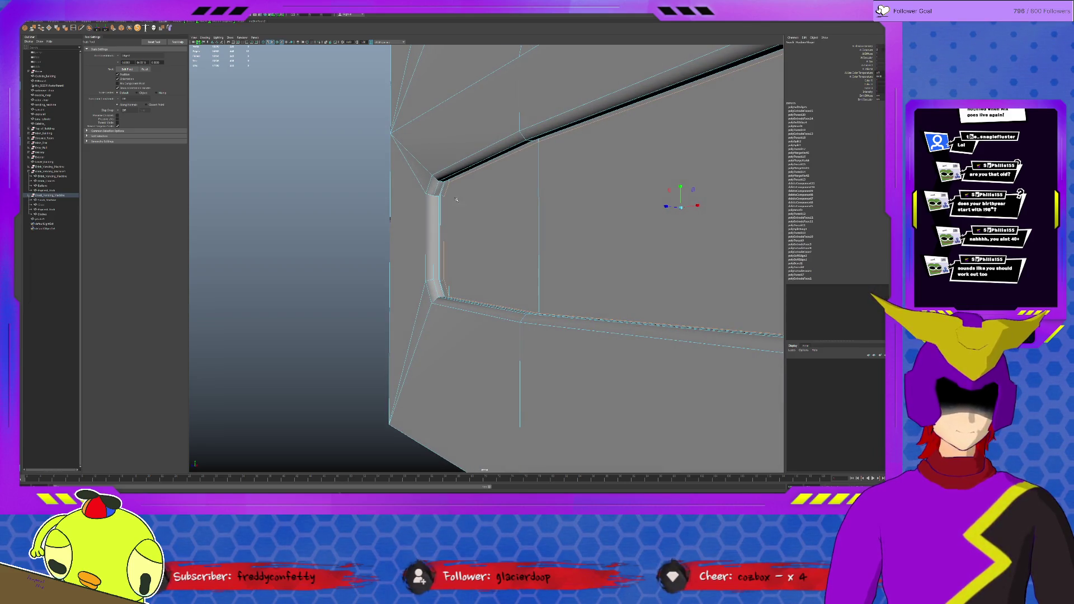
pyautogui.keyDown('alt'); pyautogui.moveTo(456, 199); pyautogui.dragTo(476, 222); pyautogui.keyUp('alt')
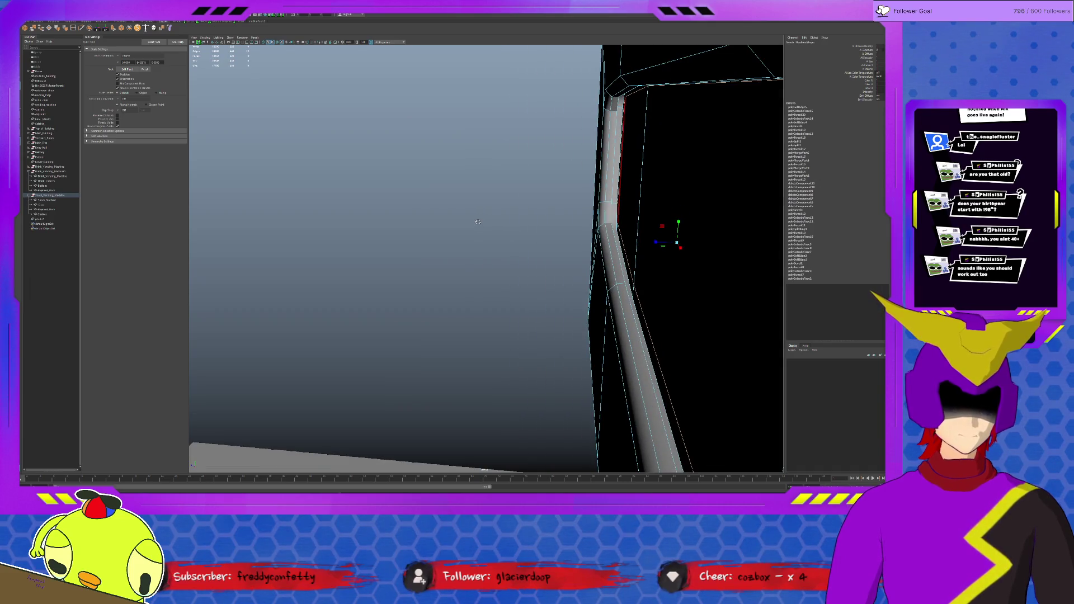
pyautogui.keyDown('alt'); pyautogui.moveTo(477, 222); pyautogui.dragTo(495, 225); pyautogui.keyUp('alt')
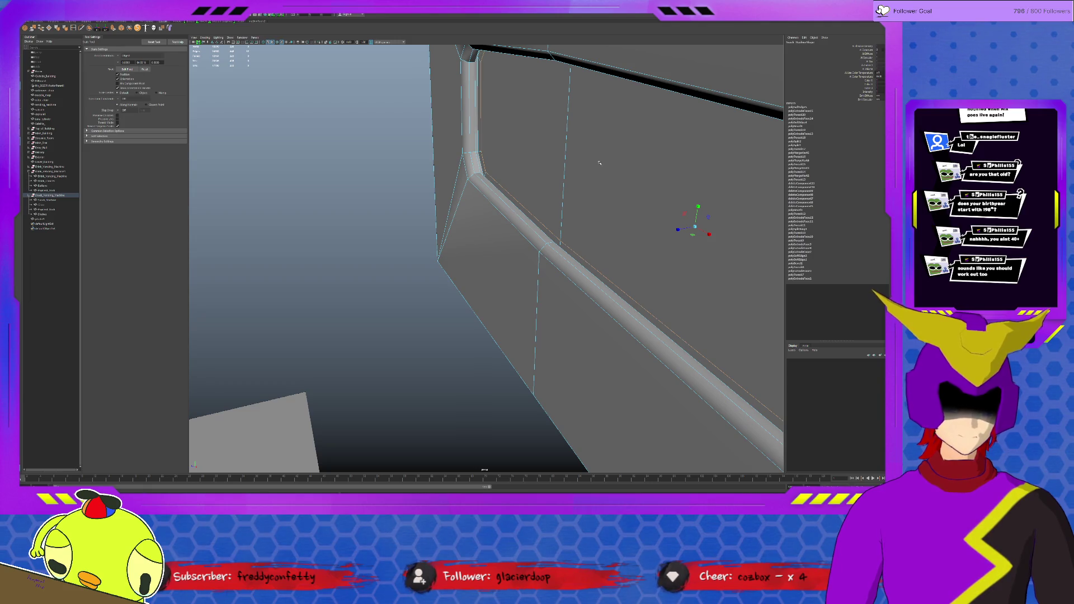
# Select the wall object, then switch to the vending machine and its shelves.
pyautogui.moveTo(599, 163)
pyautogui.keyDown('alt'); pyautogui.mouseDown()
pyautogui.moveTo(407, 166)
pyautogui.moveTo(393, 216)
pyautogui.moveTo(563, 242)
pyautogui.moveTo(518, 207)
pyautogui.mouseUp(); pyautogui.keyUp('alt')
pyautogui.click(521, 168)
pyautogui.click(408, 167)
pyautogui.click(393, 215)
pyautogui.click(519, 207)
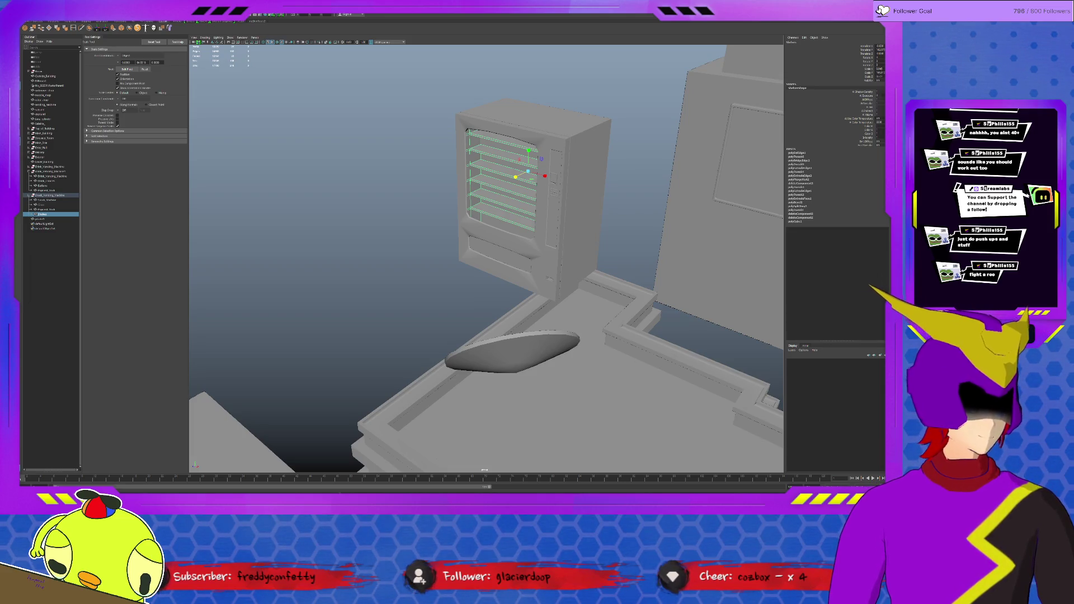
# View the six shelves front-on, deselect them and select the coil object in the Outliner.
pyautogui.keyDown('alt'); pyautogui.moveTo(496, 252); pyautogui.dragTo(530, 252); pyautogui.keyUp('alt')
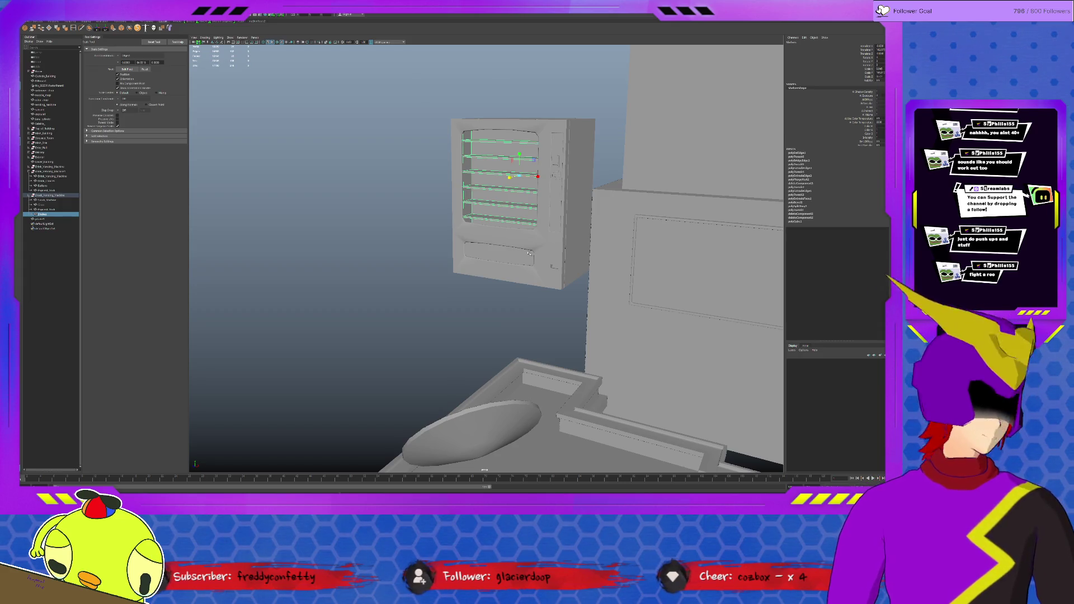
pyautogui.scroll(3, 540, 233)
pyautogui.scroll(3, 537, 234)
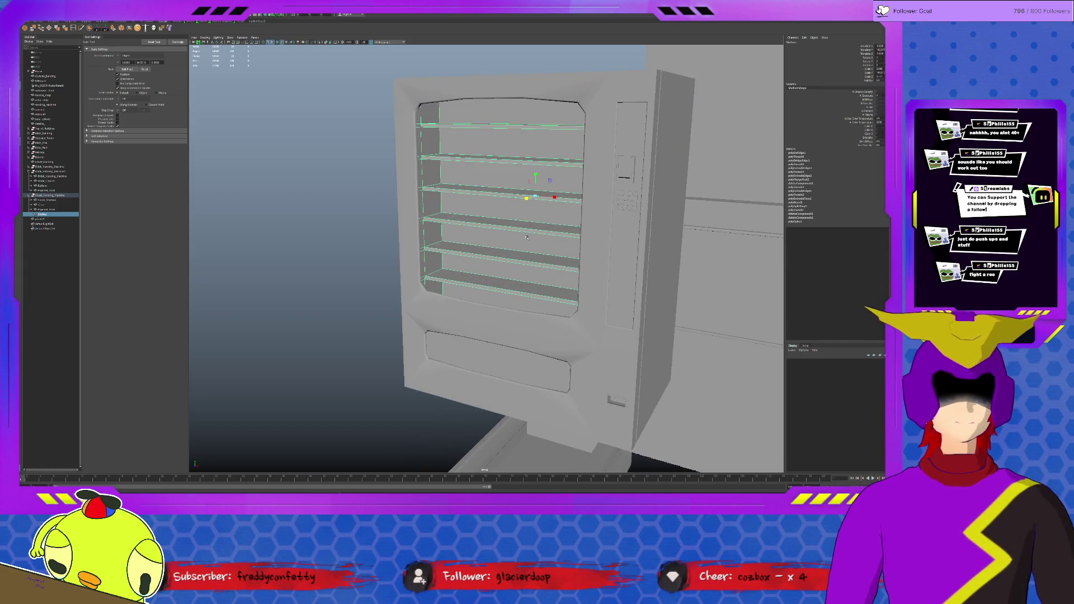
pyautogui.scroll(2, 536, 236)
pyautogui.scroll(2, 534, 236)
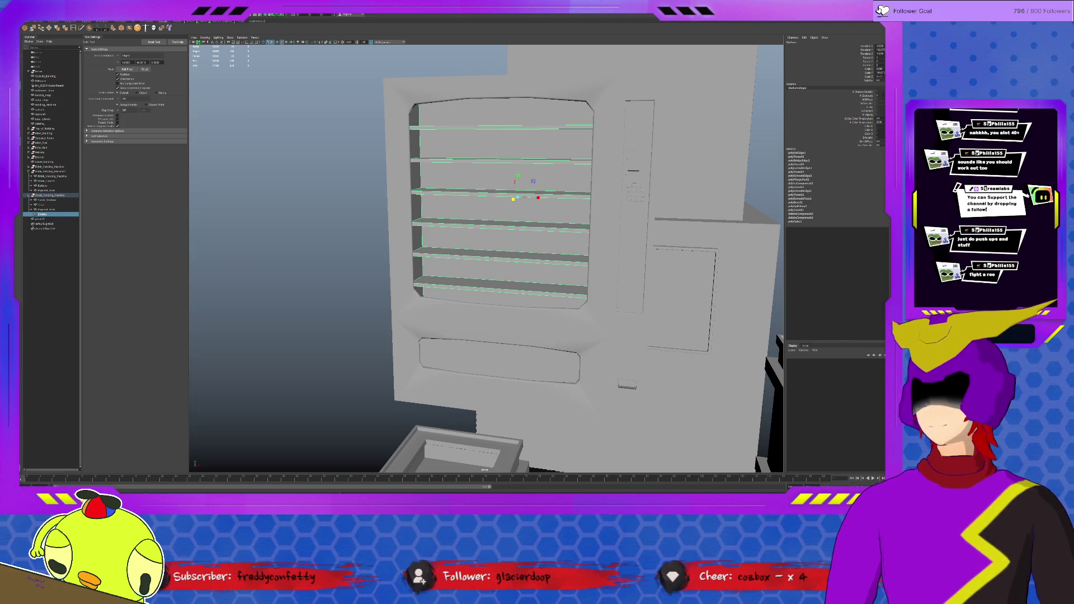
pyautogui.click(211, 112)
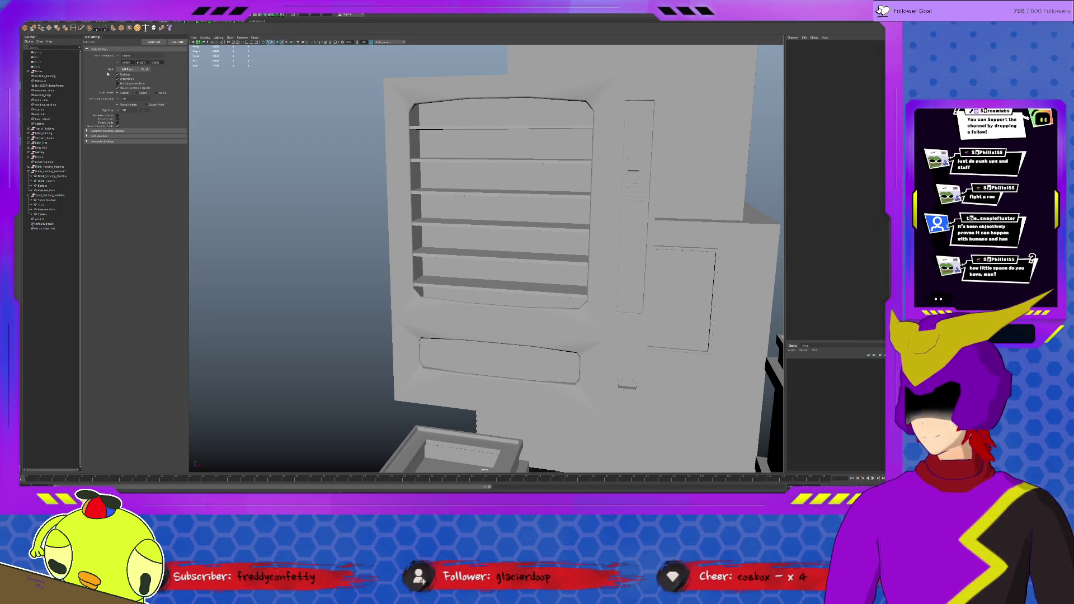
pyautogui.click(42, 223)
pyautogui.keyDown('alt'); pyautogui.moveTo(504, 252); pyautogui.dragTo(534, 337); pyautogui.keyUp('alt')
# Frame and rotate the coil, then show its polyPipe1/helix creation settings in the Attribute Editor.
pyautogui.press('w')
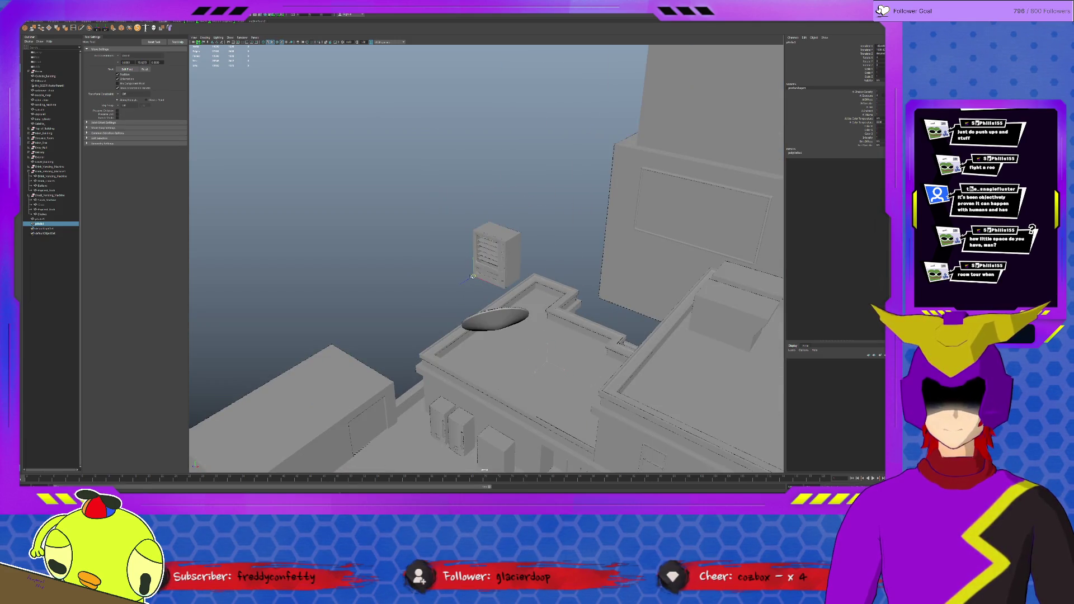
pyautogui.press('f')
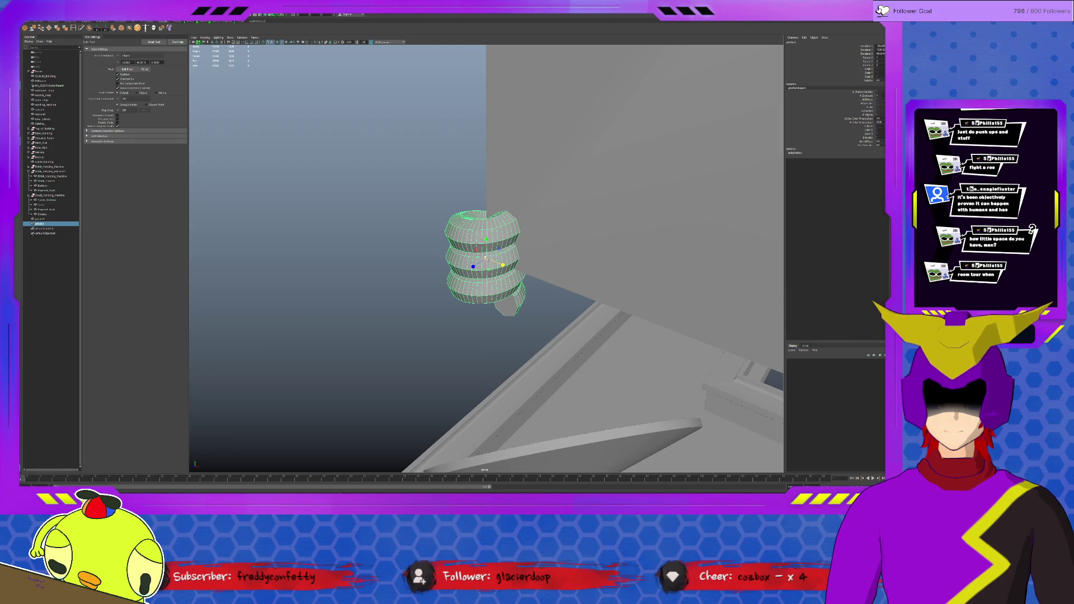
pyautogui.scroll(5, 485, 258)
pyautogui.scroll(-5, 488, 256)
pyautogui.scroll(-3, 489, 252)
pyautogui.press('e')
pyautogui.moveTo(492, 250)
pyautogui.mouseDown()
pyautogui.moveTo(479, 268)
pyautogui.moveTo(486, 261)
pyautogui.mouseUp()
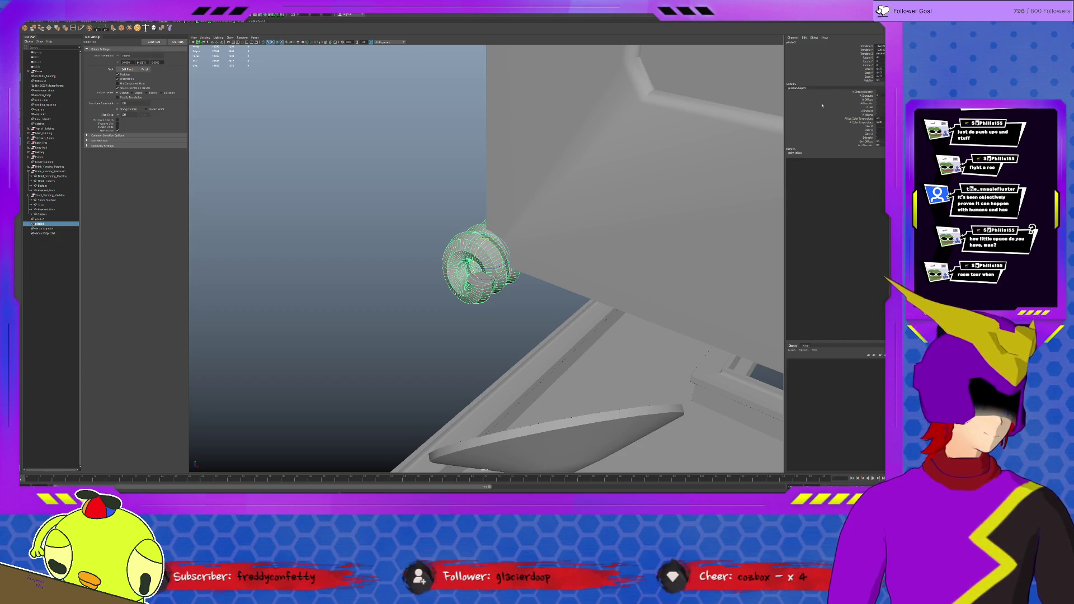
pyautogui.click(873, 41)
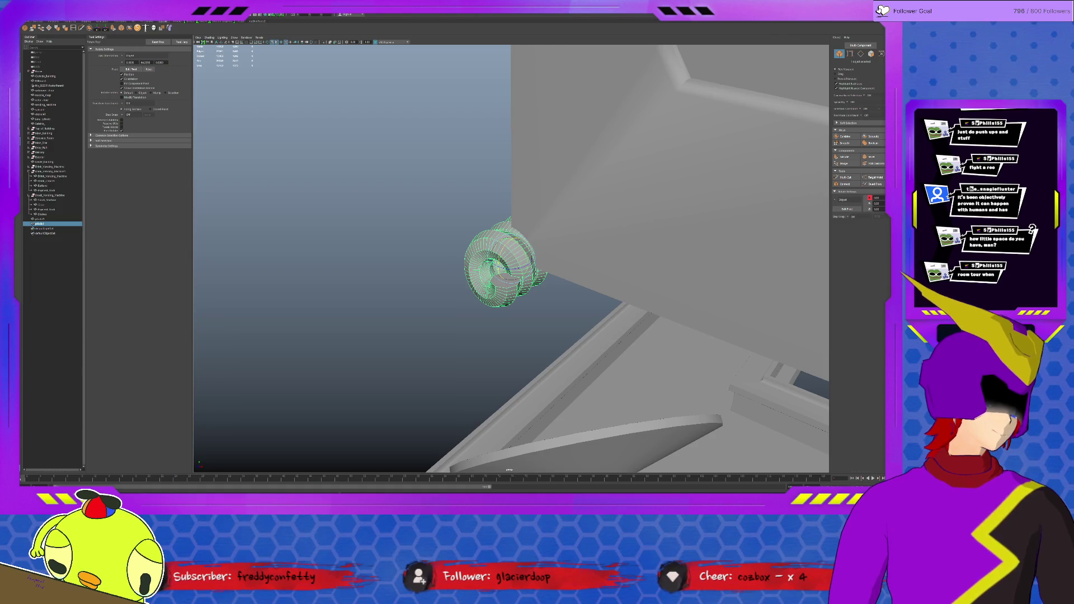
pyautogui.click(873, 41)
pyautogui.click(792, 46)
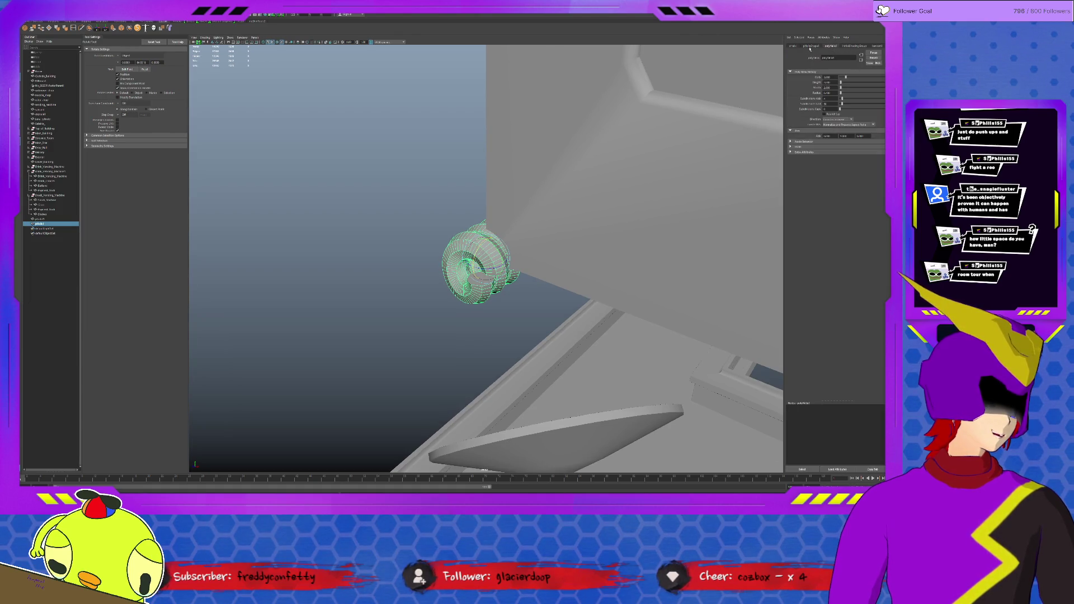
pyautogui.click(832, 48)
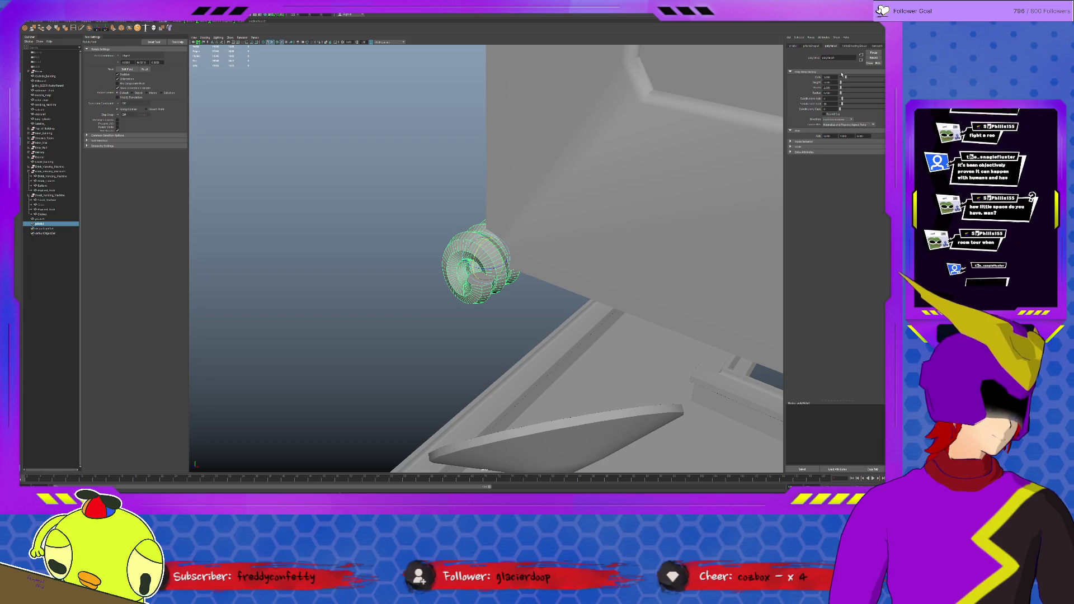
# Lower the coil to eight-sided subdivisions and uncoil it into a longer, wider curl with another loop.
pyautogui.moveTo(843, 103); pyautogui.dragTo(842, 104)
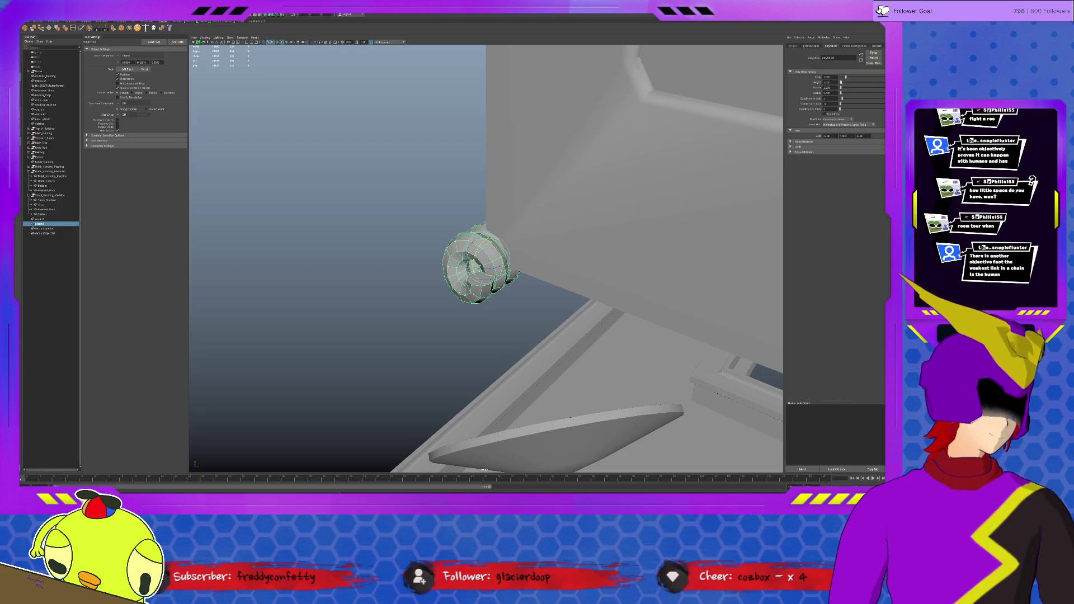
pyautogui.moveTo(841, 97); pyautogui.dragTo(842, 98)
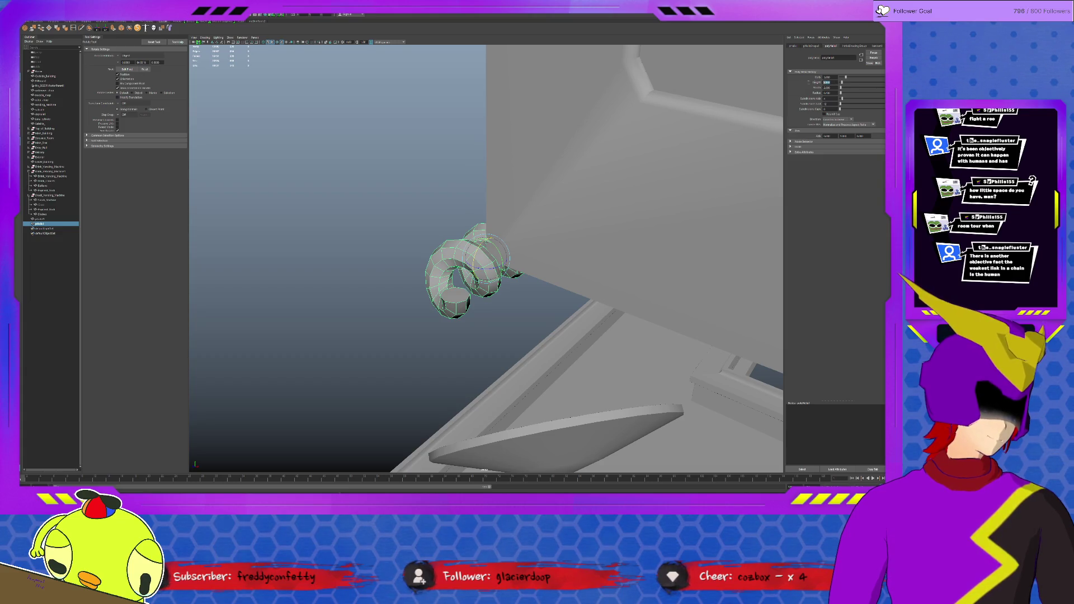
pyautogui.moveTo(843, 99); pyautogui.dragTo(842, 98)
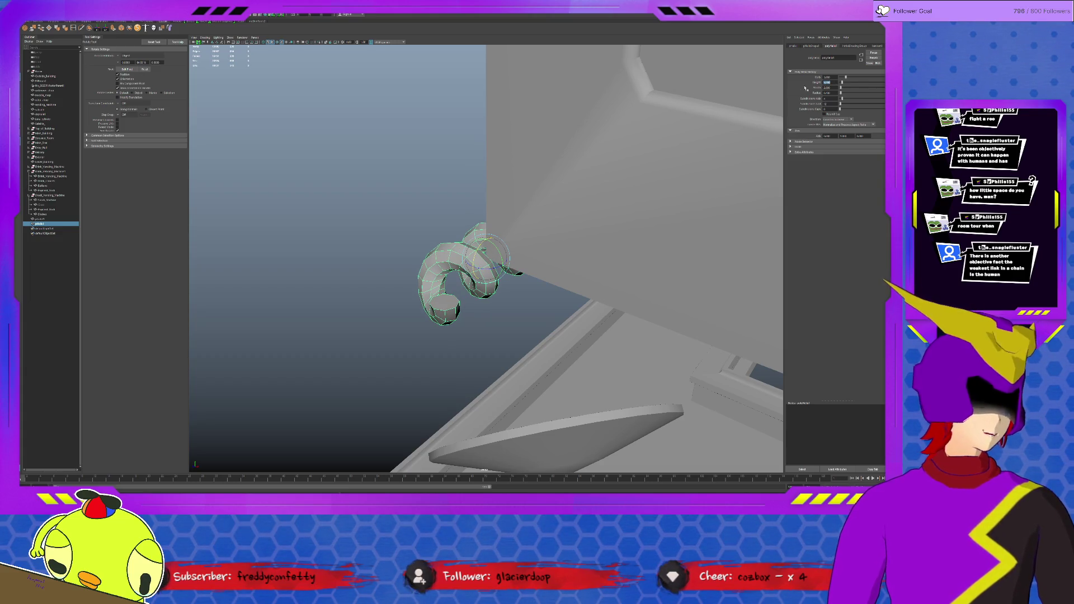
pyautogui.moveTo(843, 99)
pyautogui.mouseDown()
pyautogui.moveTo(700, 246)
pyautogui.moveTo(792, 174)
pyautogui.mouseUp()
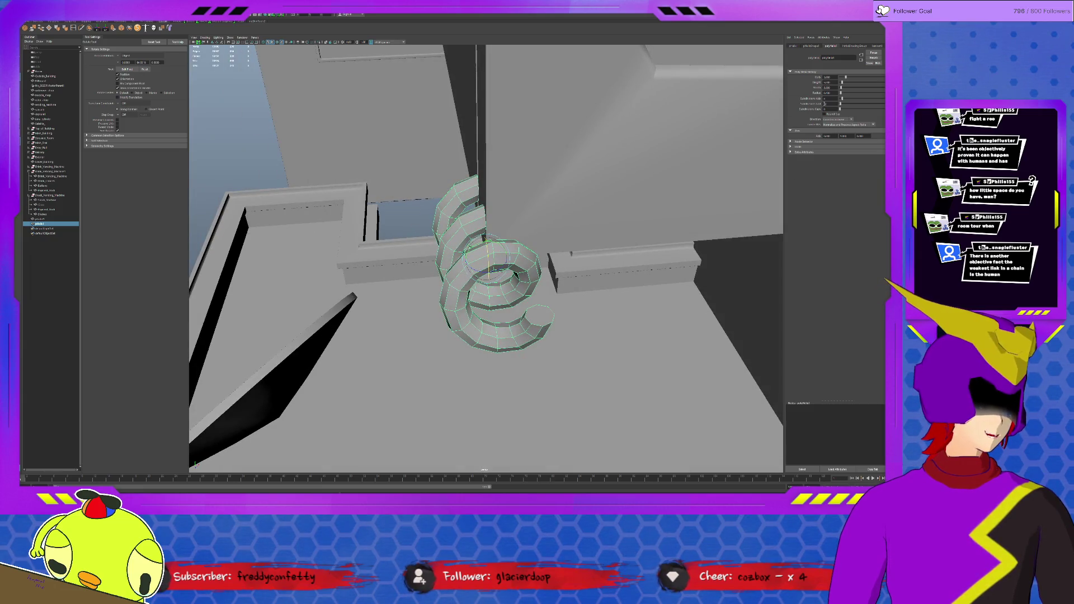
# Thin the spring's tube and set it to about three widely spaced coils.
pyautogui.moveTo(843, 98); pyautogui.dragTo(841, 96)
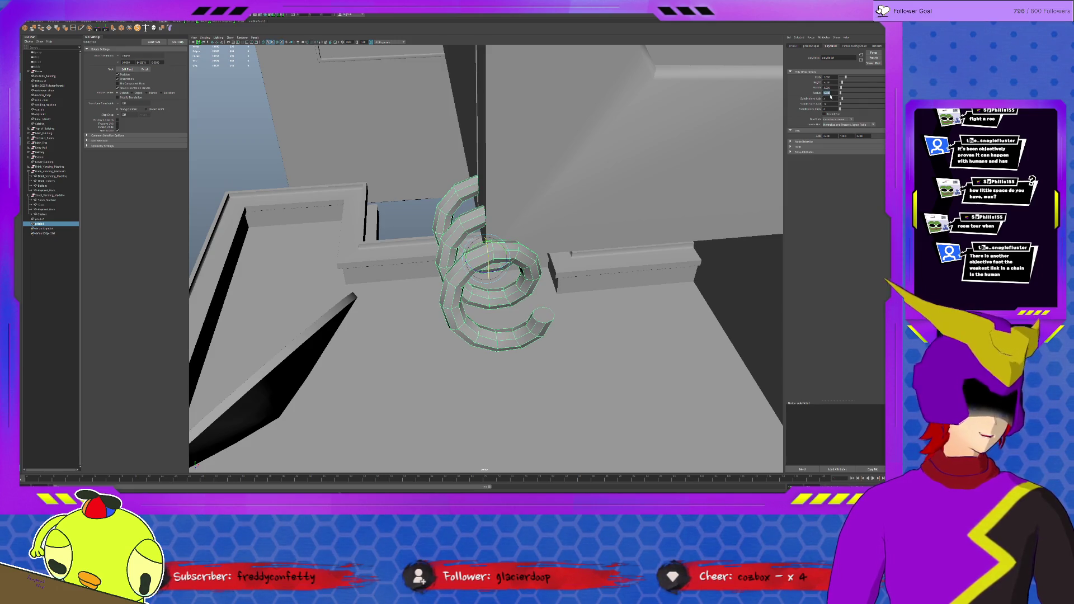
pyautogui.moveTo(486, 285)
pyautogui.keyDown('alt'); pyautogui.mouseDown()
pyautogui.moveTo(499, 272)
pyautogui.moveTo(613, 332)
pyautogui.moveTo(788, 124)
pyautogui.mouseUp(); pyautogui.keyUp('alt')
pyautogui.press('w')
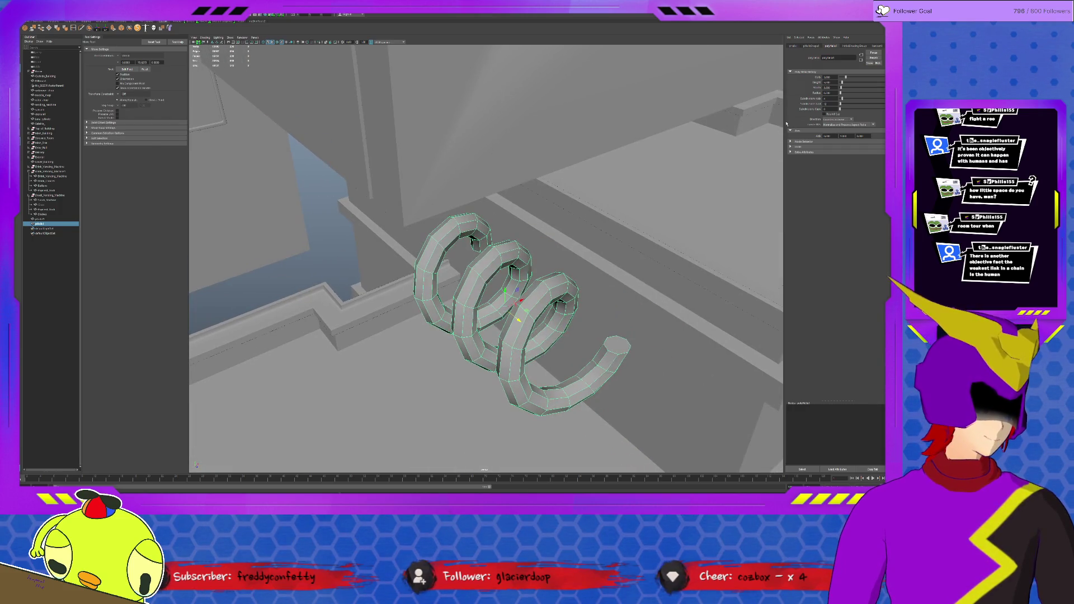
pyautogui.moveTo(846, 77); pyautogui.dragTo(849, 78)
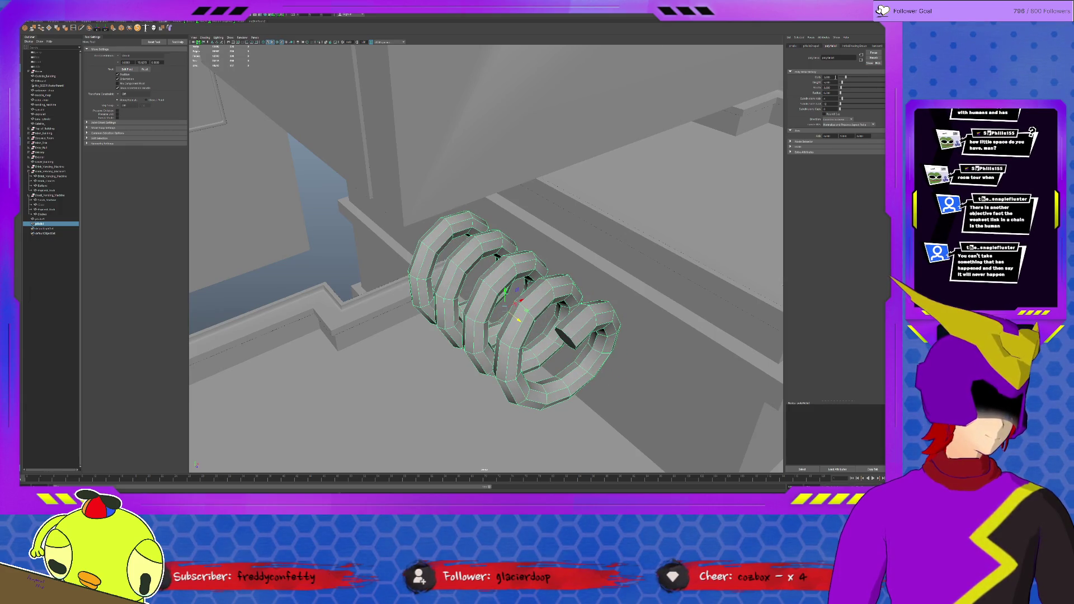
pyautogui.moveTo(848, 78); pyautogui.dragTo(843, 78)
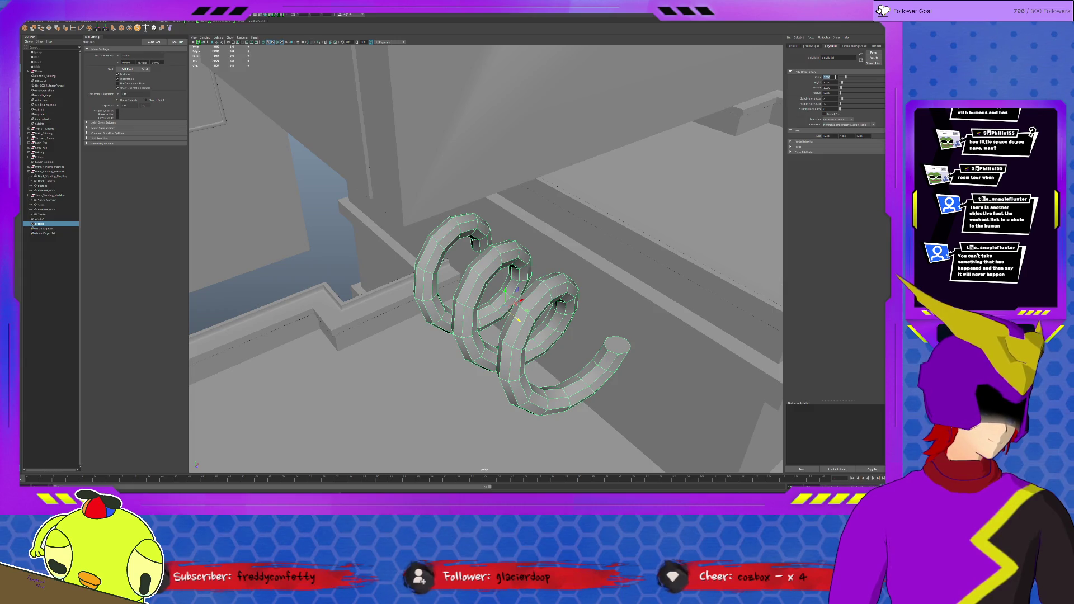
pyautogui.keyDown('alt'); pyautogui.moveTo(521, 311); pyautogui.dragTo(564, 331); pyautogui.keyUp('alt')
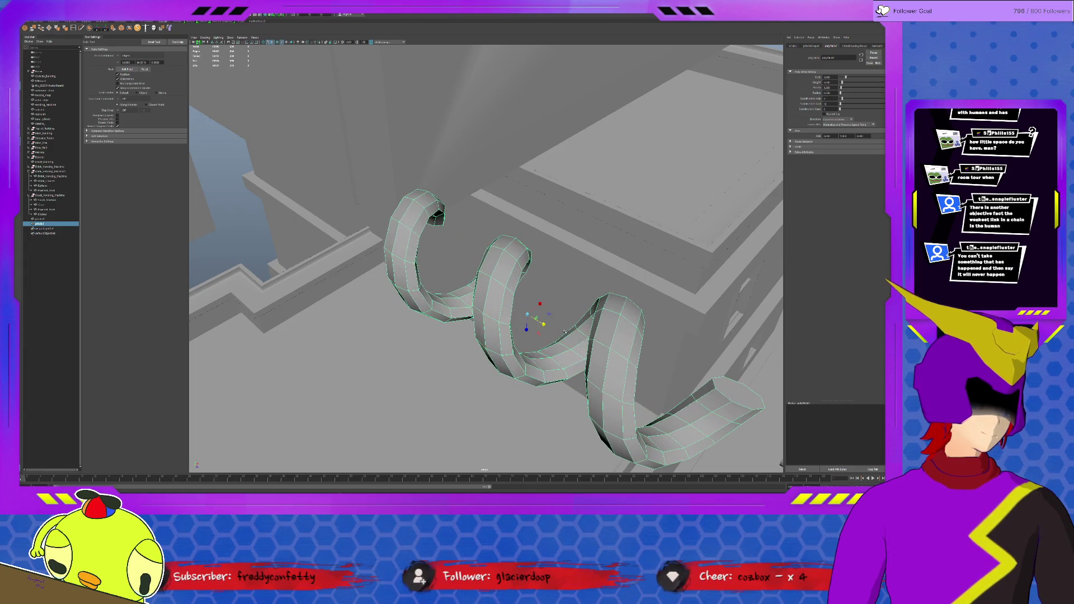
# Try more coils and a longer stretch, then undo and revert back to three thin coils.
pyautogui.moveTo(845, 78); pyautogui.dragTo(852, 78)
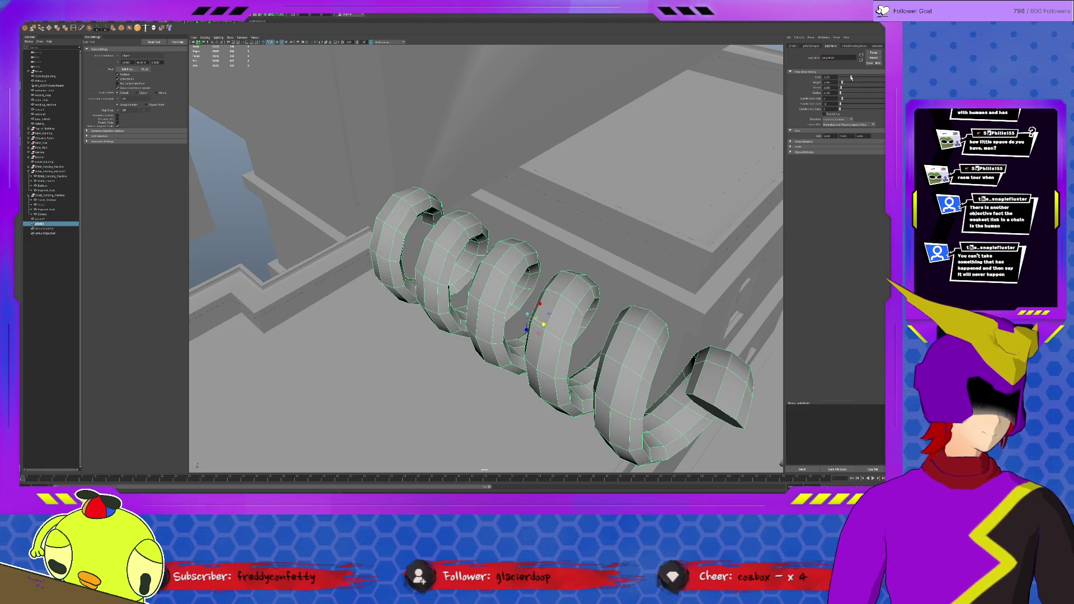
pyautogui.hotkey('ctrl', 'z')
pyautogui.hotkey('ctrl', 'z')
pyautogui.hotkey('ctrl', 'z')
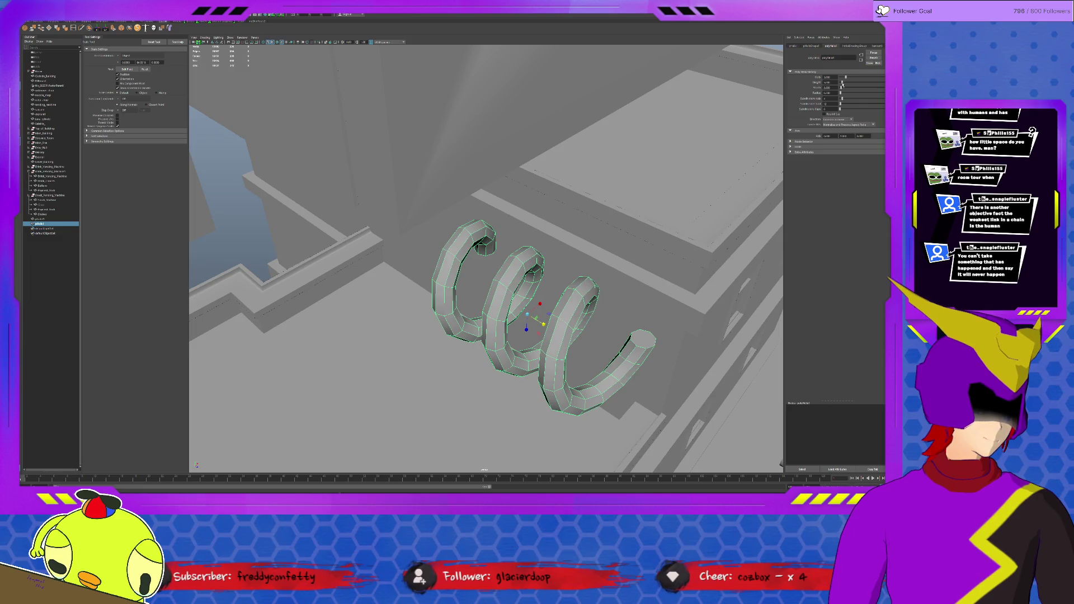
pyautogui.hotkey('ctrl', 'z')
pyautogui.hotkey('ctrl', 'z')
pyautogui.hotkey('ctrl', 'z')
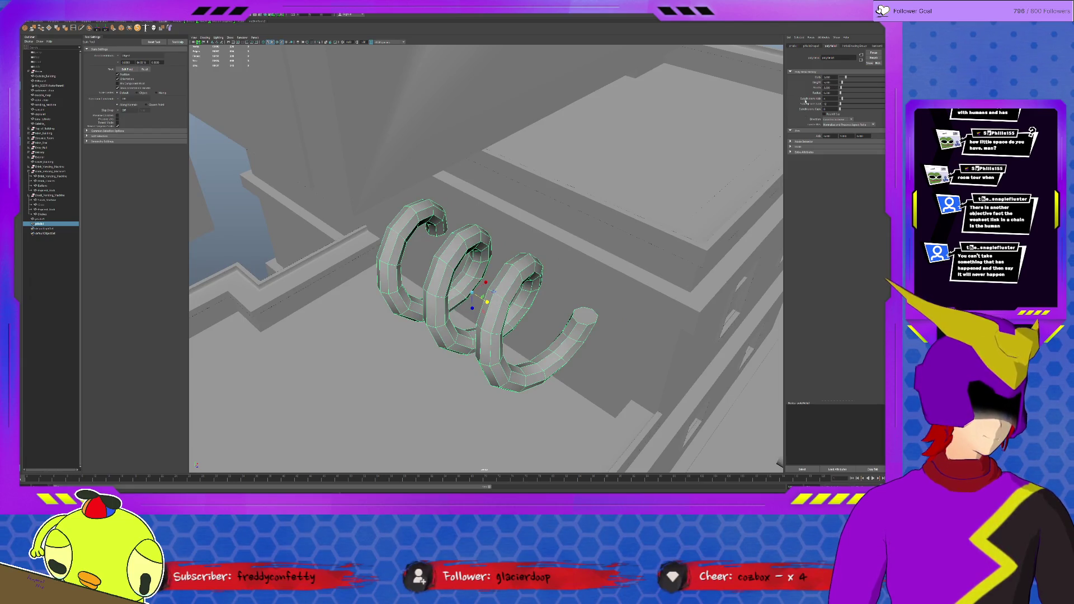
pyautogui.moveTo(846, 77); pyautogui.dragTo(849, 77)
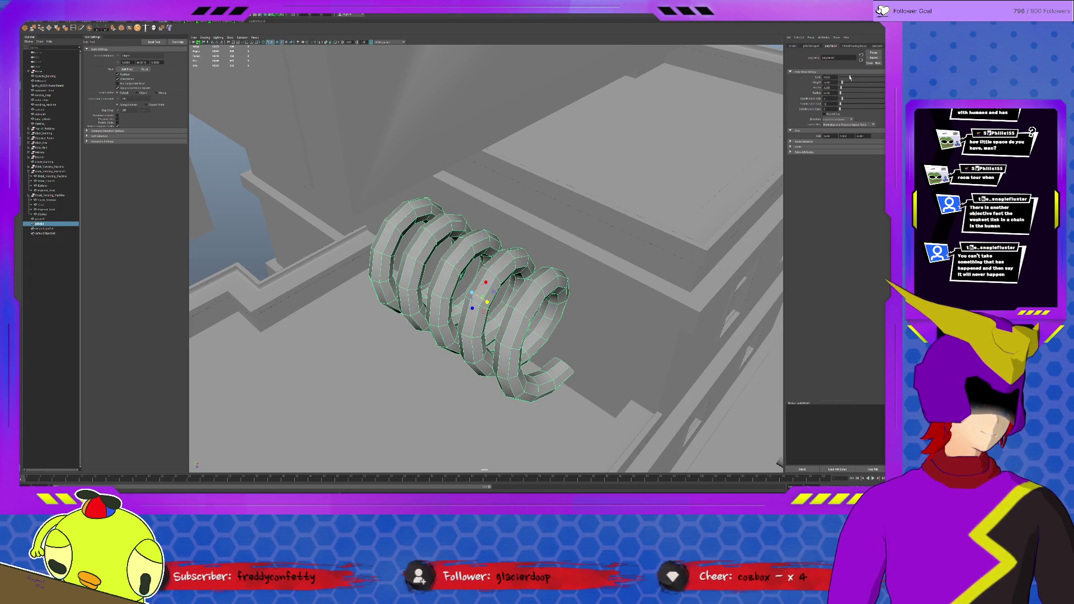
pyautogui.moveTo(487, 303)
pyautogui.mouseDown()
pyautogui.moveTo(510, 316)
pyautogui.moveTo(569, 290)
pyautogui.moveTo(568, 274)
pyautogui.mouseUp()
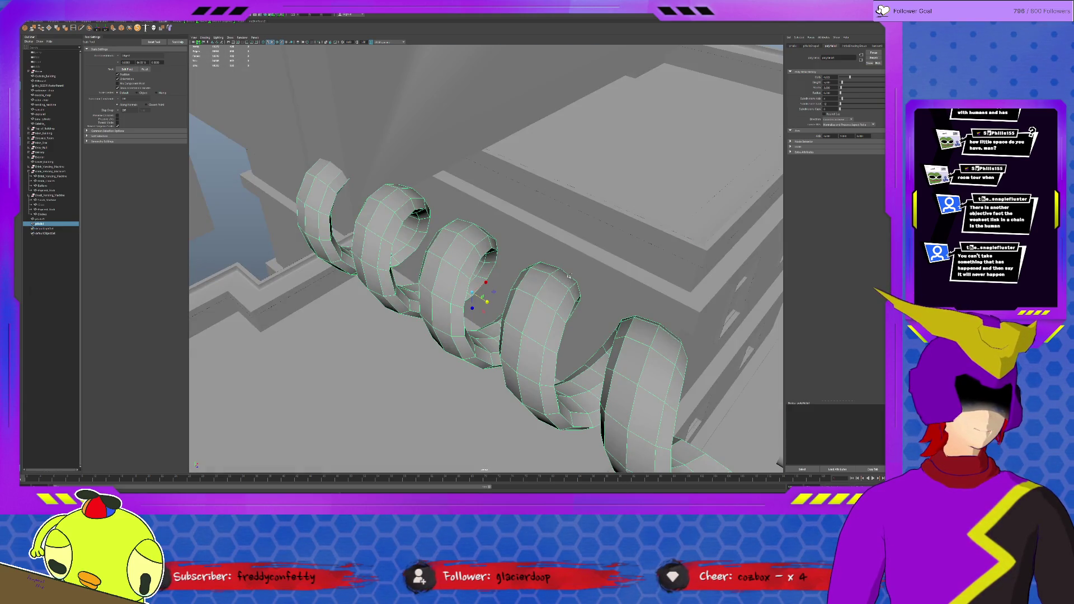
pyautogui.press('f')
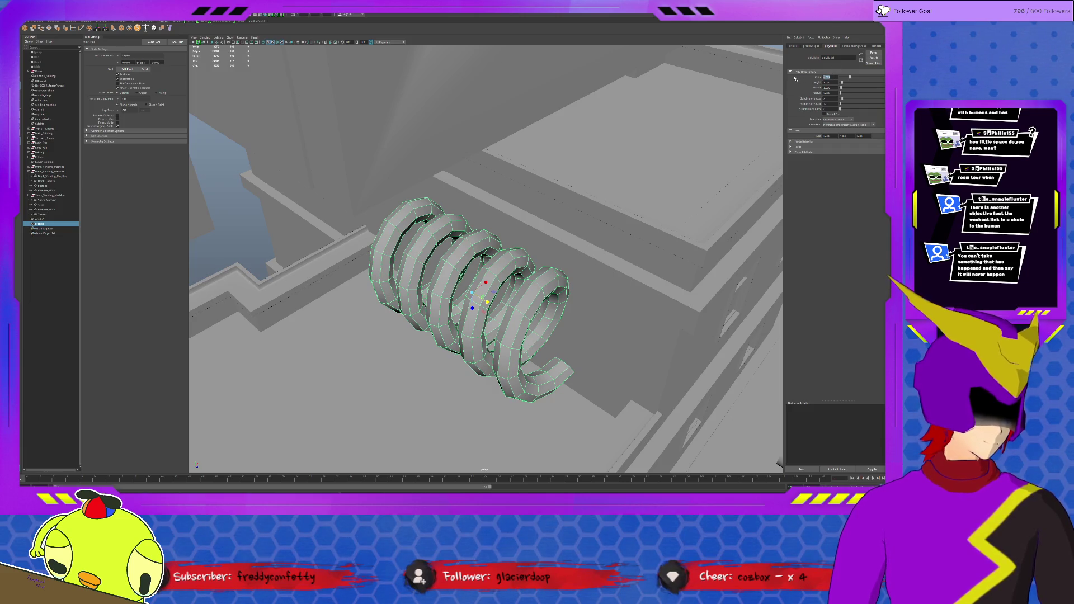
pyautogui.press('Return')
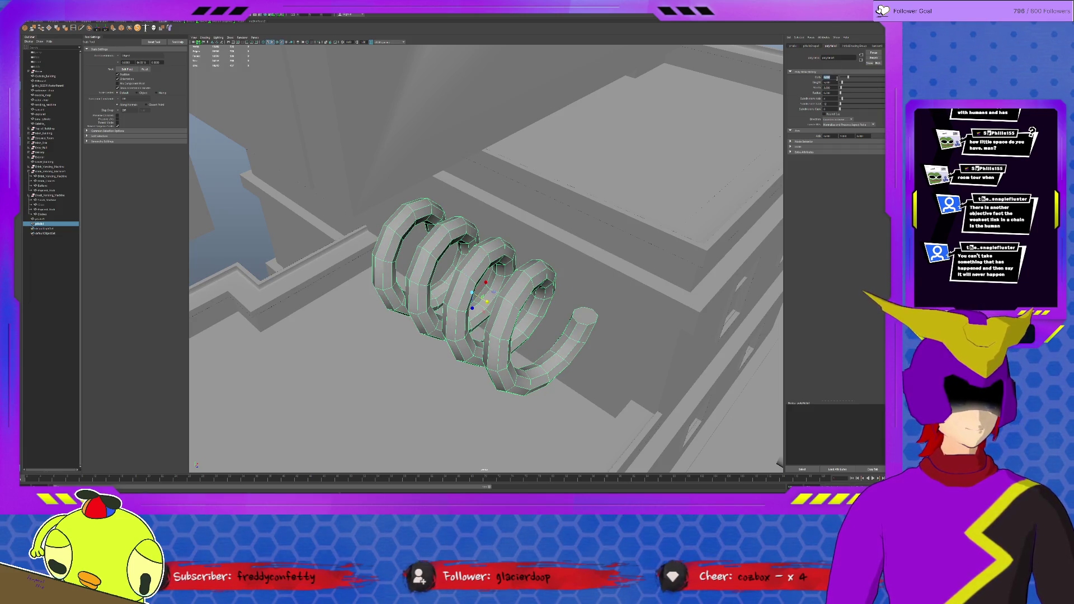
pyautogui.press('Return')
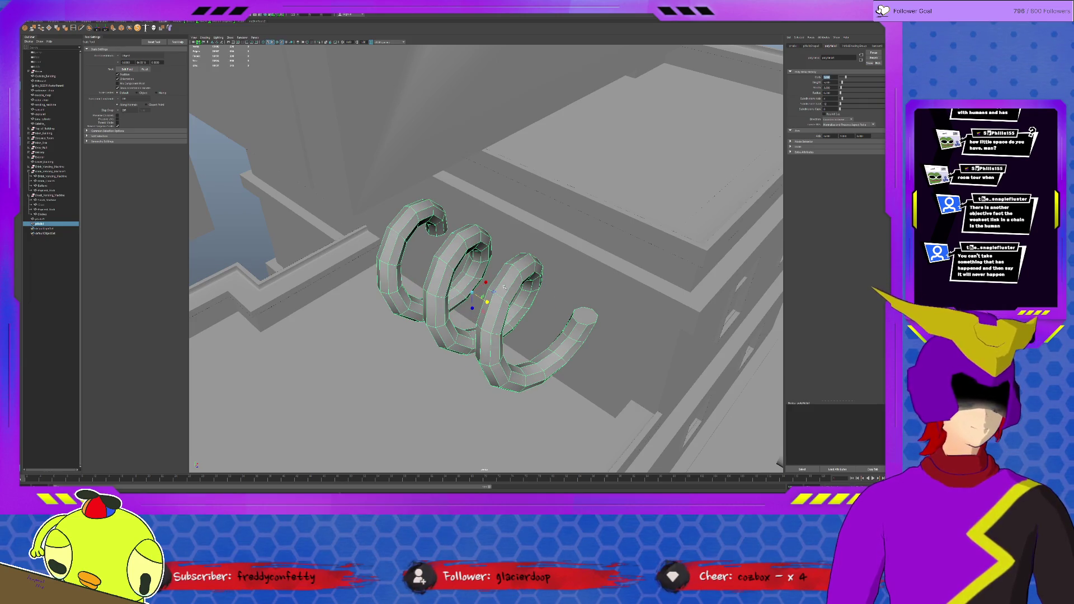
pyautogui.scroll(-5, 510, 262)
pyautogui.scroll(-3, 510, 263)
pyautogui.scroll(-2, 504, 268)
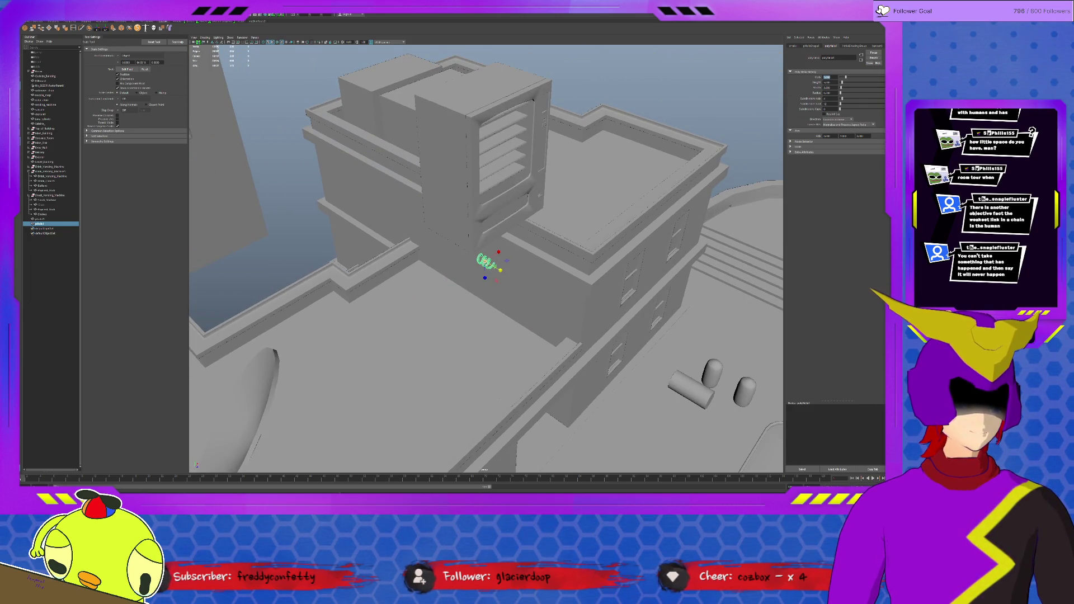
pyautogui.keyDown('alt'); pyautogui.moveTo(487, 260); pyautogui.dragTo(546, 248); pyautogui.keyUp('alt')
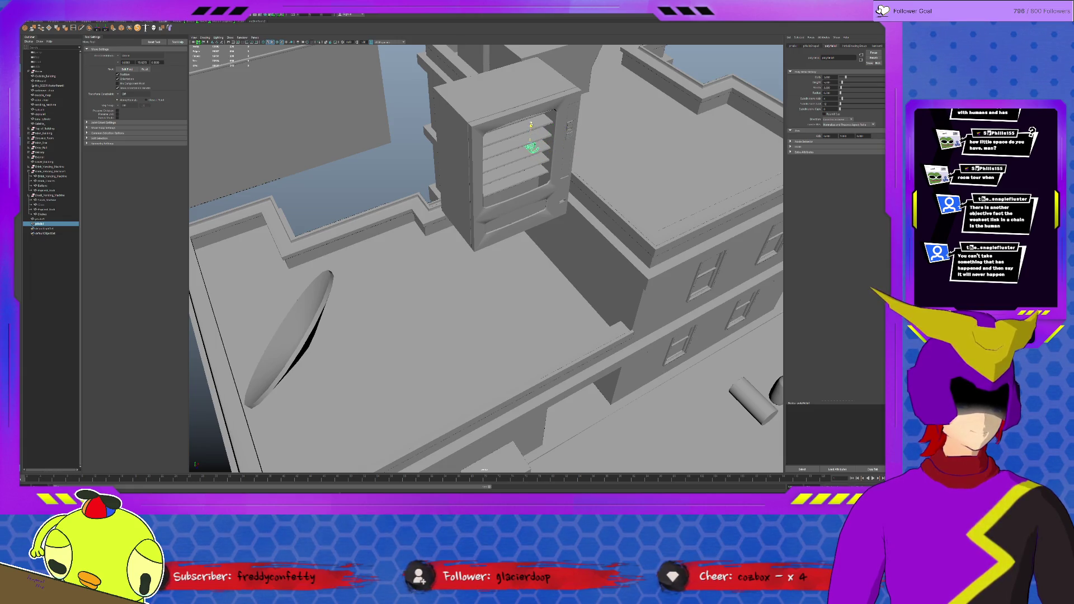
# Frame the spring and view it among the vending machine shelves at an angle.
pyautogui.press('f')
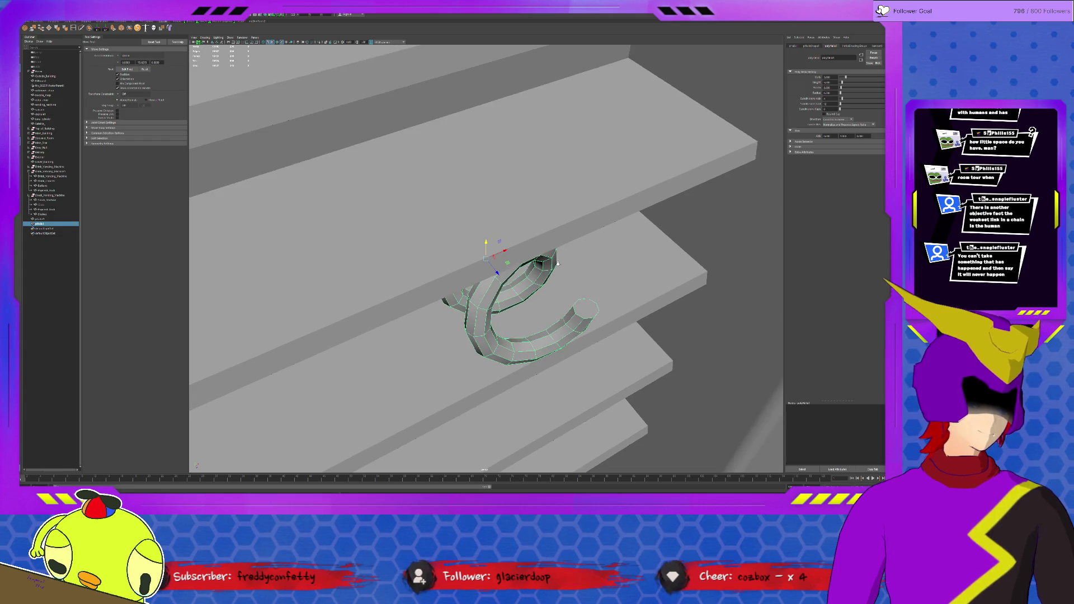
pyautogui.keyDown('alt'); pyautogui.moveTo(529, 269); pyautogui.dragTo(558, 263); pyautogui.keyUp('alt')
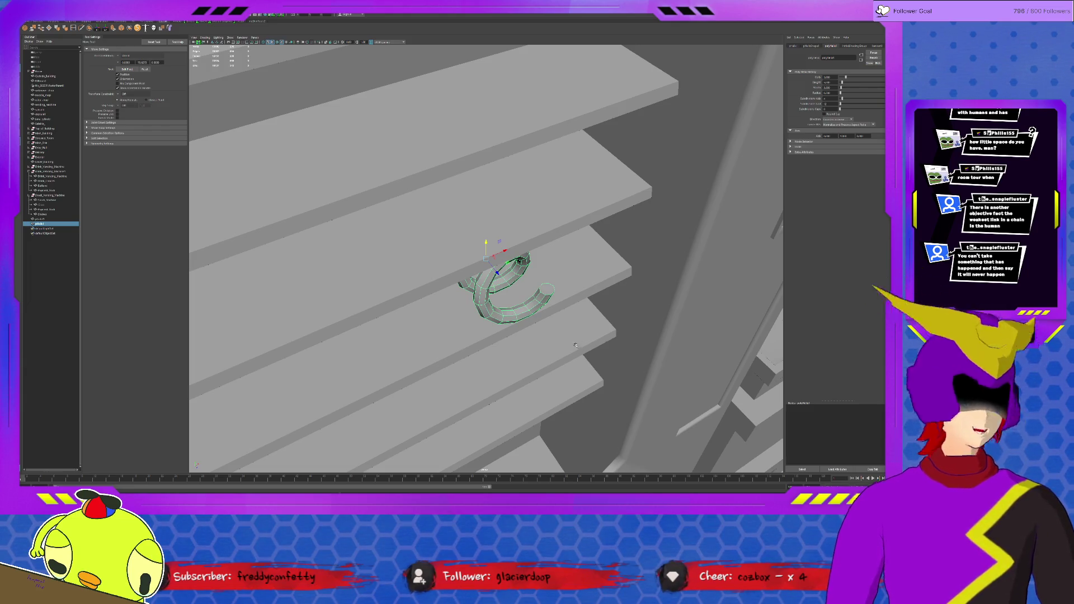
pyautogui.keyDown('alt'); pyautogui.moveTo(570, 351); pyautogui.dragTo(527, 375); pyautogui.keyUp('alt')
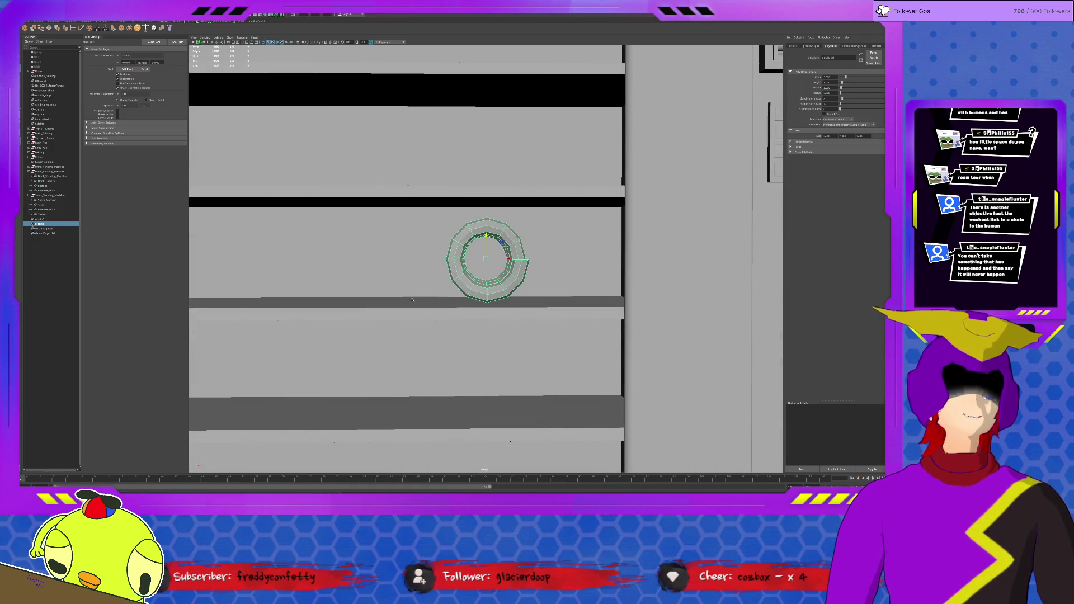
pyautogui.keyDown('alt'); pyautogui.moveTo(526, 375); pyautogui.dragTo(459, 298); pyautogui.keyUp('alt')
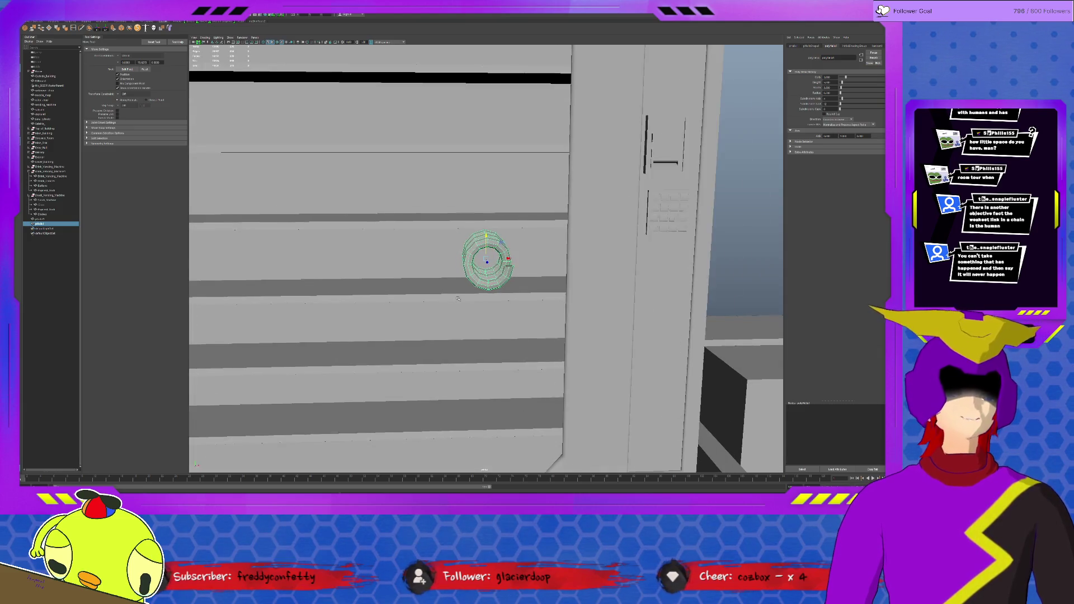
pyautogui.scroll(3, 459, 298)
pyautogui.moveTo(458, 298)
pyautogui.keyDown('alt'); pyautogui.mouseDown()
pyautogui.moveTo(543, 267)
pyautogui.moveTo(490, 262)
pyautogui.moveTo(522, 262)
pyautogui.moveTo(486, 250)
pyautogui.moveTo(750, 375)
pyautogui.mouseUp(); pyautogui.keyUp('alt')
# Nudge the coil slightly along the shelf with the Move Tool and deselect it.
pyautogui.press('w')
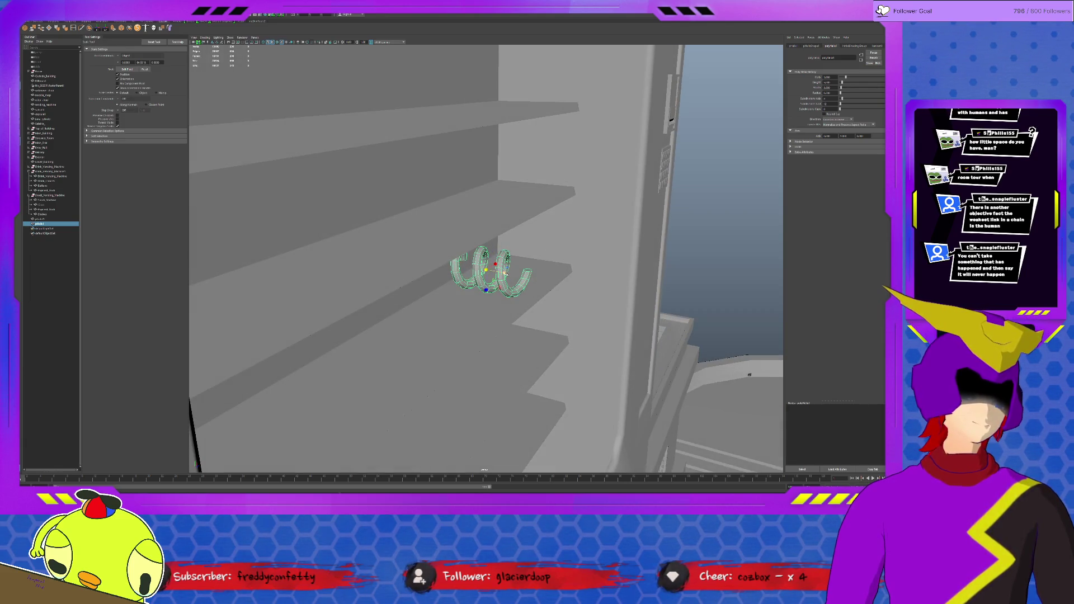
pyautogui.press('w')
pyautogui.moveTo(508, 275); pyautogui.dragTo(510, 308)
pyautogui.scroll(3, 511, 309)
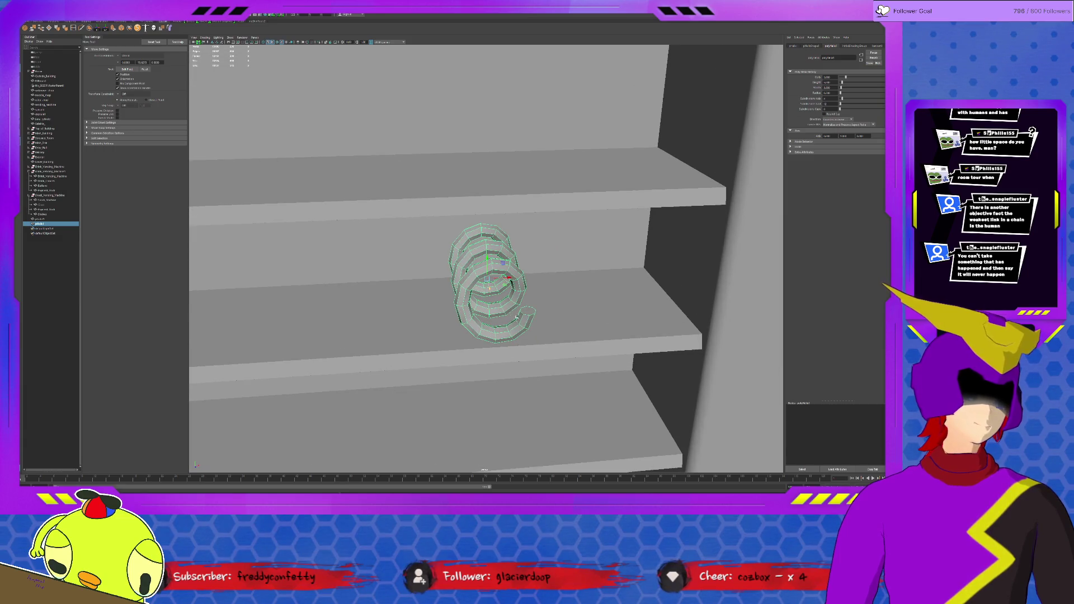
pyautogui.click(527, 311)
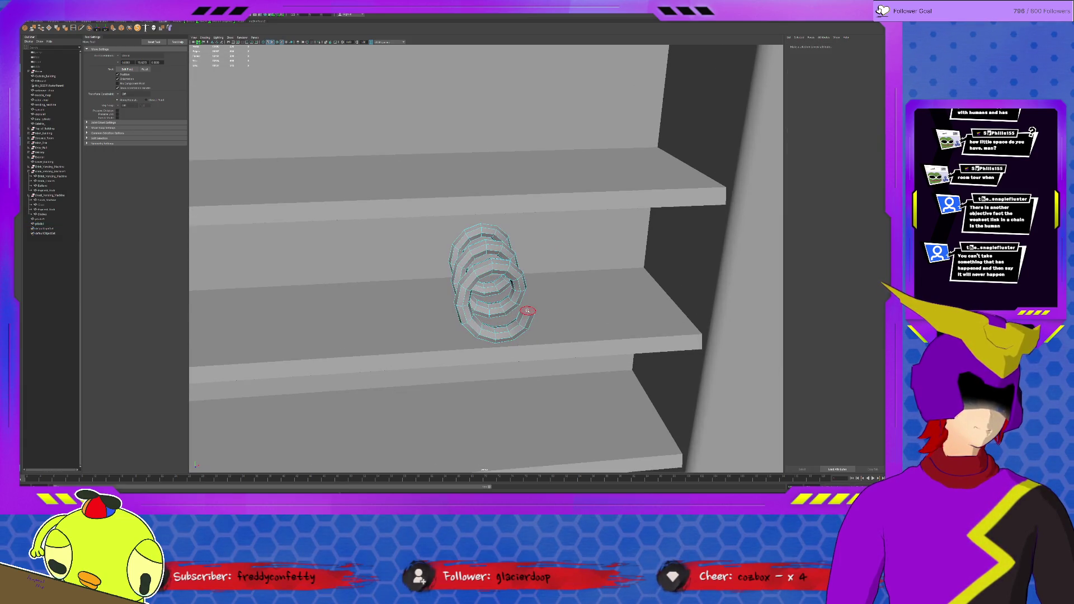
pyautogui.scroll(3, 555, 336)
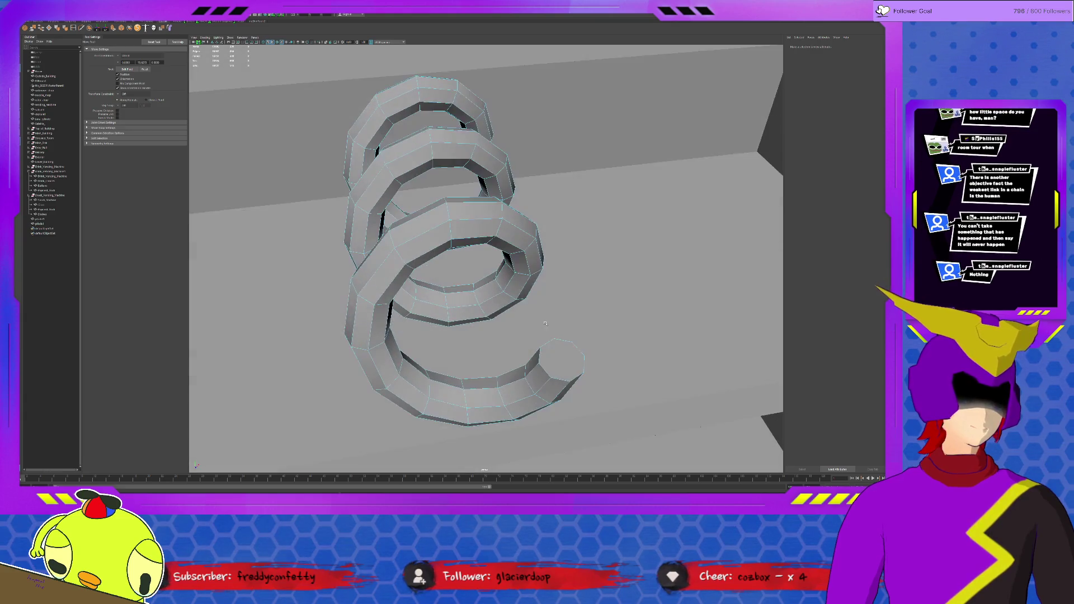
pyautogui.scroll(3, 473, 262)
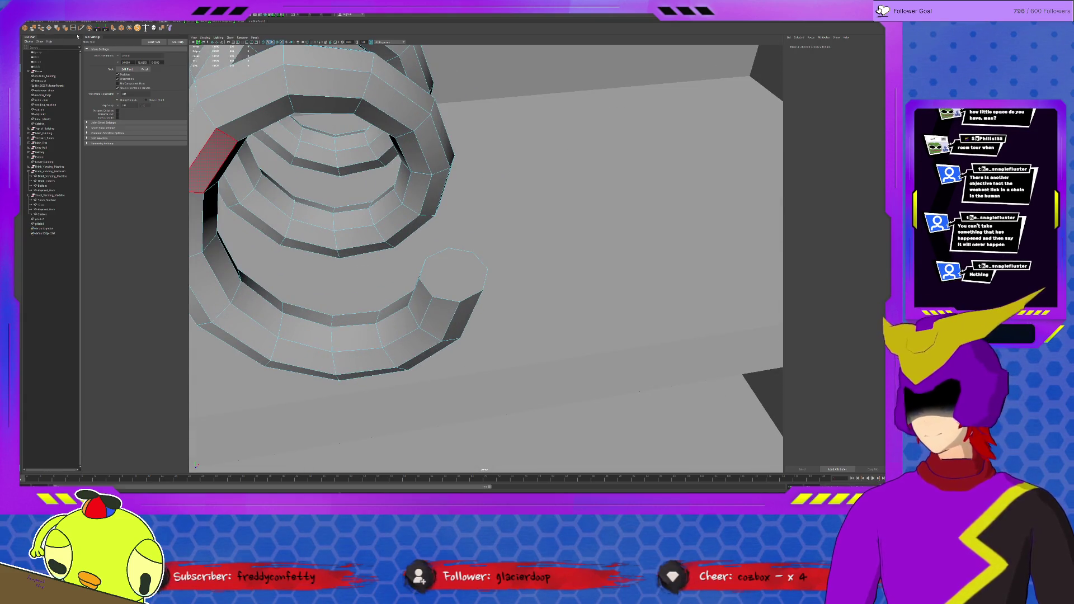
pyautogui.keyDown('shift'); pyautogui.moveTo(419, 180); pyautogui.dragTo(449, 250, button='right'); pyautogui.keyUp('shift')
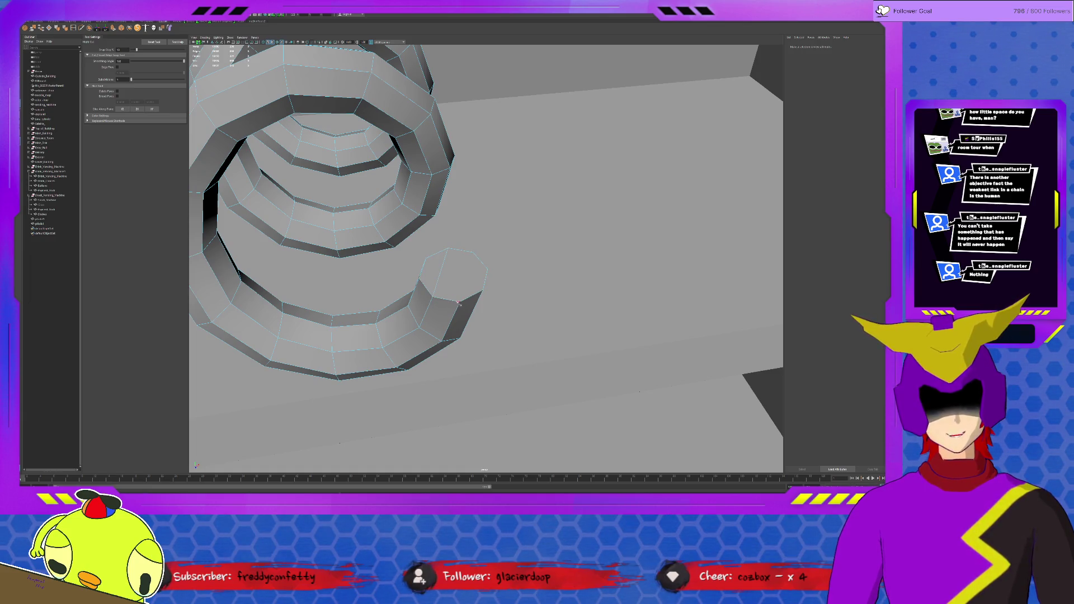
pyautogui.click(462, 303)
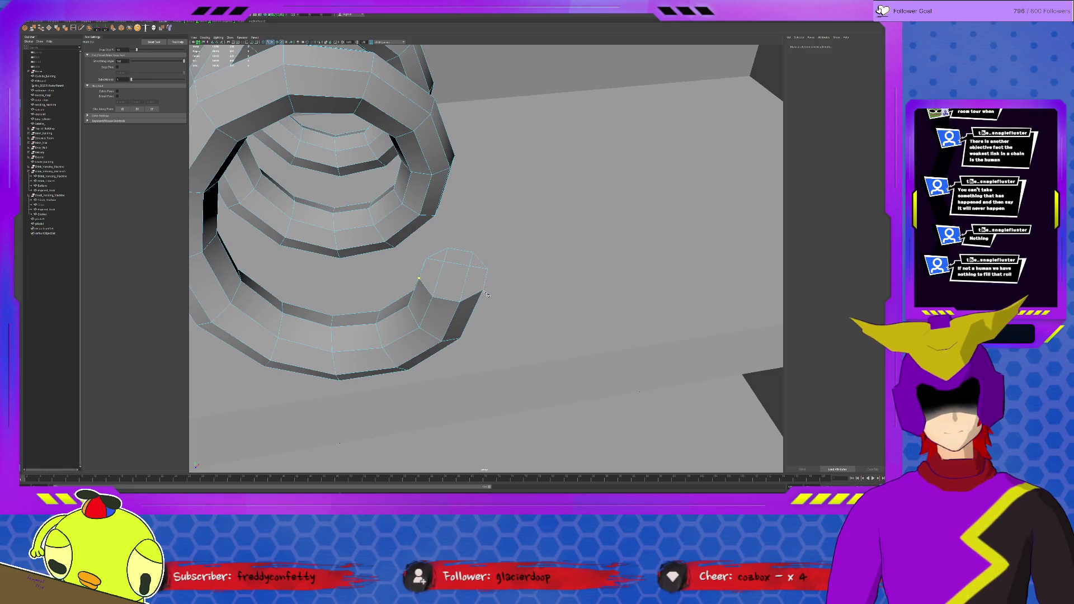
pyautogui.press('3')
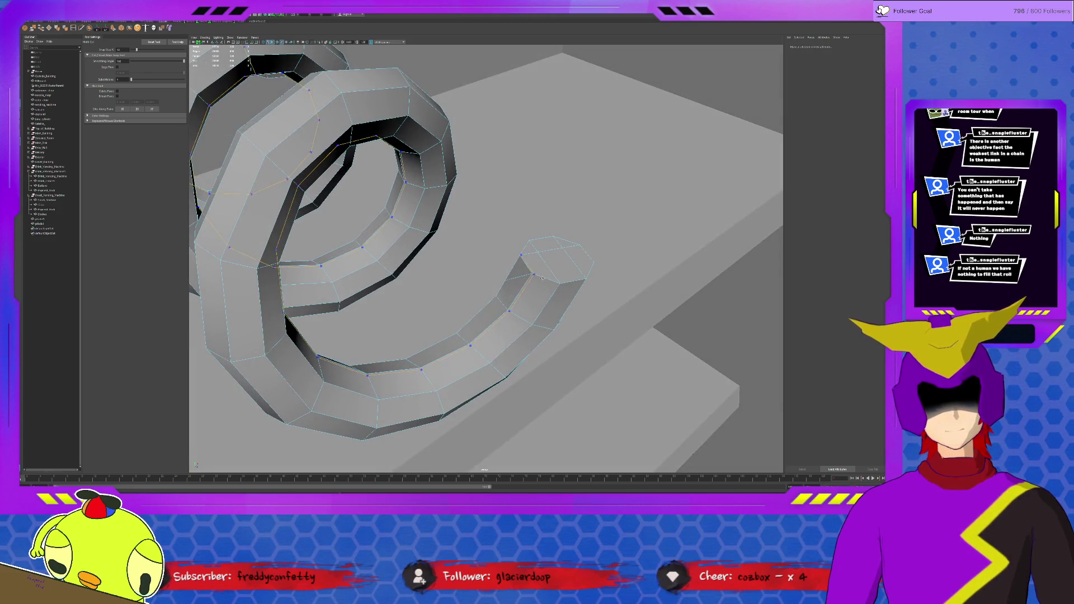
pyautogui.press('1')
pyautogui.keyDown('alt'); pyautogui.moveTo(489, 295); pyautogui.dragTo(485, 294); pyautogui.keyUp('alt')
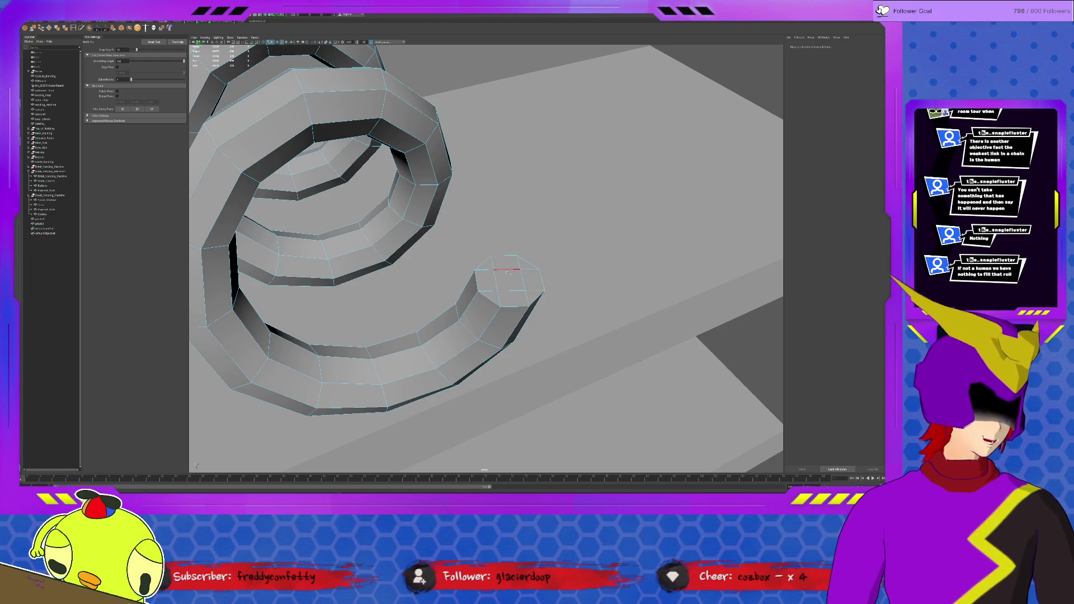
pyautogui.moveTo(506, 270)
pyautogui.keyDown('alt'); pyautogui.mouseDown()
pyautogui.moveTo(390, 219)
pyautogui.moveTo(454, 209)
pyautogui.mouseUp(); pyautogui.keyUp('alt')
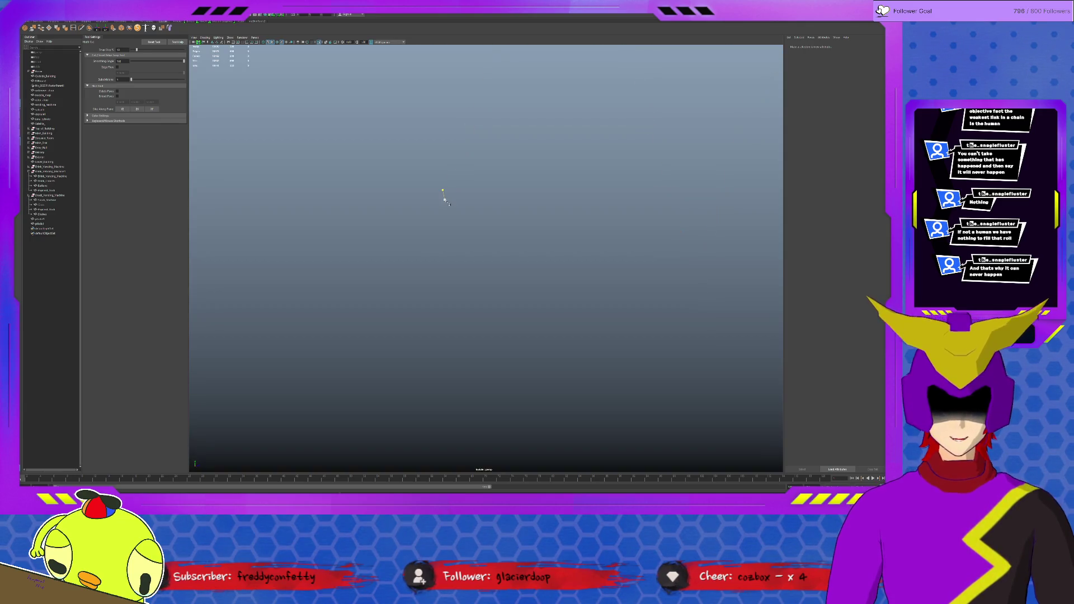
pyautogui.click(445, 199)
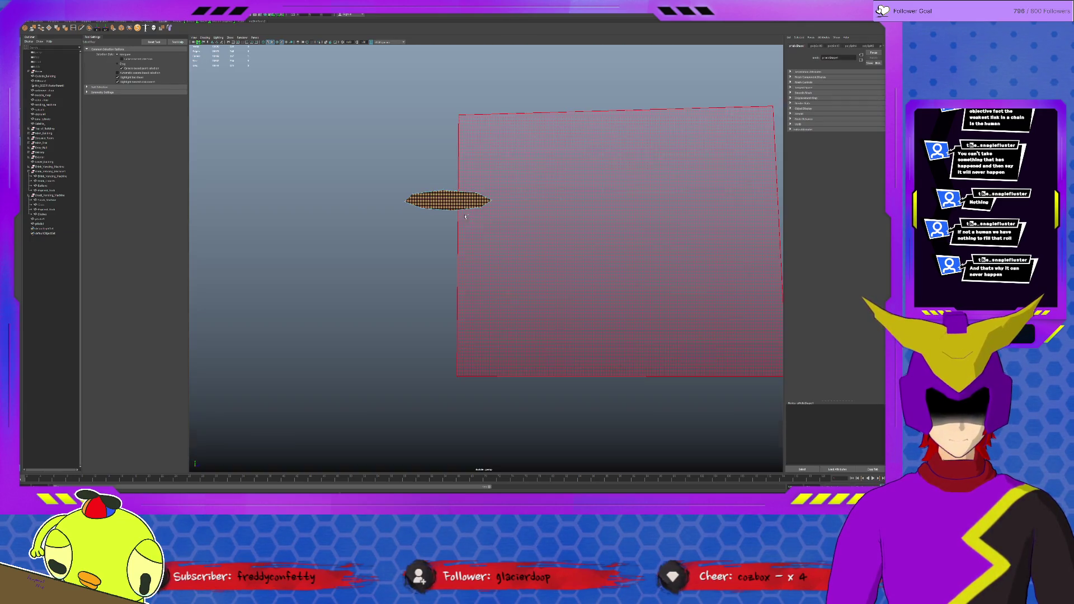
# Cut a new edge across the octagonal end cap from its top vertex to its bottom vertex with Multi-Cut.
pyautogui.keyDown('alt'); pyautogui.moveTo(445, 199); pyautogui.dragTo(389, 171); pyautogui.keyUp('alt')
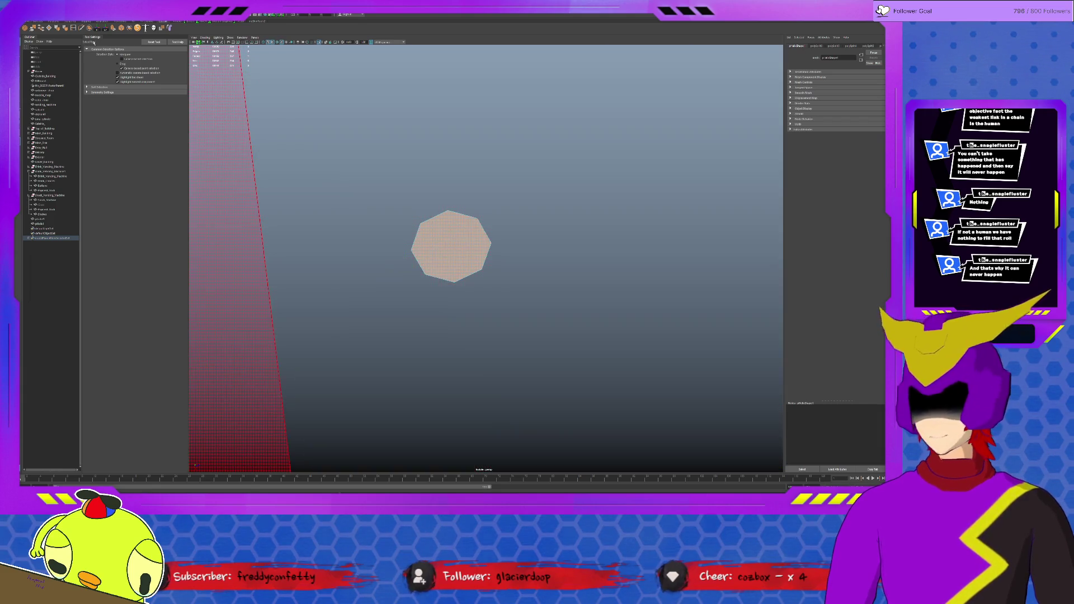
pyautogui.hotkey('ctrl', 'shift', 'x')
pyautogui.click(449, 211)
pyautogui.click(453, 281)
pyautogui.press('Return')
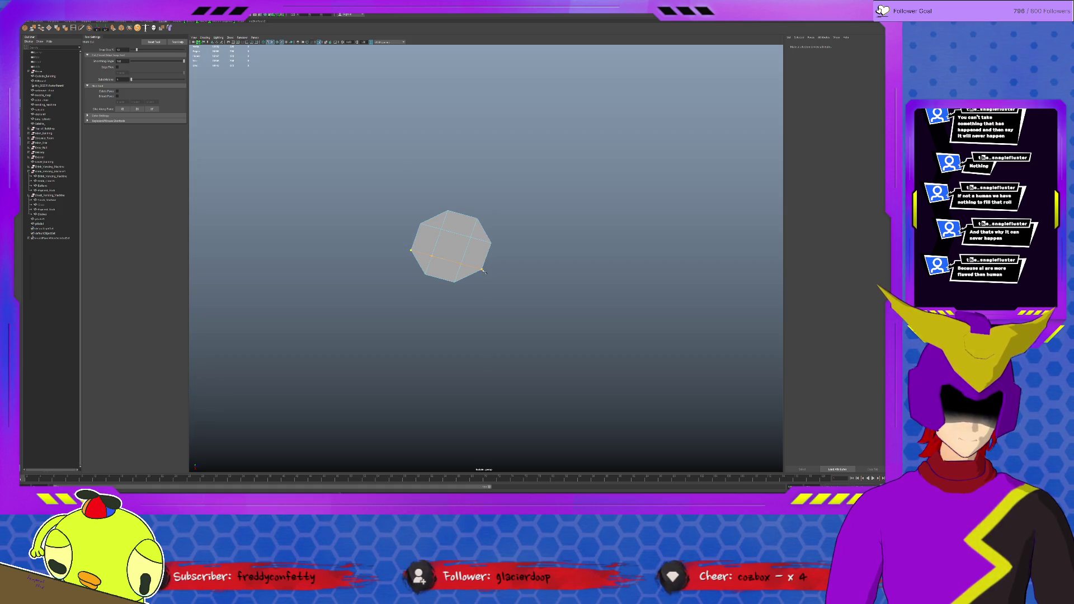
# Return to object selection and select the octagon mesh to inspect the cut.
pyautogui.press('q')
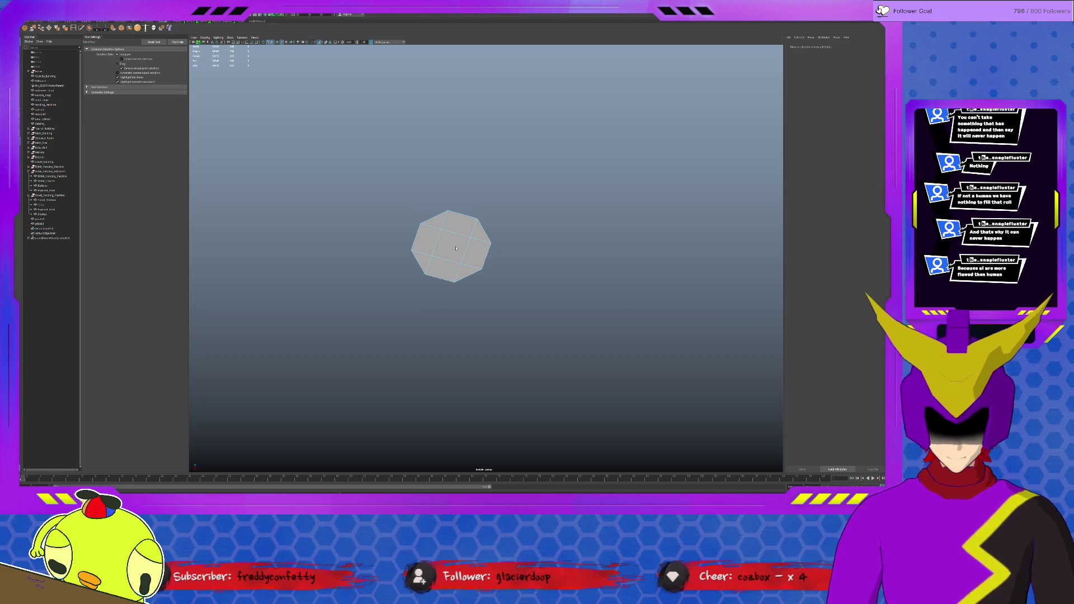
pyautogui.click(436, 243)
pyautogui.click(420, 220)
pyautogui.scroll(5, 440, 236)
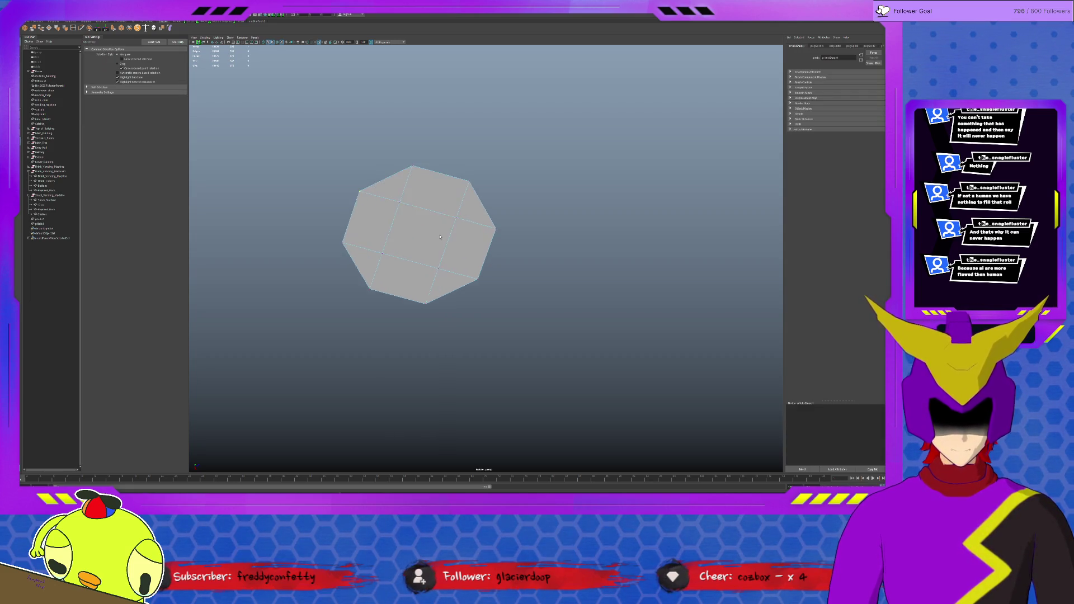
pyautogui.scroll(3, 439, 234)
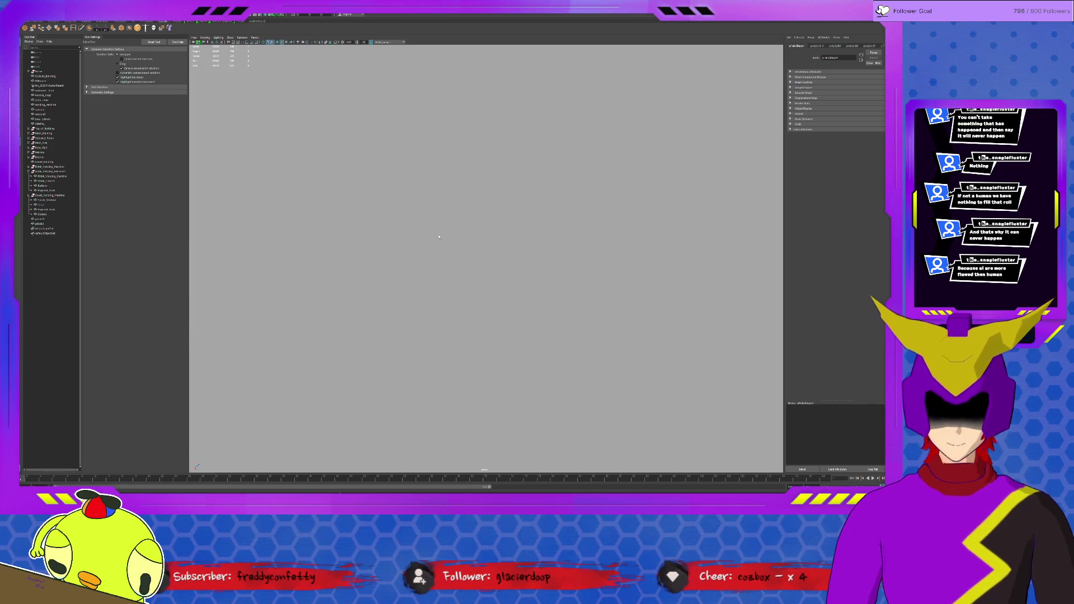
pyautogui.scroll(2, 418, 281)
pyautogui.scroll(2, 420, 279)
pyautogui.scroll(-3, 420, 278)
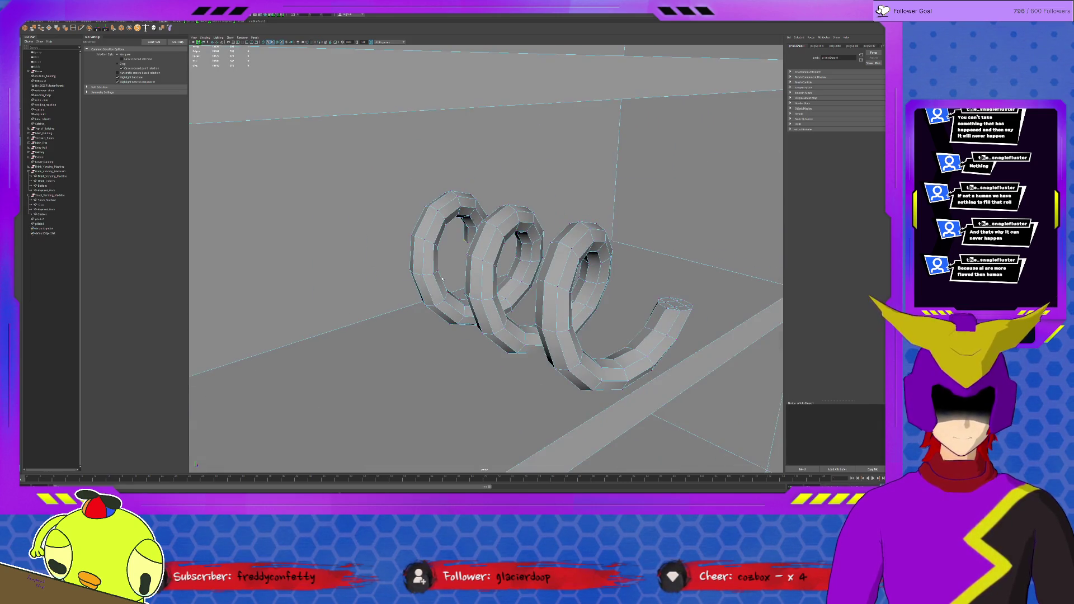
pyautogui.scroll(-2, 420, 279)
pyautogui.scroll(-2, 420, 279)
# Select the spring coil and isolate it so the rest of the vending machine is hidden.
pyautogui.moveTo(421, 279)
pyautogui.keyDown('alt'); pyautogui.mouseDown()
pyautogui.moveTo(455, 283)
pyautogui.moveTo(440, 262)
pyautogui.mouseUp(); pyautogui.keyUp('alt')
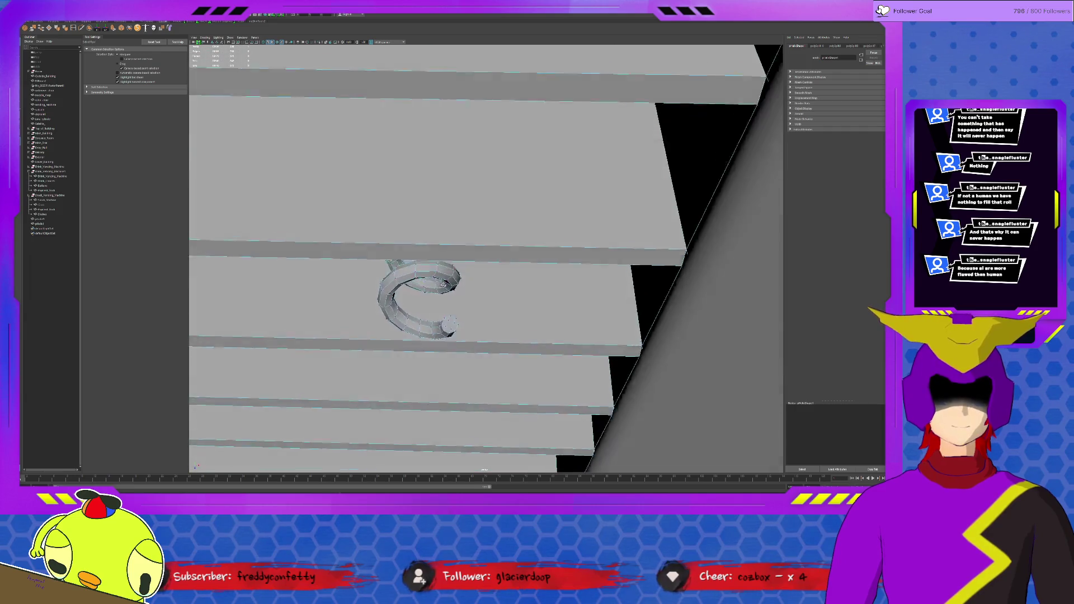
pyautogui.click(456, 245)
pyautogui.scroll(-3, 451, 252)
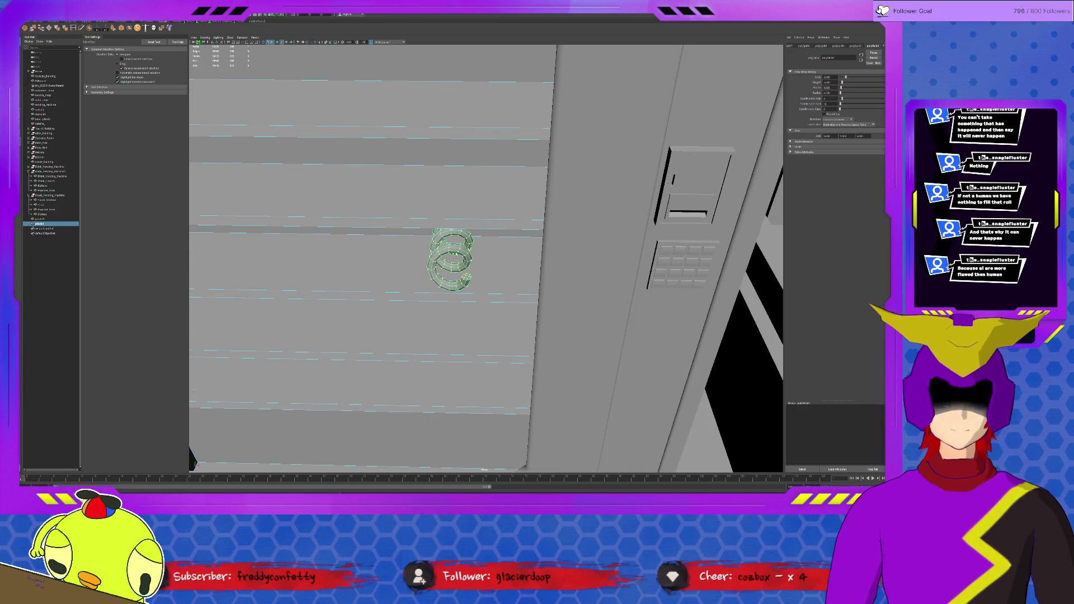
pyautogui.click(479, 338)
pyautogui.moveTo(479, 338)
pyautogui.keyDown('alt'); pyautogui.mouseDown()
pyautogui.moveTo(458, 267)
pyautogui.moveTo(496, 292)
pyautogui.mouseUp(); pyautogui.keyUp('alt')
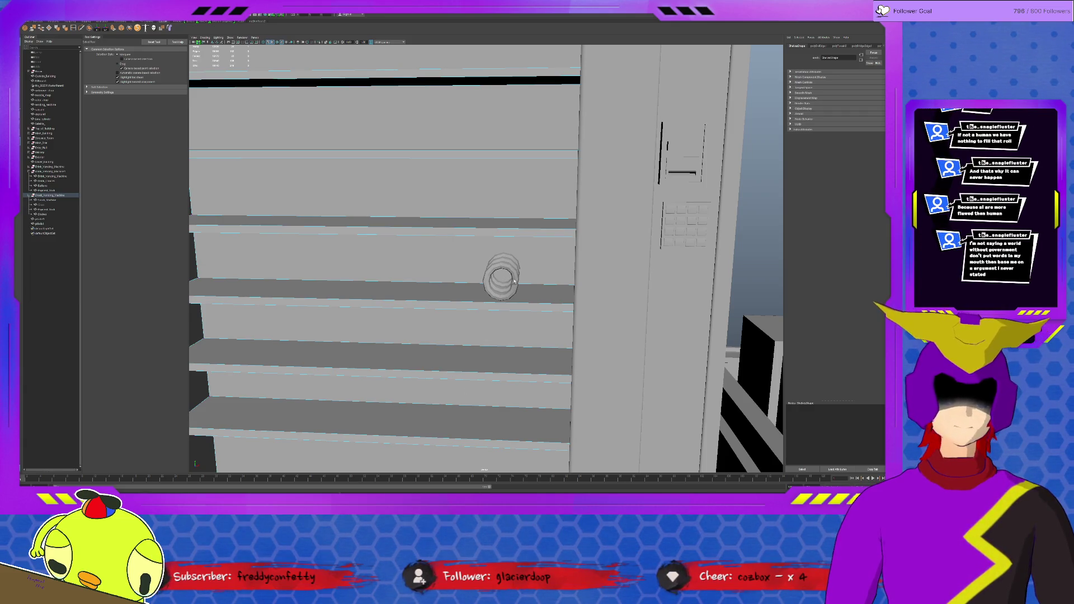
pyautogui.scroll(5, 502, 278)
pyautogui.click(498, 273)
pyautogui.click(508, 280)
pyautogui.hotkey('ctrl', '1')
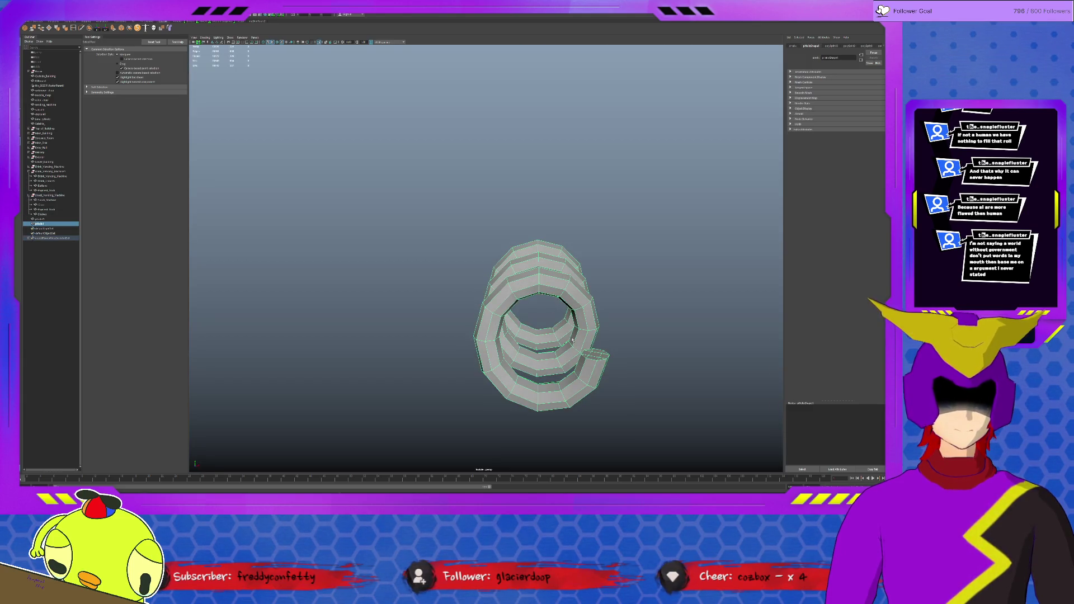
# Inspect the isolated coil's spiral, then frame the spring back within the full machine from the front.
pyautogui.click(592, 357)
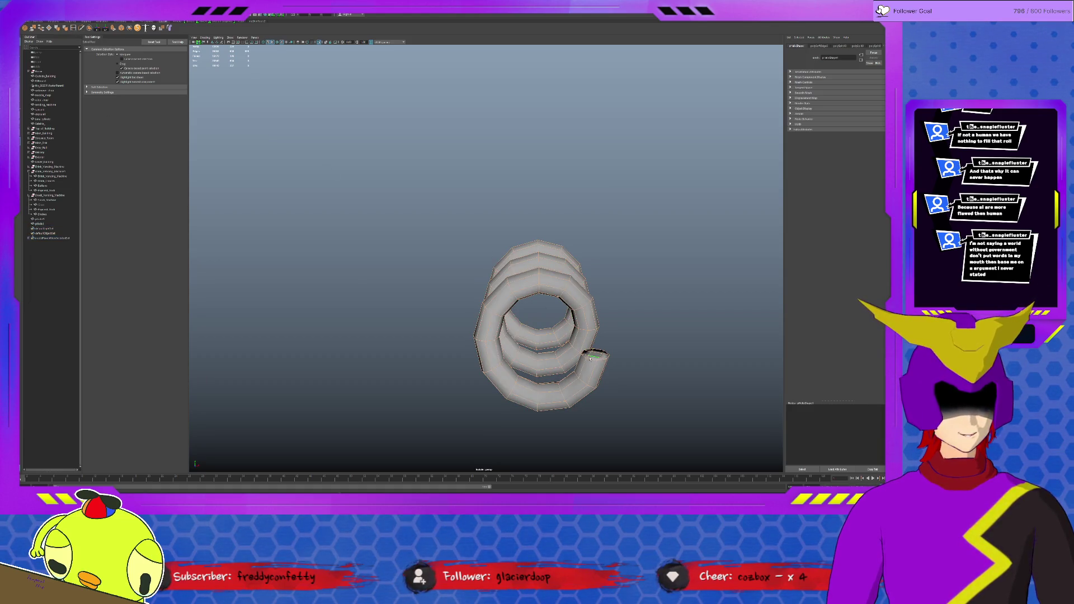
pyautogui.keyDown('alt'); pyautogui.moveTo(592, 353); pyautogui.dragTo(505, 353); pyautogui.keyUp('alt')
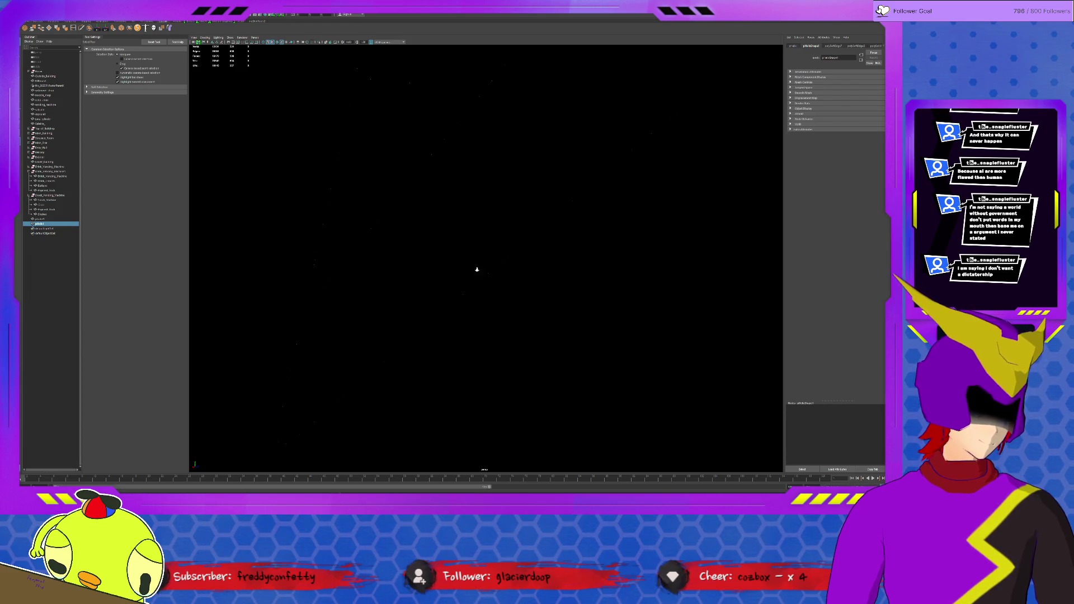
pyautogui.keyDown('alt'); pyautogui.moveTo(463, 272); pyautogui.dragTo(442, 277); pyautogui.keyUp('alt')
pyautogui.press('f')
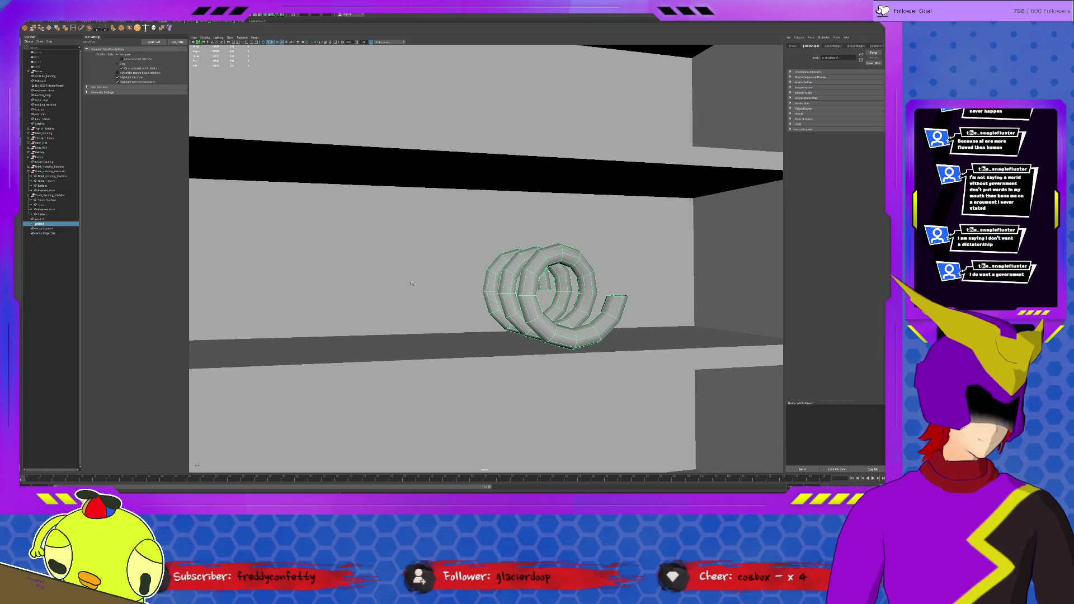
pyautogui.moveTo(412, 284)
pyautogui.keyDown('alt'); pyautogui.mouseDown()
pyautogui.moveTo(437, 299)
pyautogui.moveTo(486, 282)
pyautogui.mouseUp(); pyautogui.keyUp('alt')
# Try duplicating the spring, undo the extra copies and show its Channel Box values.
pyautogui.hotkey('shift', 'd')
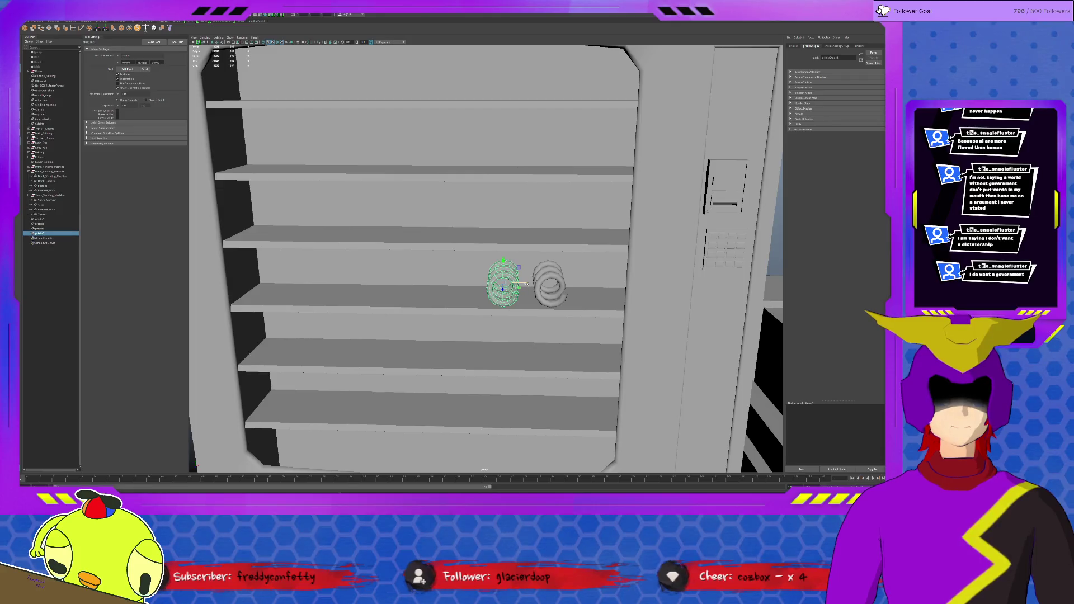
pyautogui.hotkey('shift', 'd')
pyautogui.hotkey('ctrl', 'z')
pyautogui.keyDown('alt'); pyautogui.moveTo(484, 281); pyautogui.dragTo(485, 281); pyautogui.keyUp('alt')
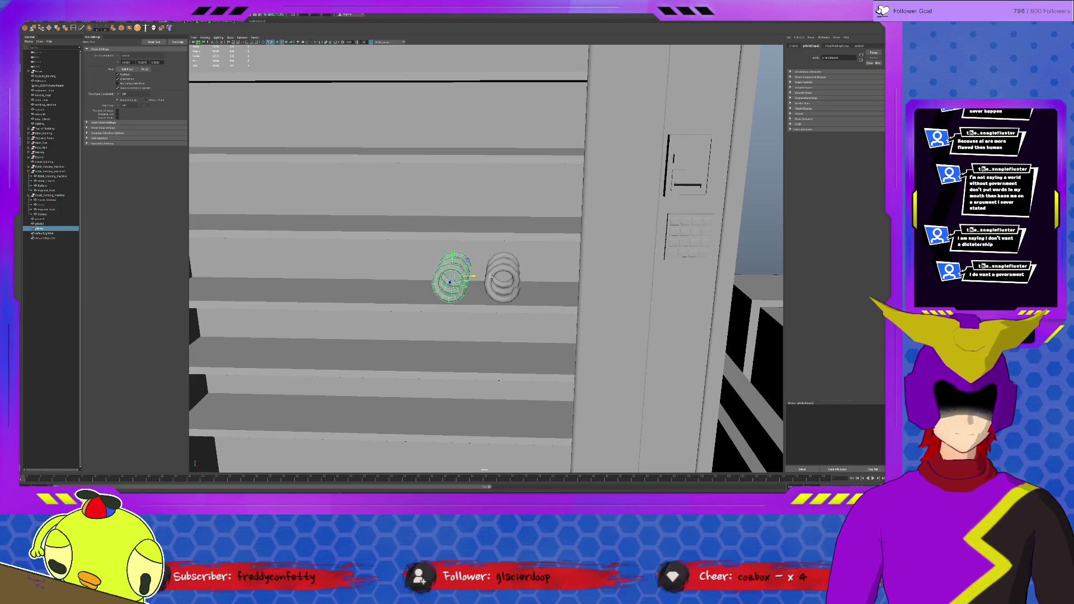
pyautogui.hotkey('ctrl', 'a')
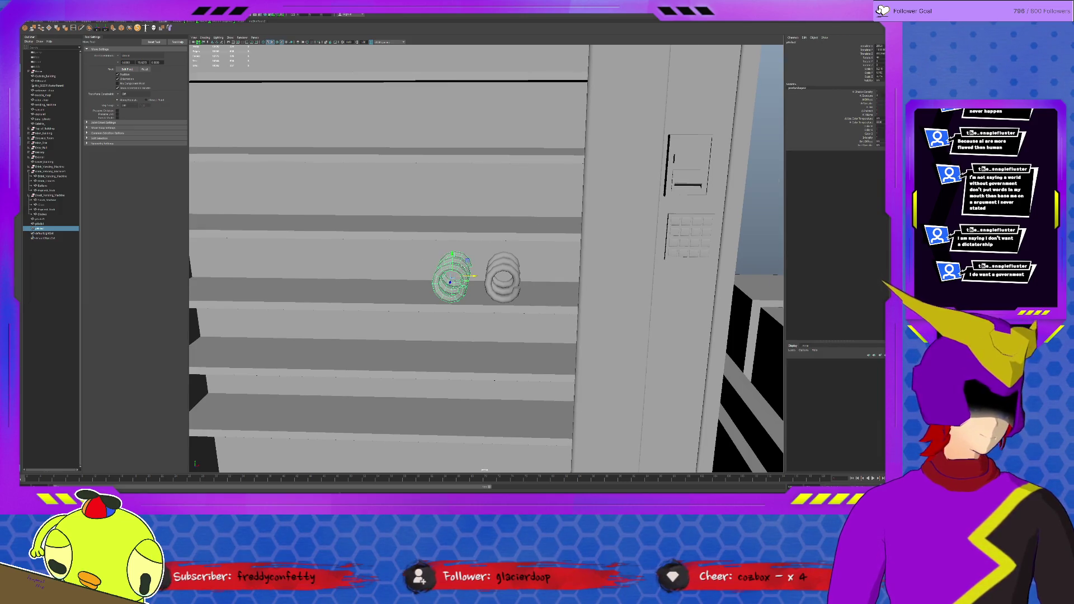
pyautogui.keyDown('alt'); pyautogui.moveTo(474, 275); pyautogui.dragTo(475, 277); pyautogui.keyUp('alt')
pyautogui.hotkey('ctrl', 'z')
pyautogui.hotkey('ctrl', 'z')
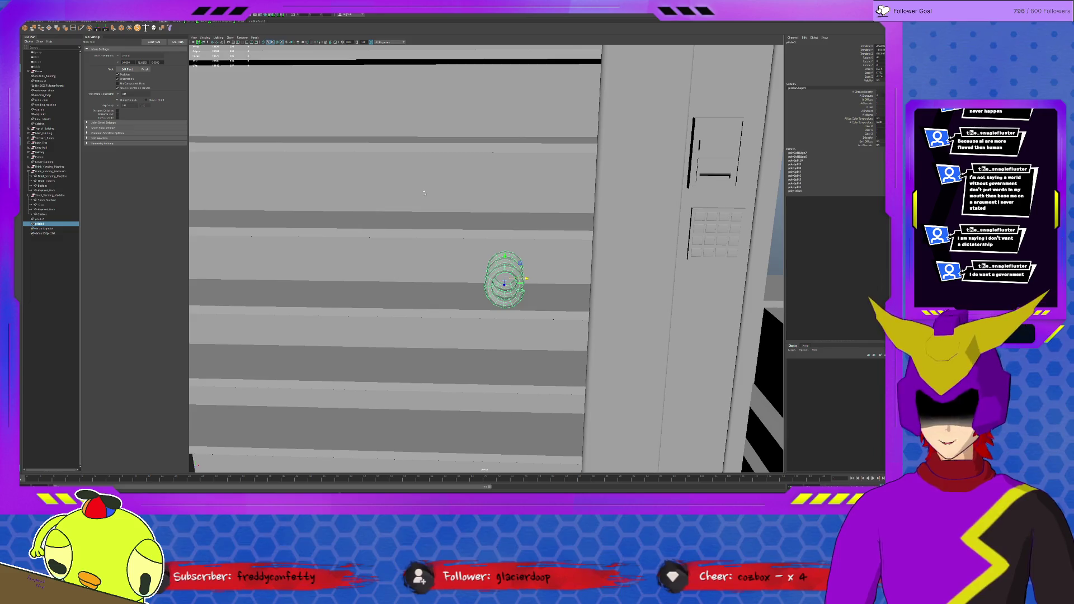
# Duplicate a spring copy left along the shelf, delete it, then duplicate the original into a row.
pyautogui.hotkey('ctrl', 'd')
pyautogui.moveTo(527, 277); pyautogui.dragTo(476, 277)
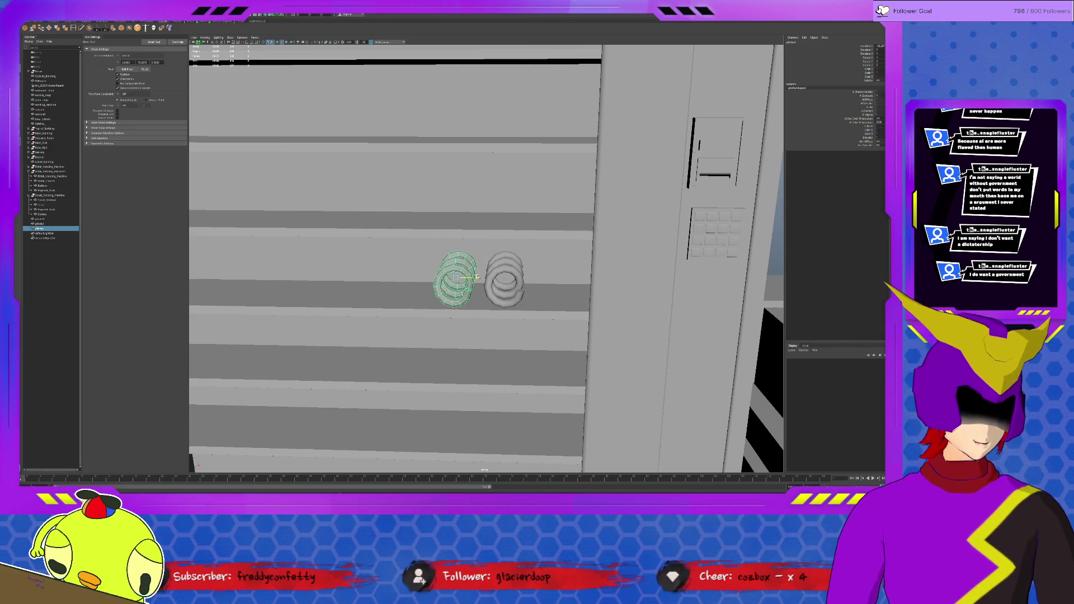
pyautogui.moveTo(476, 277); pyautogui.dragTo(472, 278)
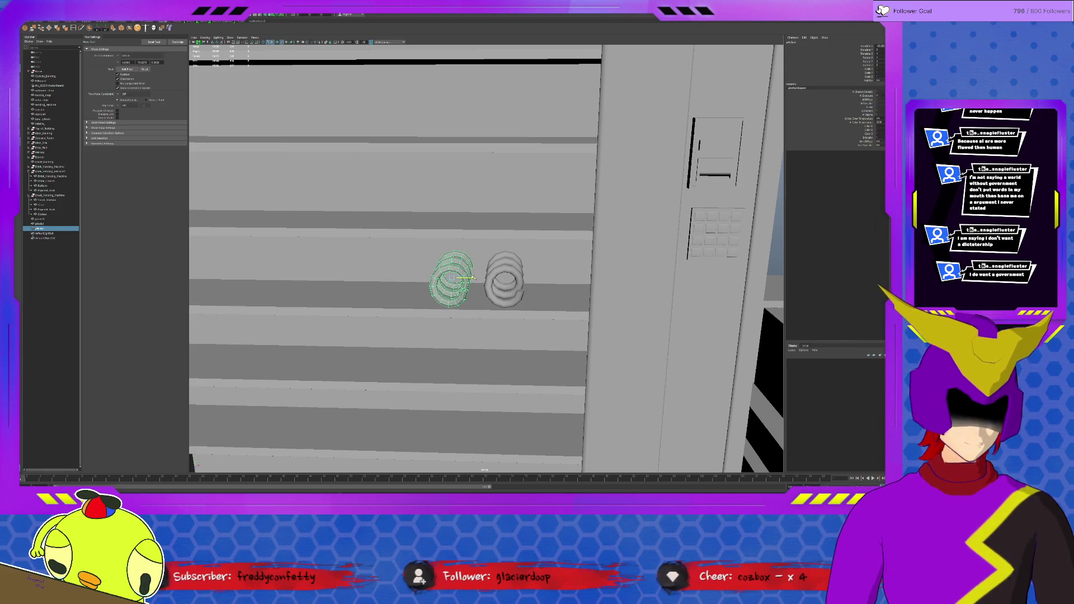
pyautogui.press('Delete')
pyautogui.click(516, 279)
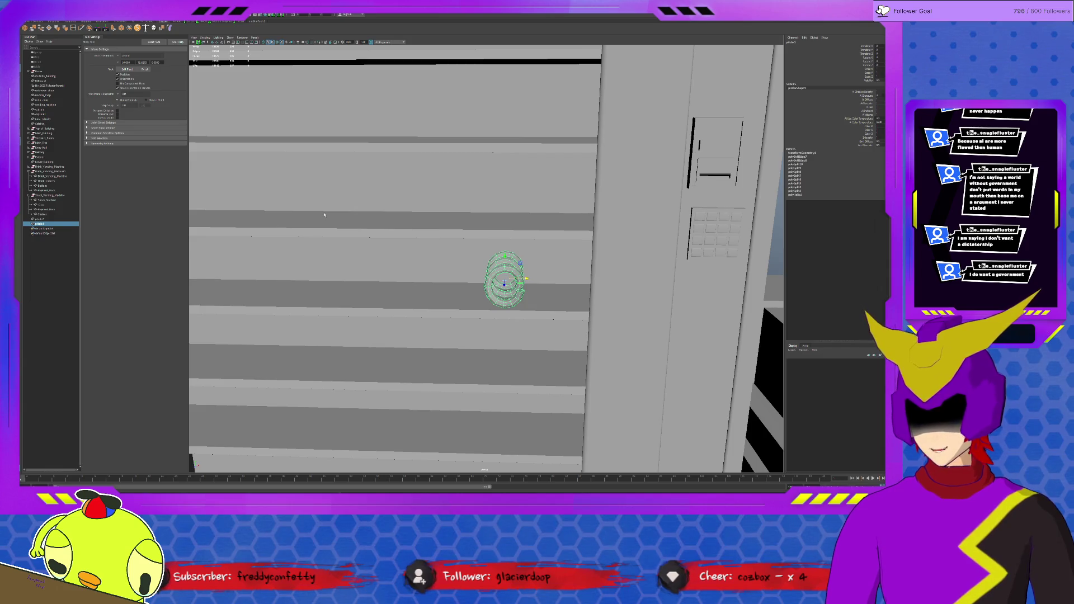
pyautogui.hotkey('ctrl', 'shift', 'd')
pyautogui.scroll(-3, 315, 265)
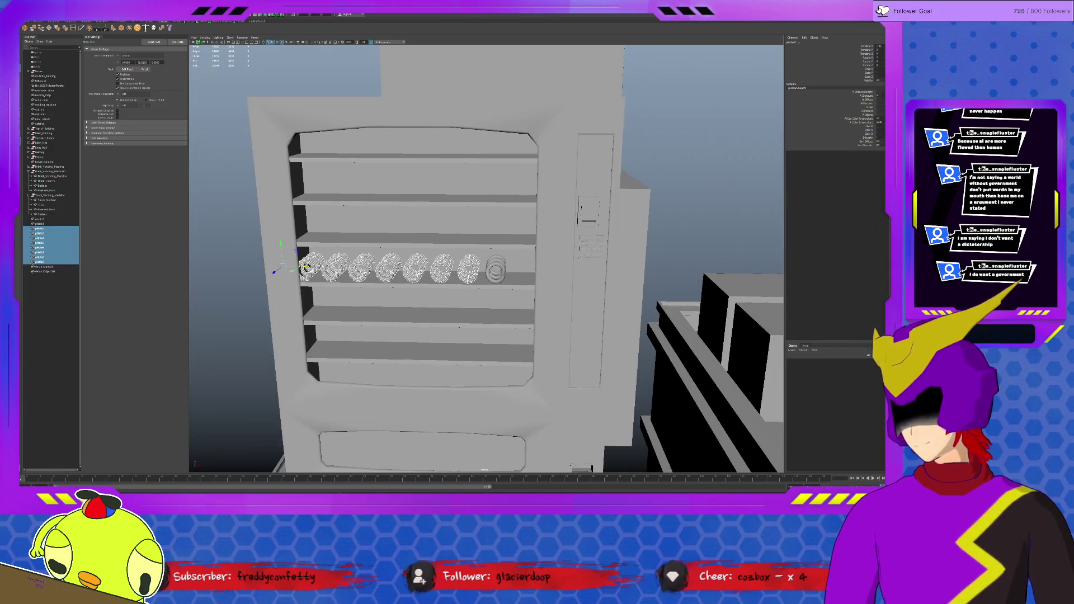
# Extend the coil row and duplicate it onto the neighbouring shelves so four shelves hold full rows.
pyautogui.click(497, 269)
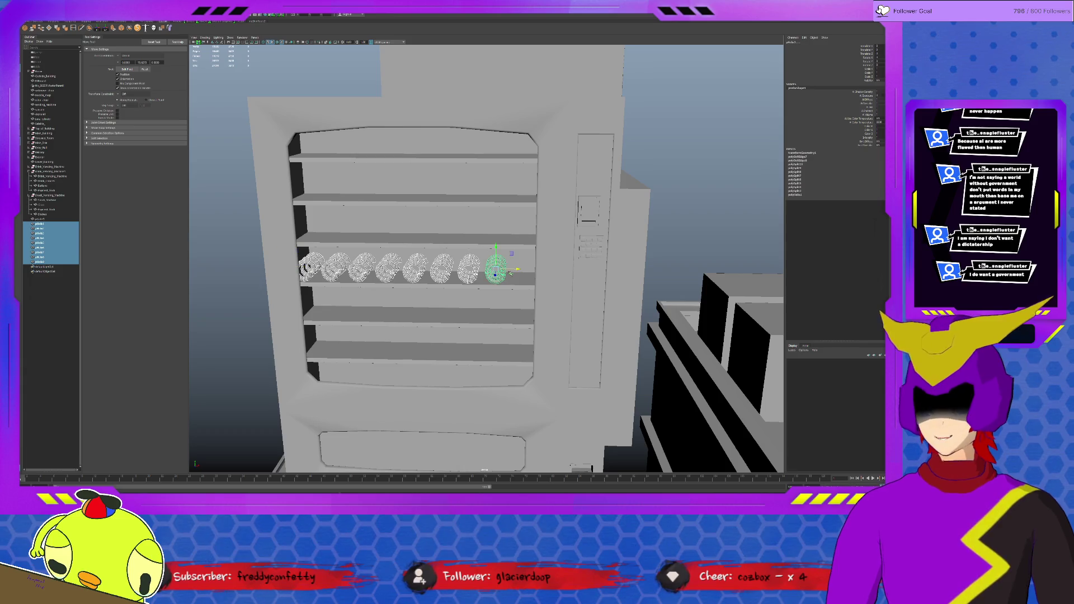
pyautogui.hotkey('shift', 'd')
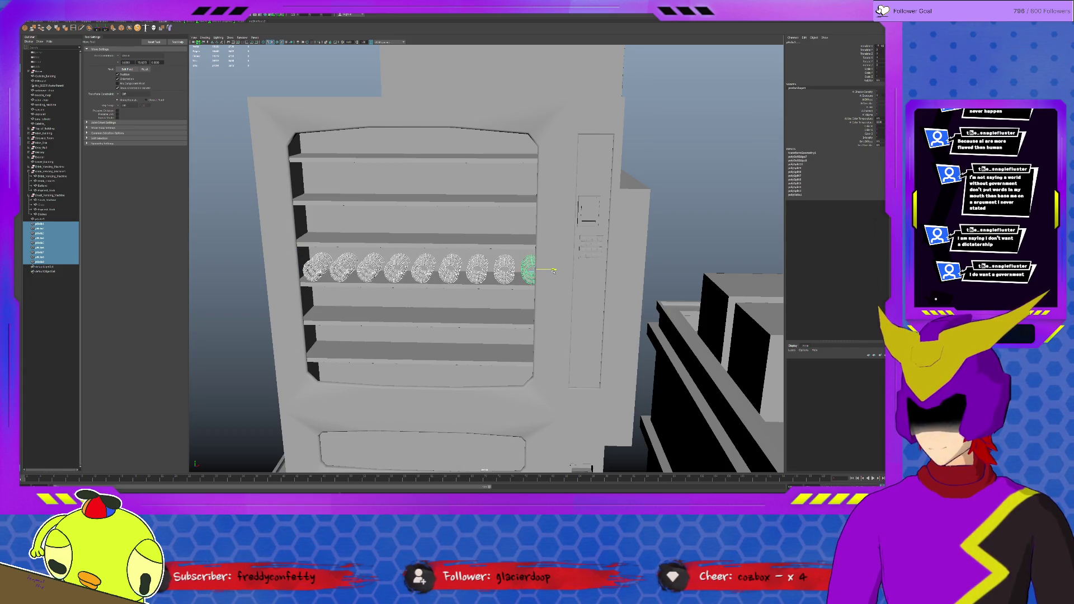
pyautogui.keyDown('alt'); pyautogui.moveTo(552, 271); pyautogui.dragTo(526, 278); pyautogui.keyUp('alt')
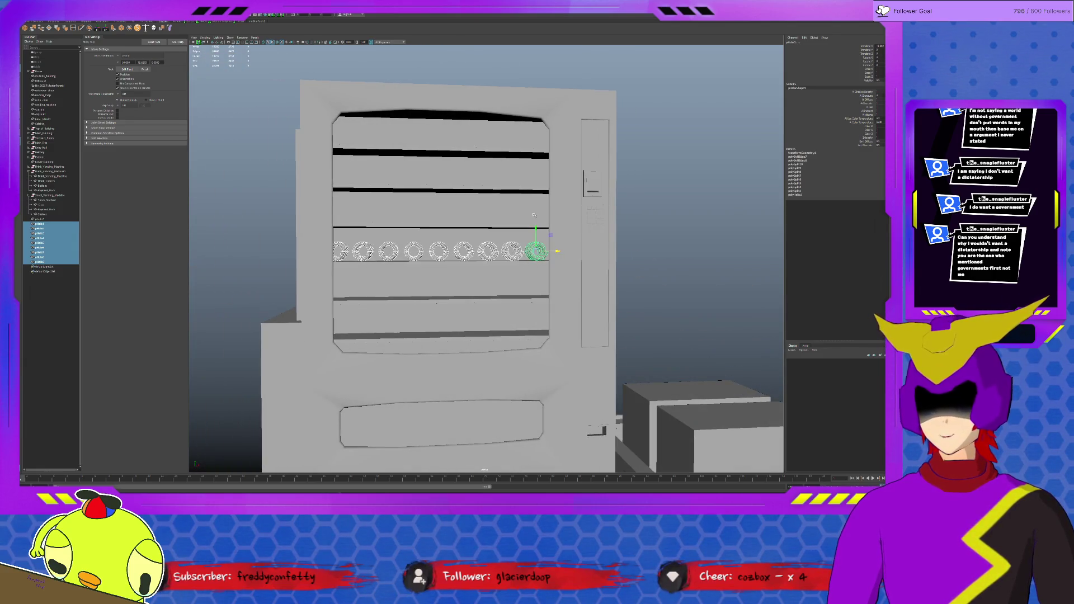
pyautogui.hotkey('ctrl', 'd')
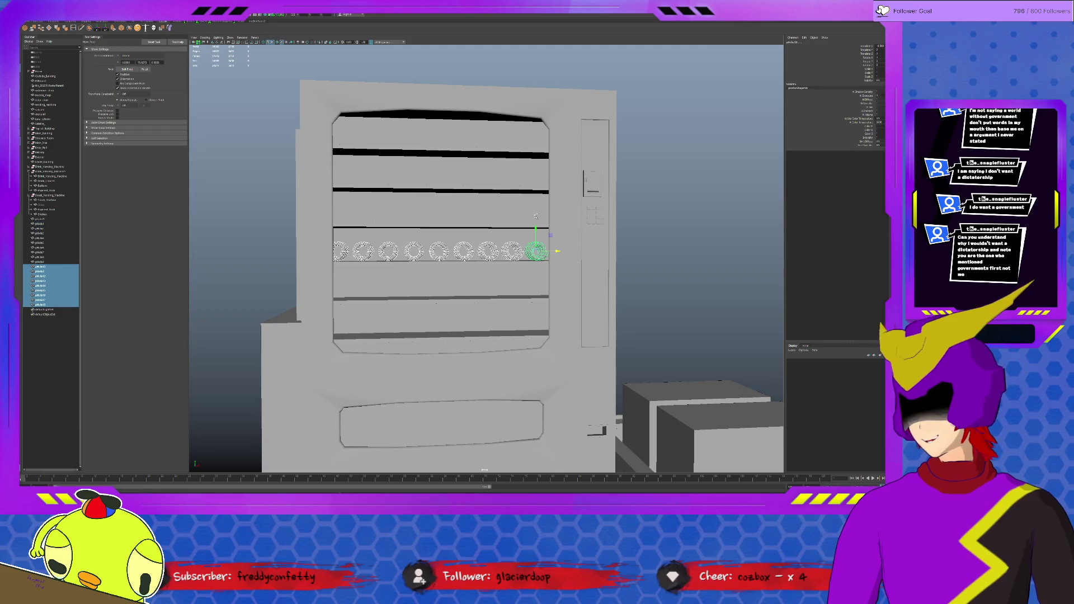
pyautogui.moveTo(535, 217); pyautogui.dragTo(534, 306)
pyautogui.hotkey('ctrl', 'd')
pyautogui.keyDown('alt'); pyautogui.moveTo(496, 267); pyautogui.dragTo(493, 270); pyautogui.keyUp('alt')
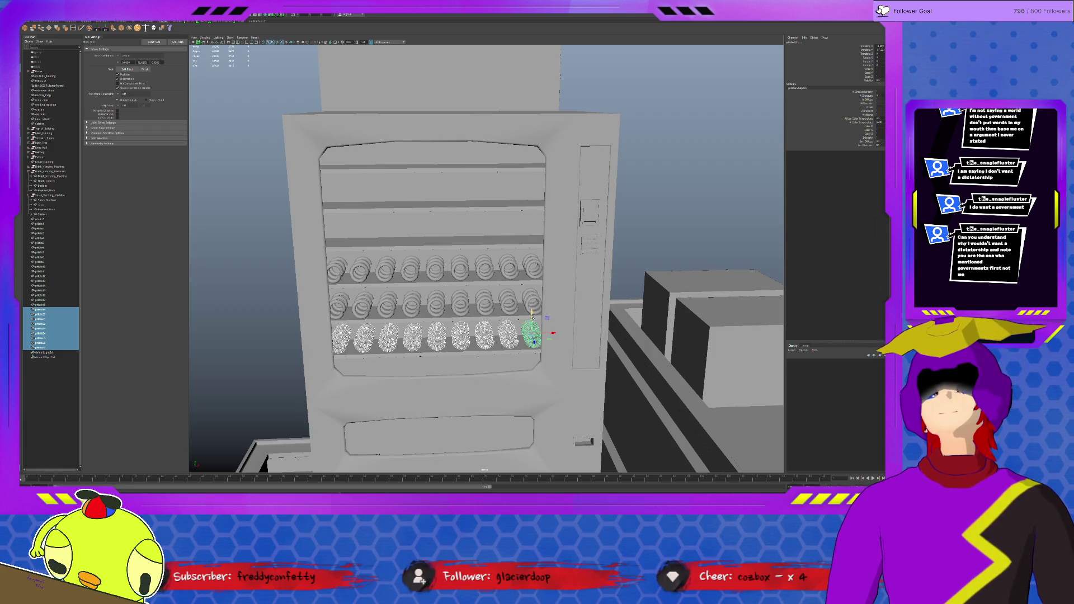
pyautogui.hotkey('ctrl', 'd')
pyautogui.moveTo(533, 319); pyautogui.dragTo(535, 215)
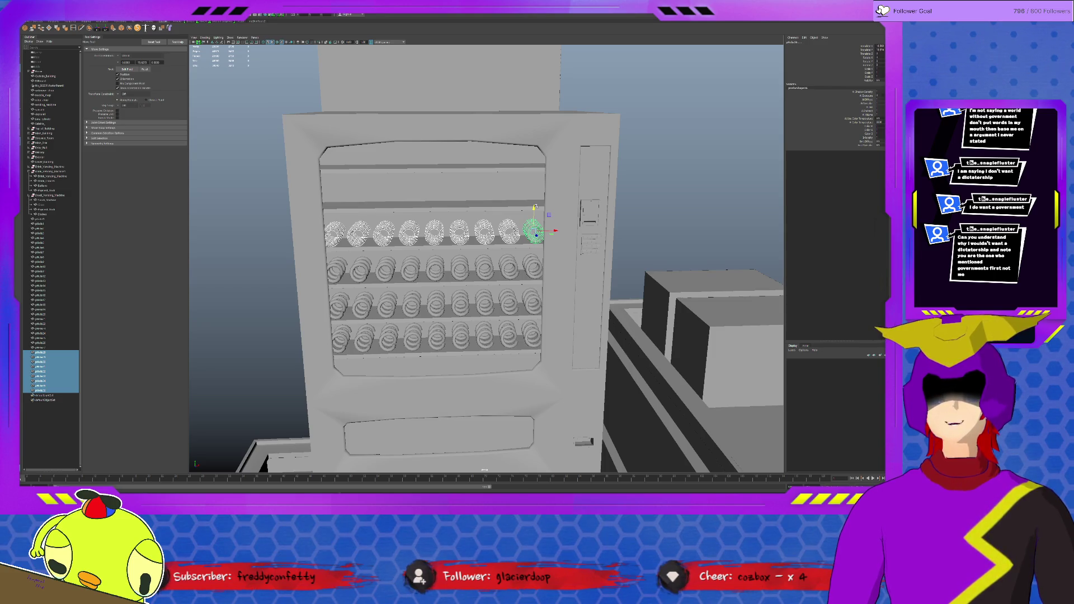
pyautogui.keyDown('alt'); pyautogui.moveTo(511, 215); pyautogui.dragTo(508, 208); pyautogui.keyUp('alt')
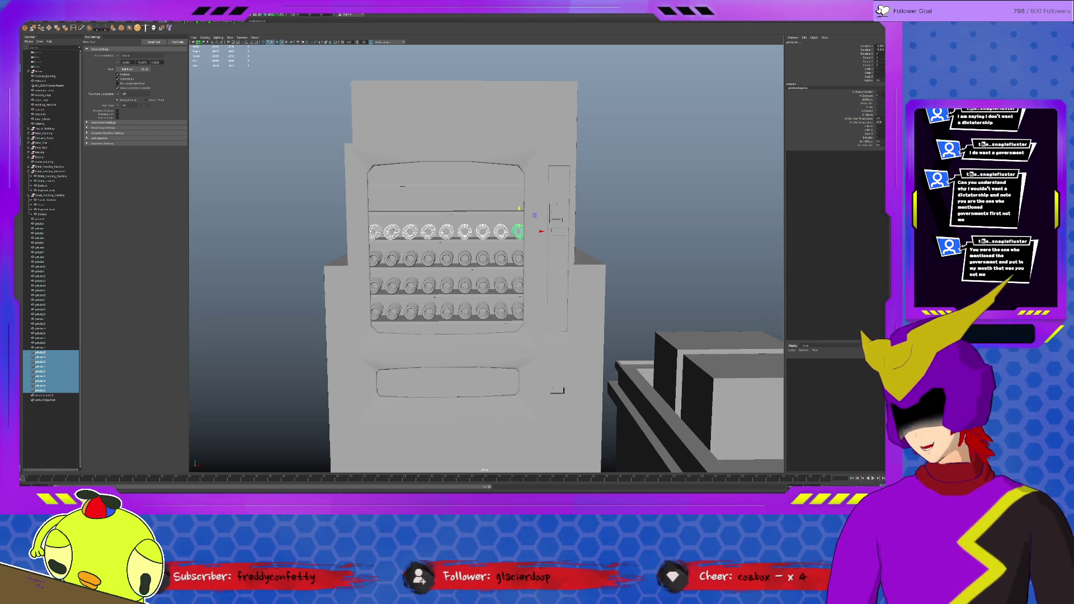
pyautogui.scroll(2, 485, 257)
pyautogui.scroll(3, 484, 257)
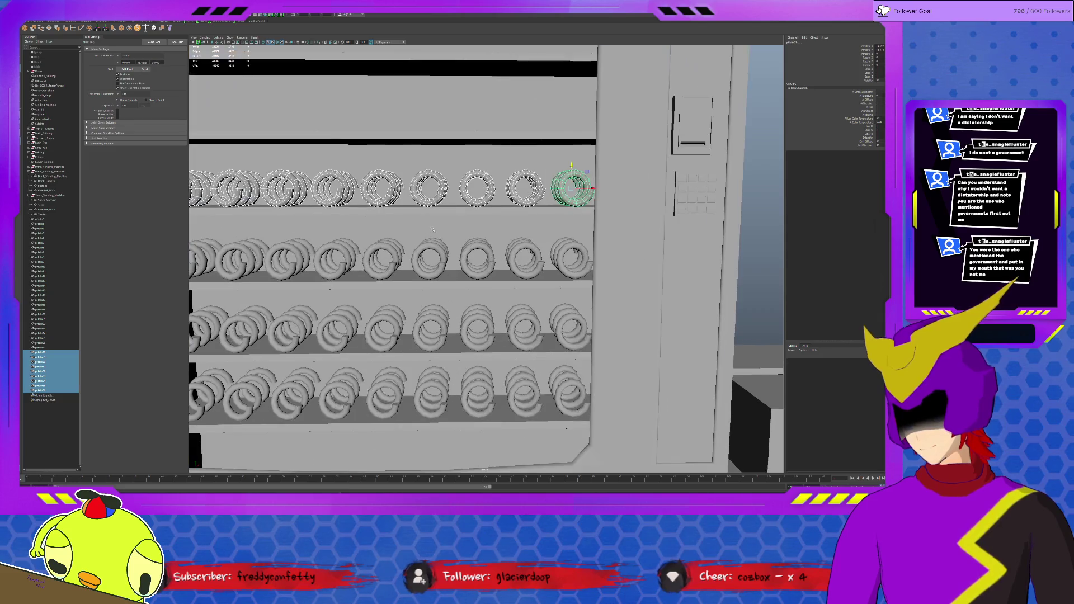
# Duplicate two coils from the upper row and lift the copies onto the shelf above.
pyautogui.click(42, 391)
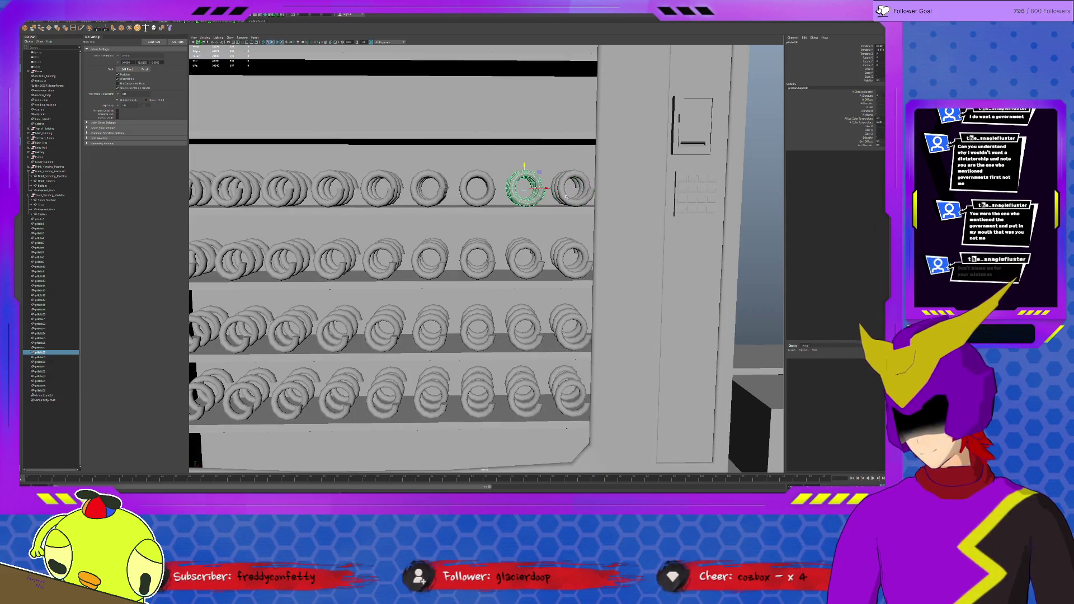
pyautogui.keyDown('ctrl'); pyautogui.click(43, 353); pyautogui.keyUp('ctrl')
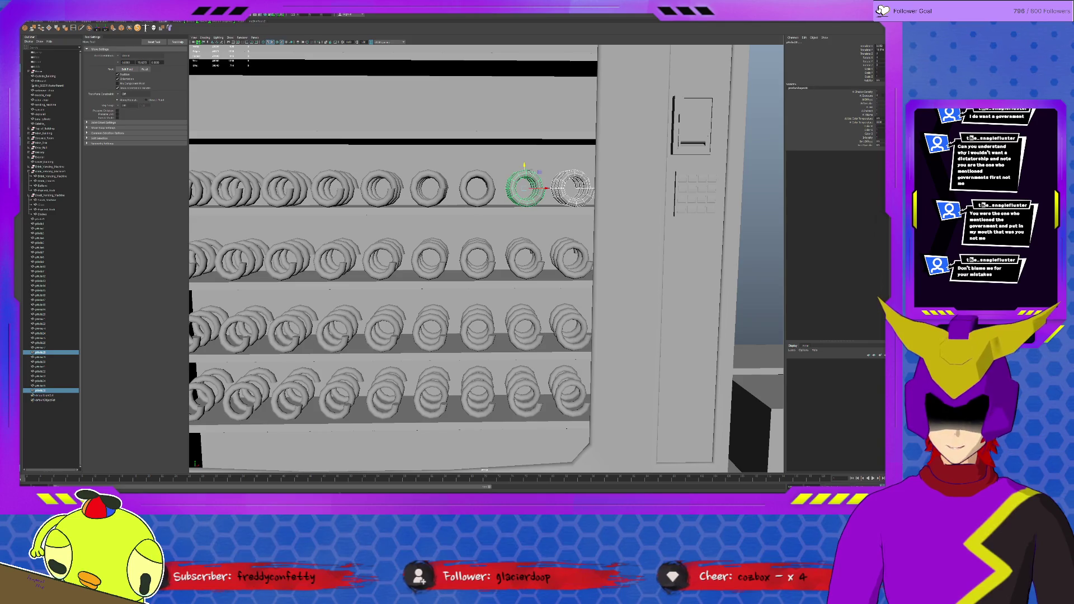
pyautogui.hotkey('ctrl', 'd')
pyautogui.moveTo(524, 172)
pyautogui.mouseDown()
pyautogui.moveTo(525, 101)
pyautogui.moveTo(522, 109)
pyautogui.mouseUp()
pyautogui.press('q')
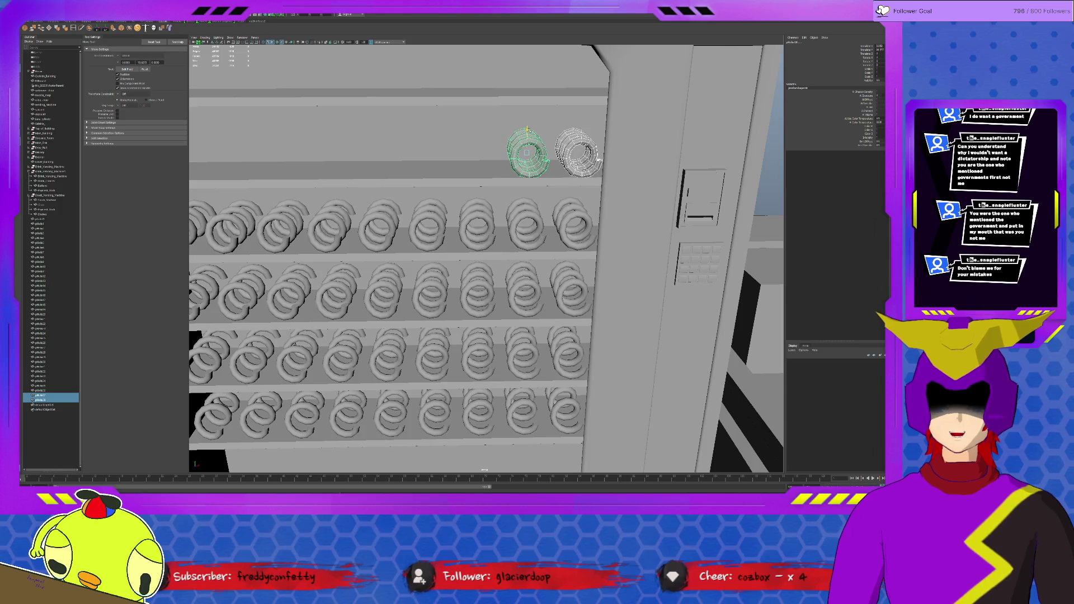
pyautogui.click(579, 153)
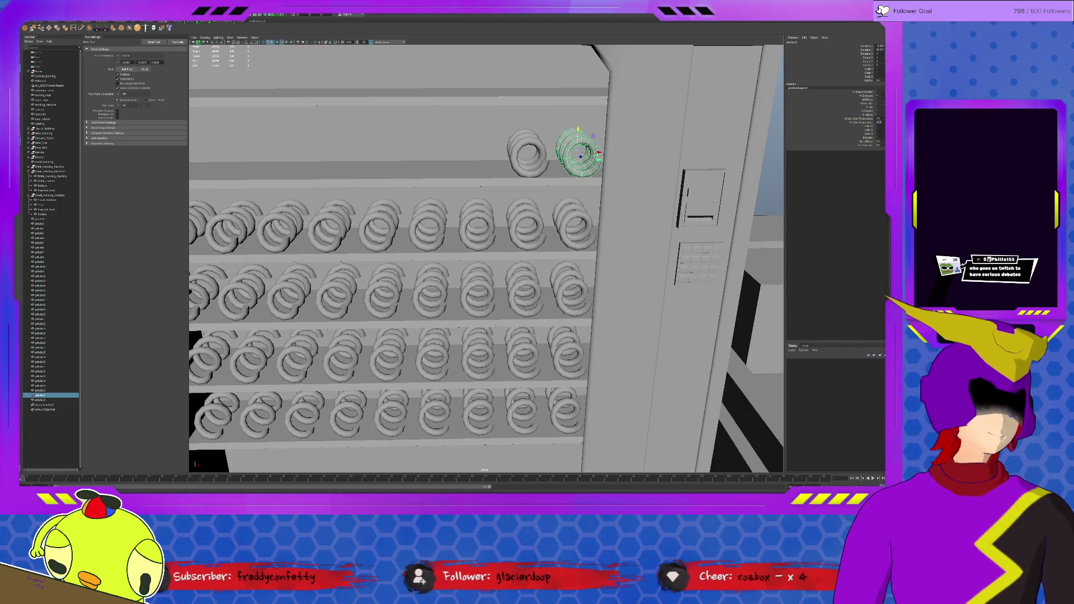
# Rotate each of the two new upper-shelf springs so they face the front.
pyautogui.keyDown('alt'); pyautogui.moveTo(588, 160); pyautogui.dragTo(602, 172); pyautogui.keyUp('alt')
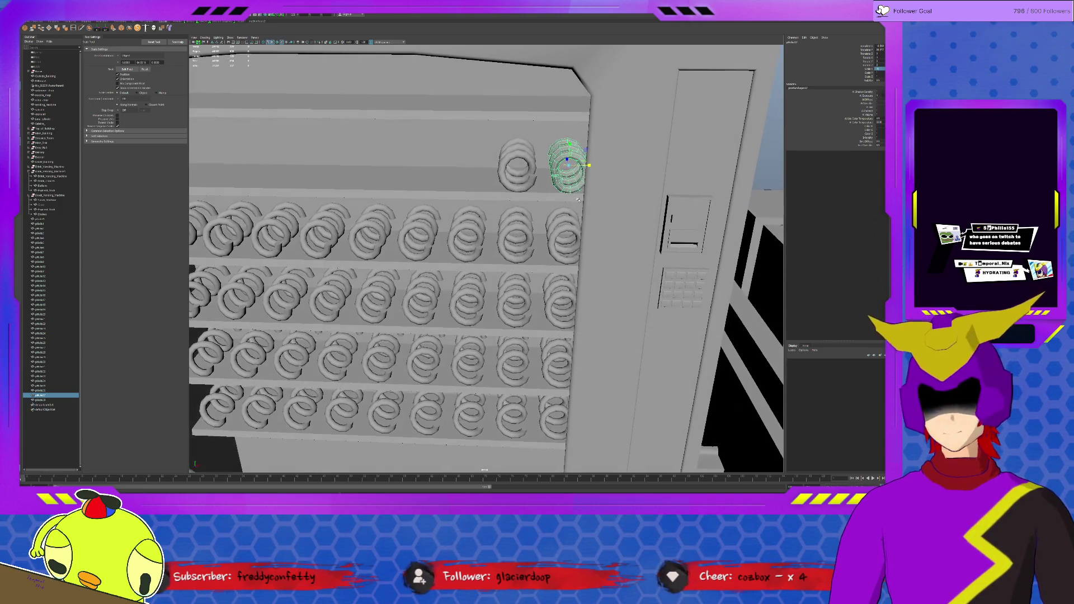
pyautogui.scroll(3, 487, 261)
pyautogui.press('e')
pyautogui.moveTo(646, 100); pyautogui.dragTo(571, 115)
pyautogui.click(571, 114)
pyautogui.moveTo(562, 100); pyautogui.dragTo(568, 99)
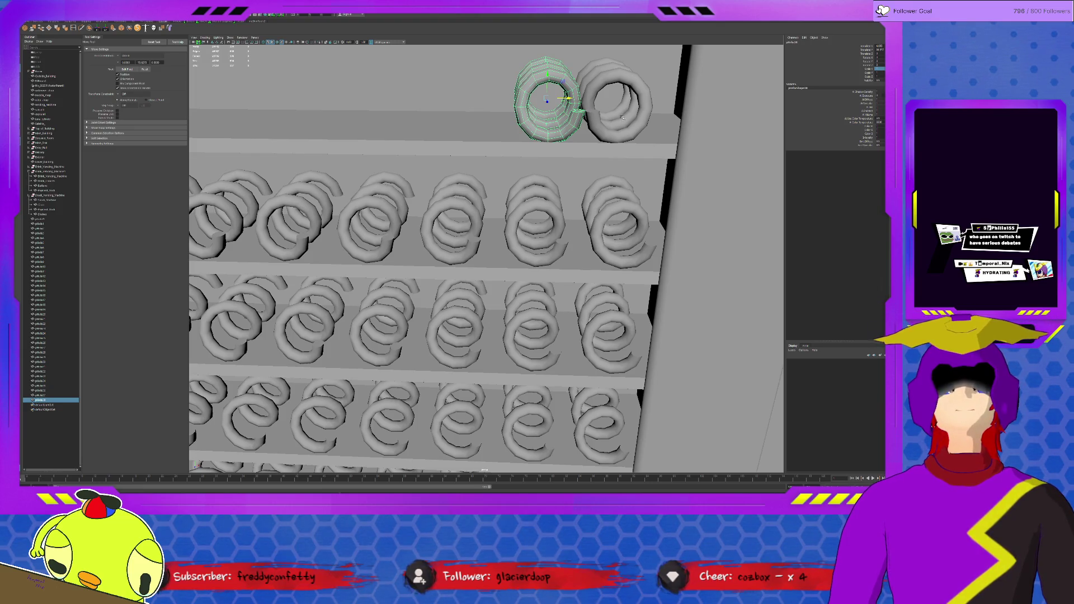
pyautogui.moveTo(568, 99); pyautogui.dragTo(630, 100)
pyautogui.click(634, 99)
pyautogui.press('Right')
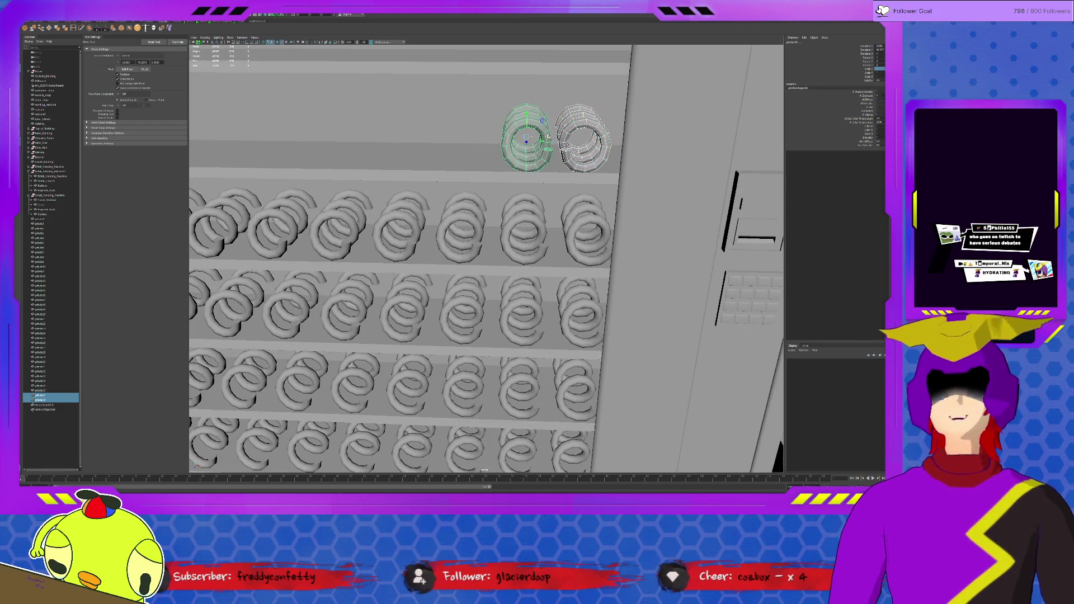
# Duplicate the face-on spring pair and slide the copy left along the top shelf.
pyautogui.keyDown('shift'); pyautogui.click(583, 139); pyautogui.keyUp('shift')
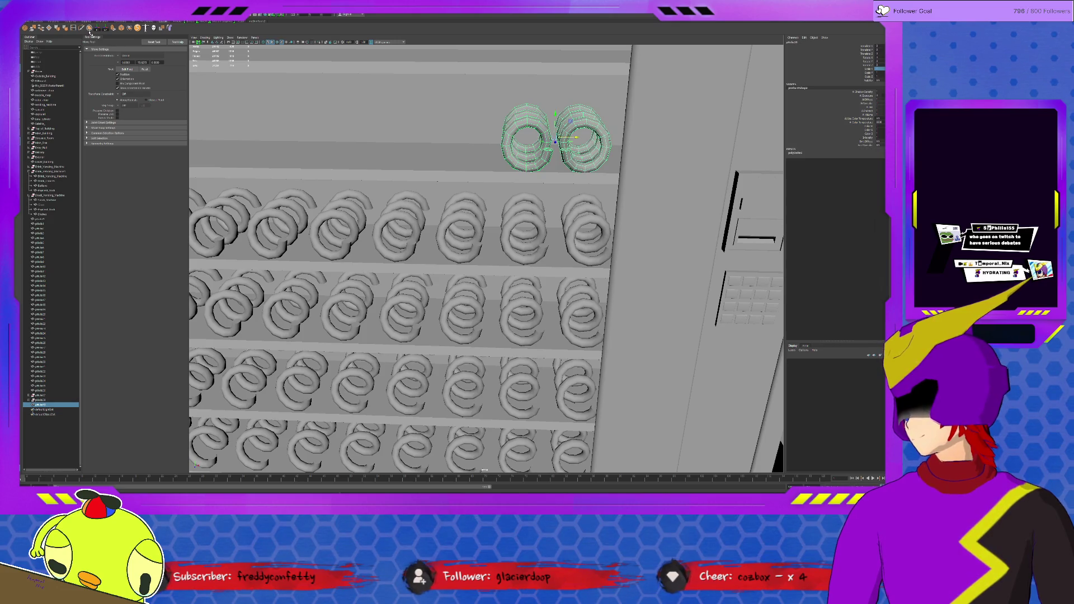
pyautogui.keyDown('alt'); pyautogui.moveTo(584, 138); pyautogui.dragTo(466, 143); pyautogui.keyUp('alt')
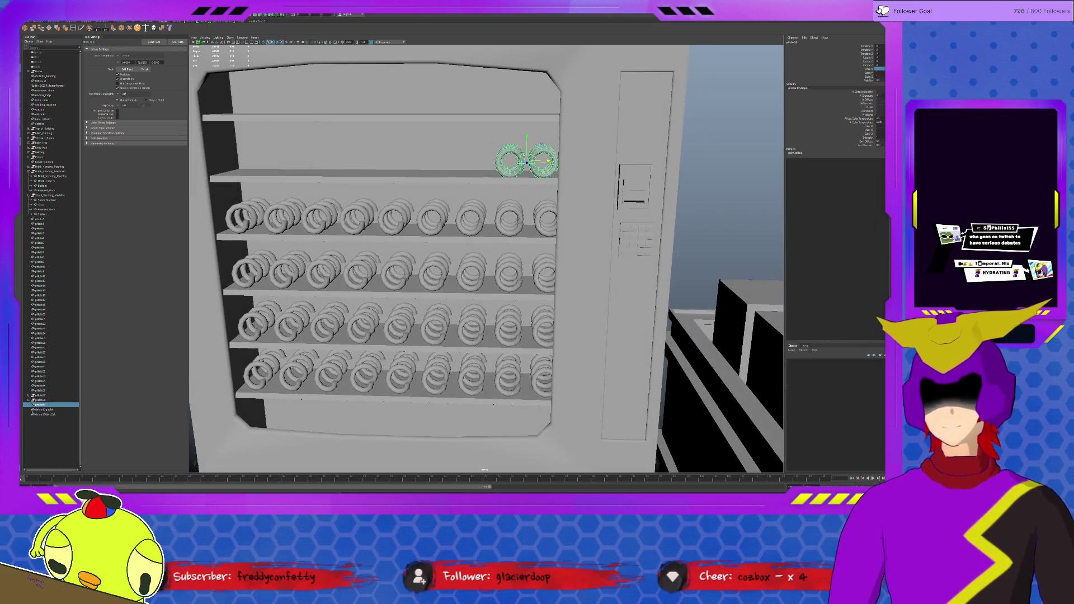
pyautogui.moveTo(549, 160); pyautogui.dragTo(552, 162)
pyautogui.hotkey('ctrl', 'd')
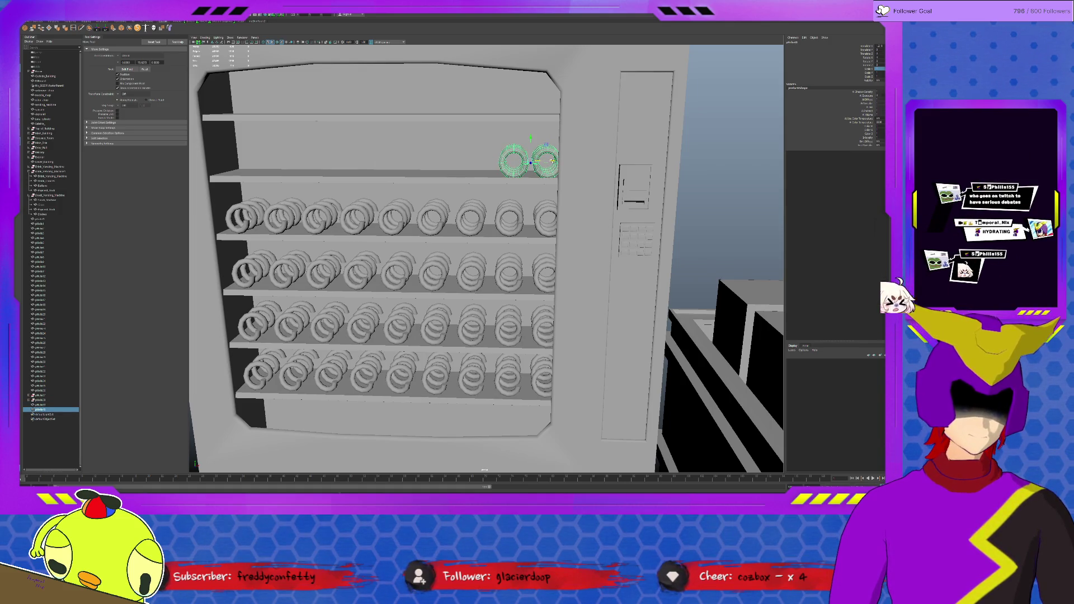
pyautogui.moveTo(530, 160)
pyautogui.mouseDown()
pyautogui.moveTo(455, 159)
pyautogui.moveTo(538, 163)
pyautogui.moveTo(513, 162)
pyautogui.mouseUp()
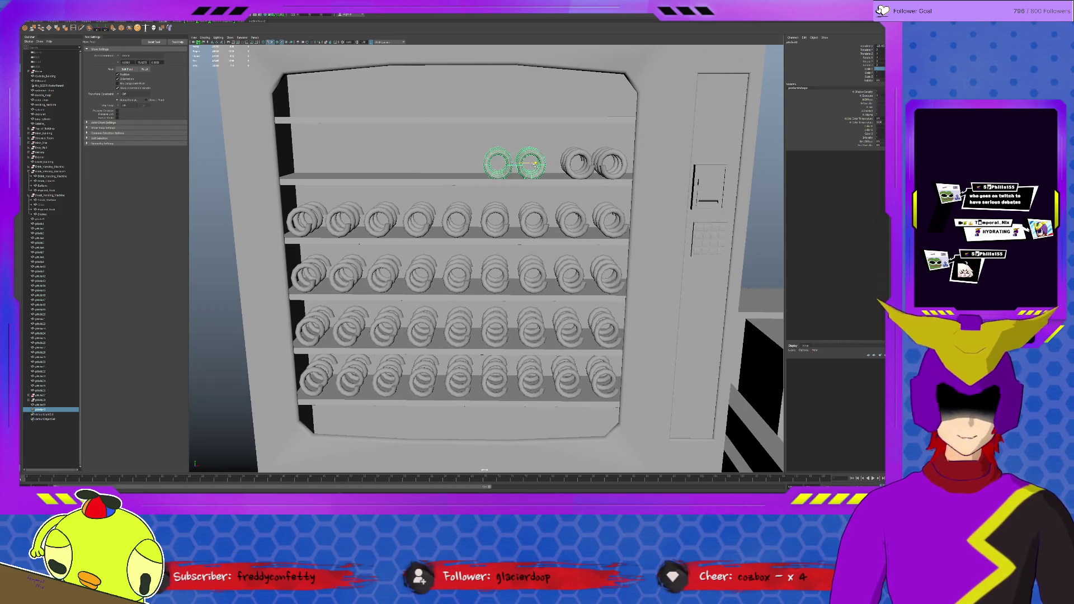
pyautogui.press('w')
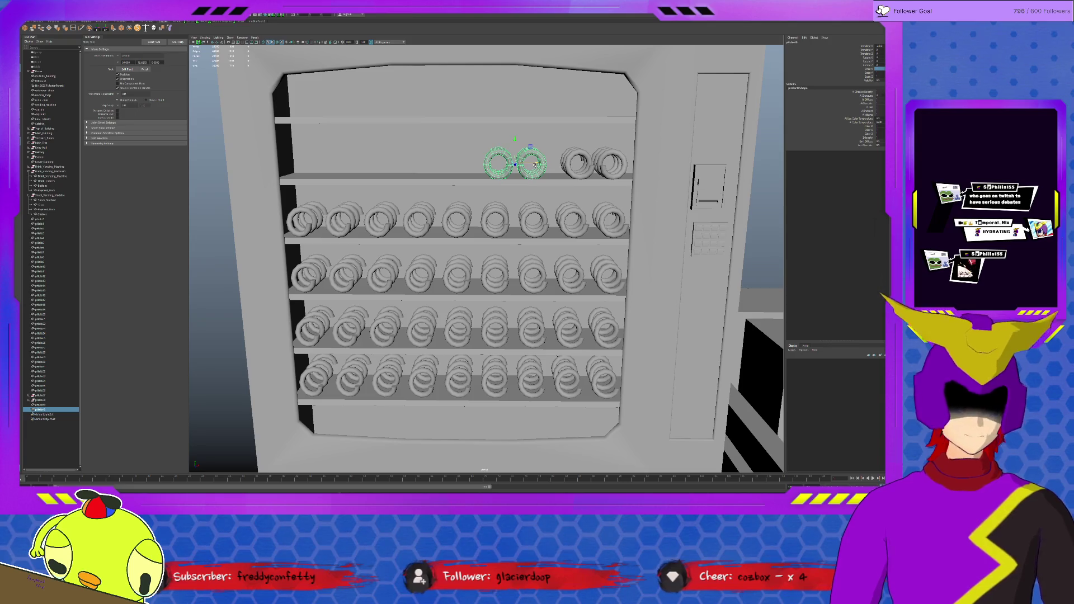
pyautogui.click(550, 139)
pyautogui.click(597, 162)
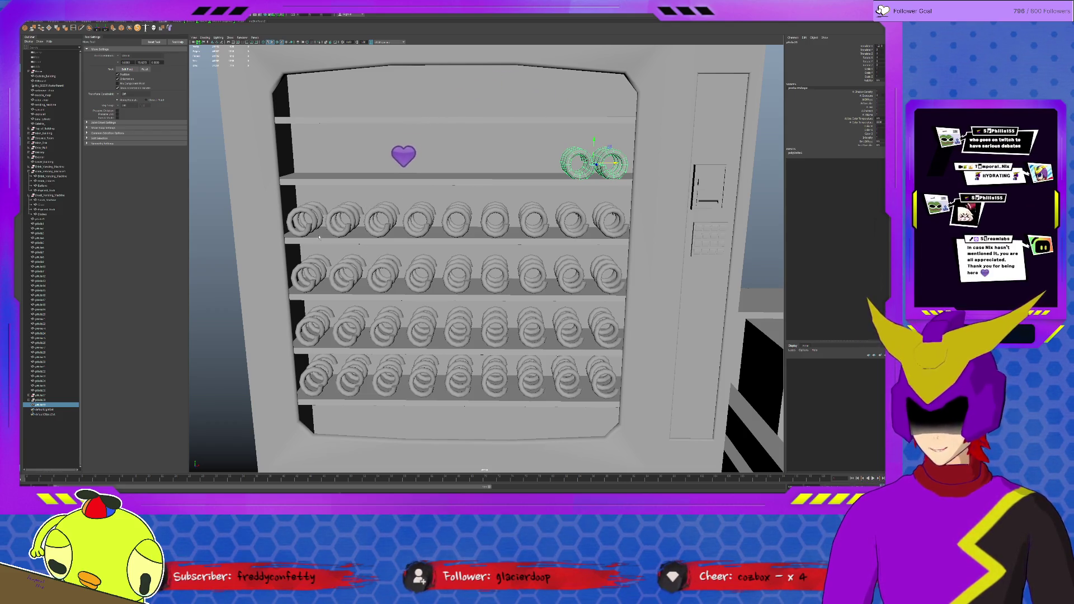
# Repeat the duplication along the upper shelf and delete the stray leftmost coil.
pyautogui.hotkey('ctrl', 'shift', 'd')
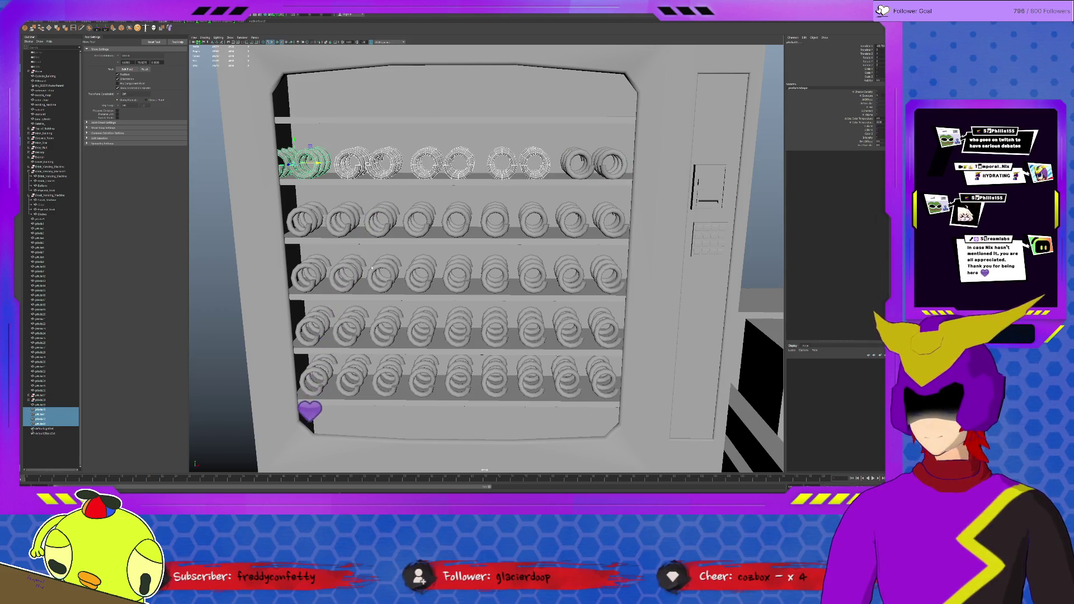
pyautogui.keyDown('alt'); pyautogui.moveTo(371, 268); pyautogui.dragTo(400, 231); pyautogui.keyUp('alt')
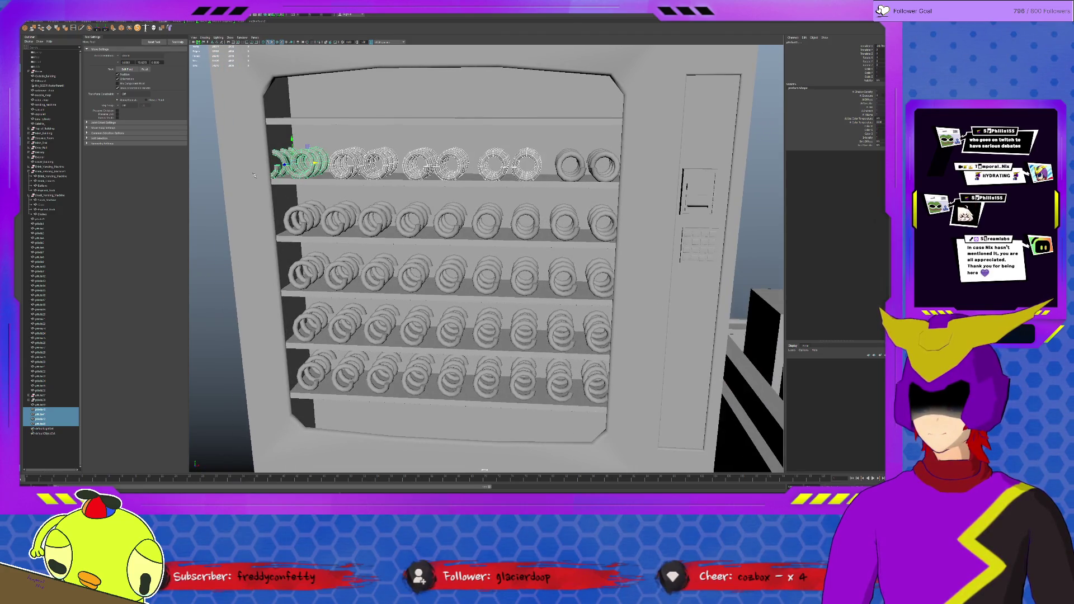
pyautogui.click(303, 164)
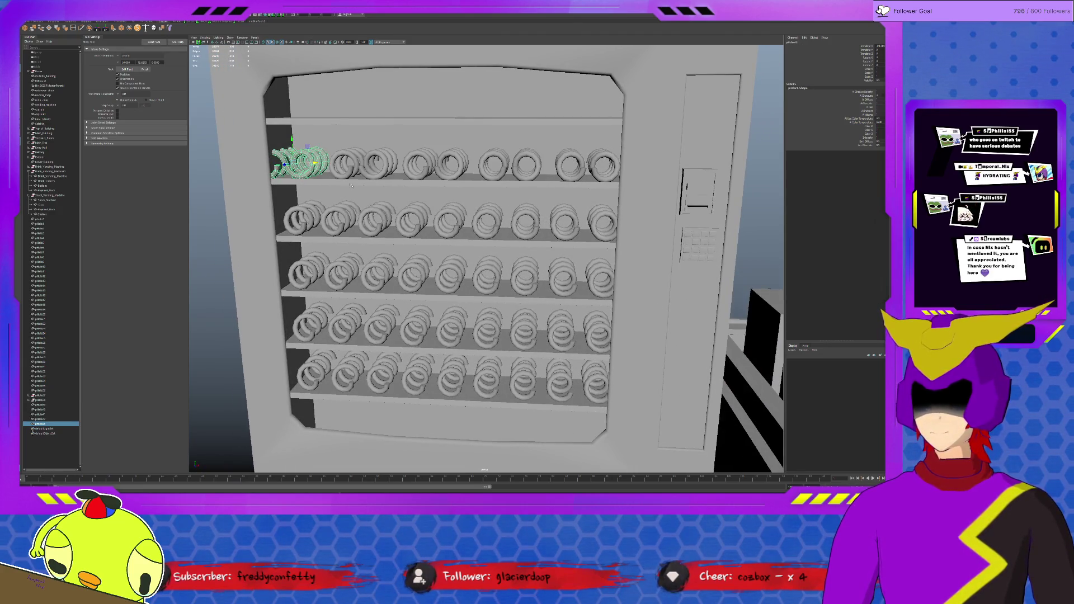
pyautogui.press('Delete')
pyautogui.keyDown('alt'); pyautogui.moveTo(351, 185); pyautogui.dragTo(415, 188); pyautogui.keyUp('alt')
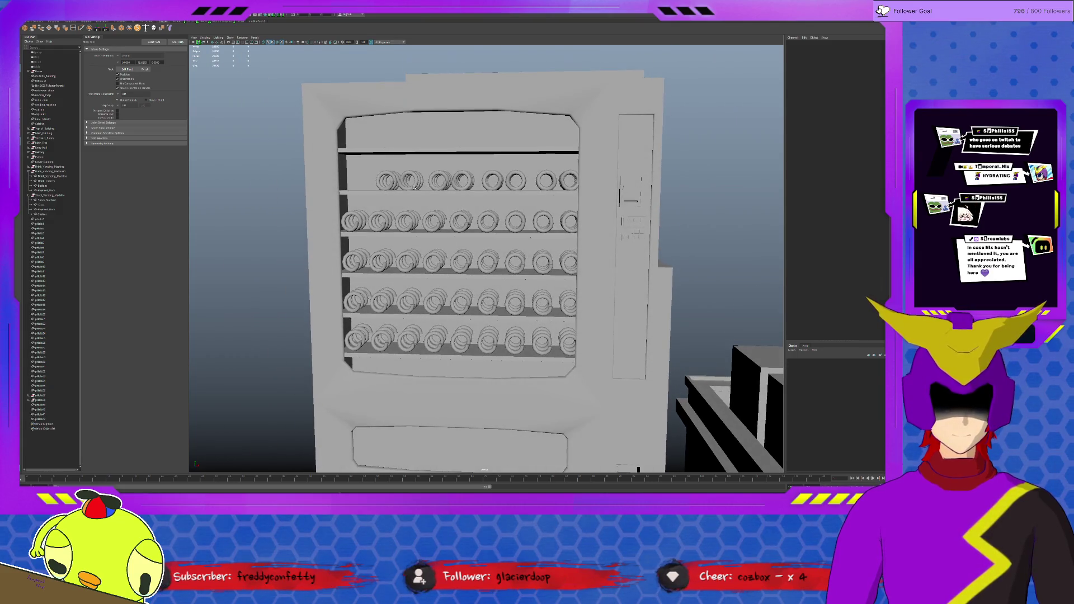
# Select the upper-shelf coils and duplicate the row up onto the highest shelf.
pyautogui.click(400, 180)
pyautogui.keyDown('shift'); pyautogui.click(454, 181); pyautogui.keyUp('shift')
pyautogui.keyDown('shift'); pyautogui.click(508, 178); pyautogui.keyUp('shift')
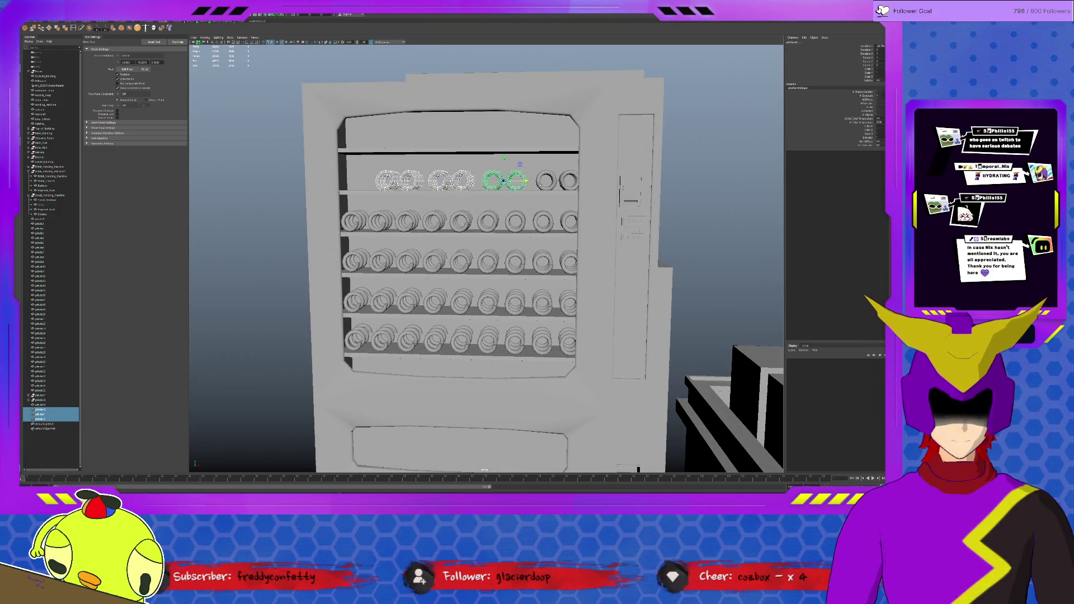
pyautogui.keyDown('shift'); pyautogui.click(558, 180); pyautogui.keyUp('shift')
pyautogui.scroll(-2, 578, 181)
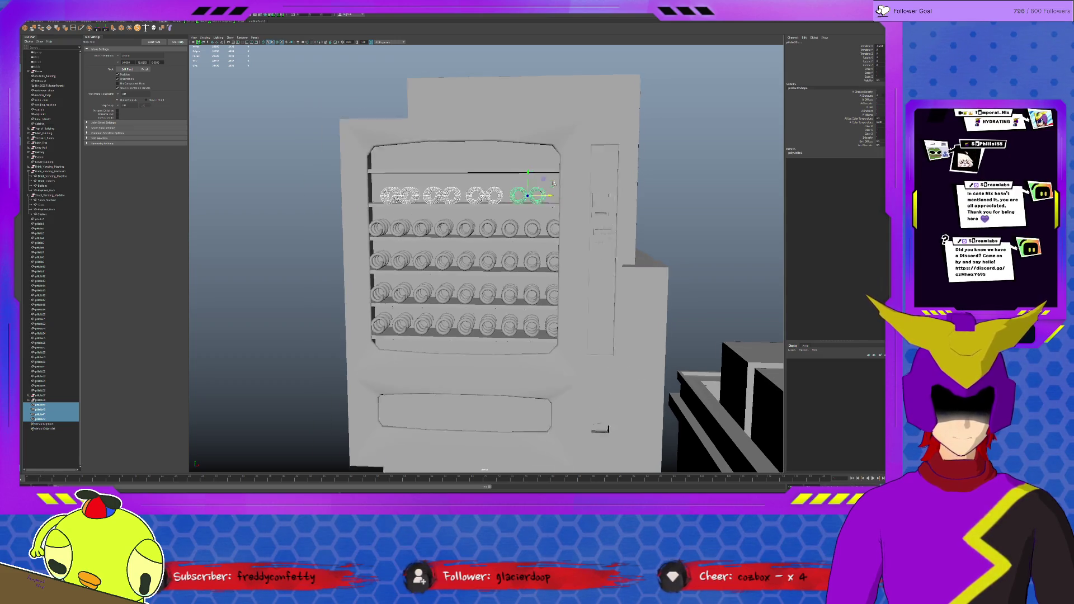
pyautogui.scroll(-2, 578, 182)
pyautogui.scroll(-2, 571, 205)
pyautogui.scroll(3, 572, 206)
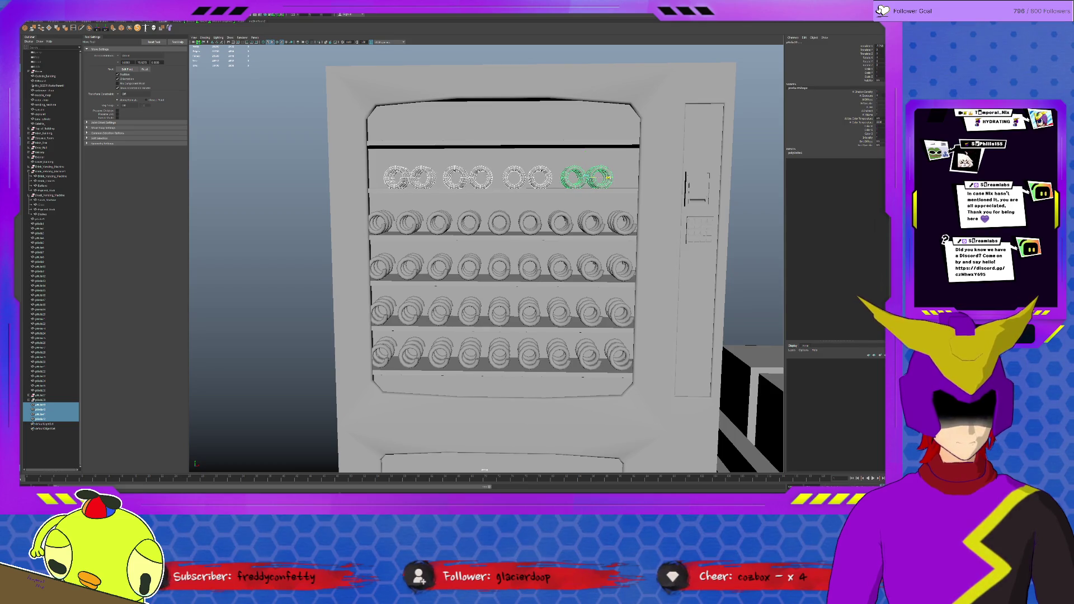
pyautogui.hotkey('ctrl', 'd')
pyautogui.moveTo(581, 161); pyautogui.dragTo(581, 110)
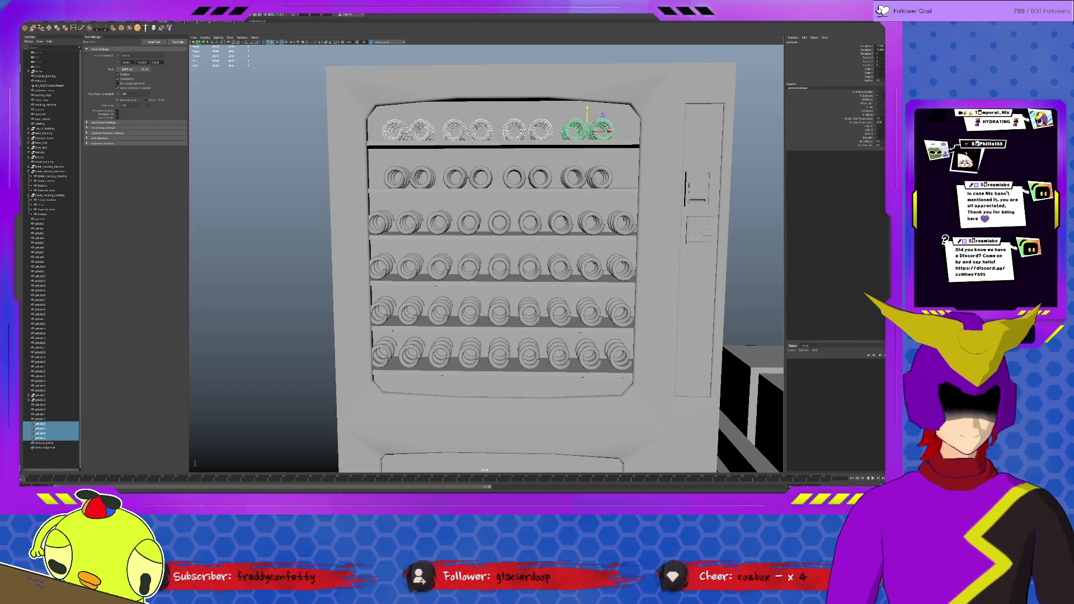
pyautogui.keyDown('alt'); pyautogui.moveTo(487, 251); pyautogui.dragTo(487, 286); pyautogui.keyUp('alt')
pyautogui.press('q')
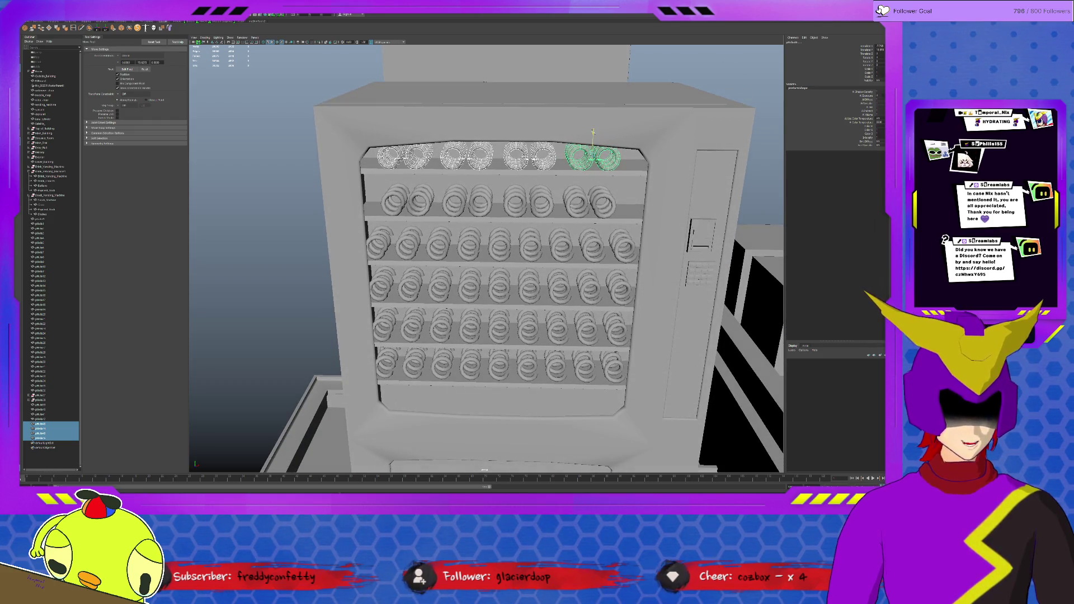
pyautogui.keyDown('alt'); pyautogui.moveTo(309, 221); pyautogui.dragTo(490, 231); pyautogui.keyUp('alt')
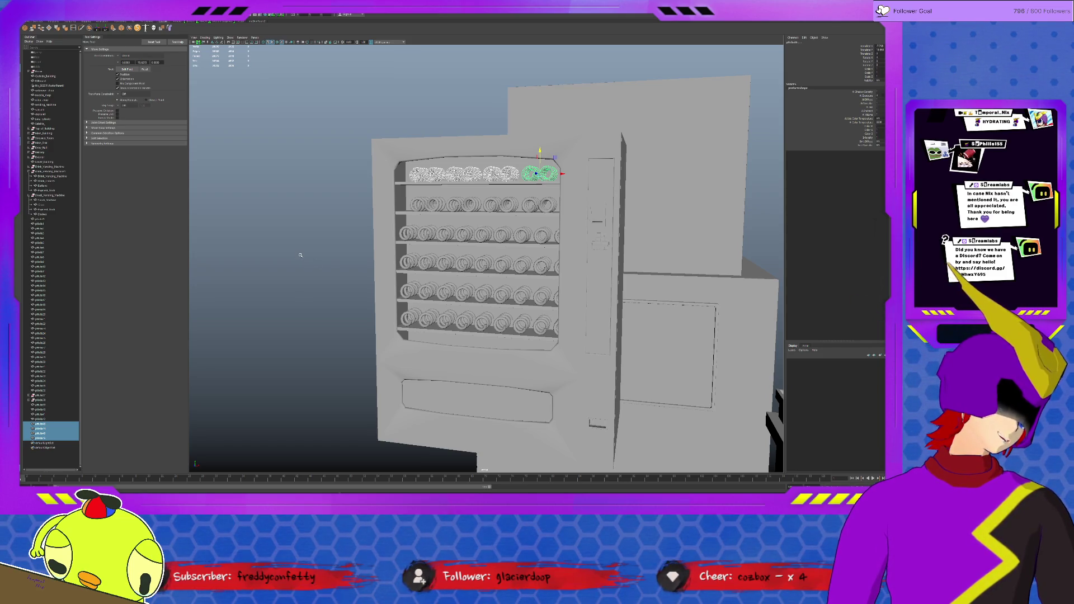
pyautogui.click(289, 211)
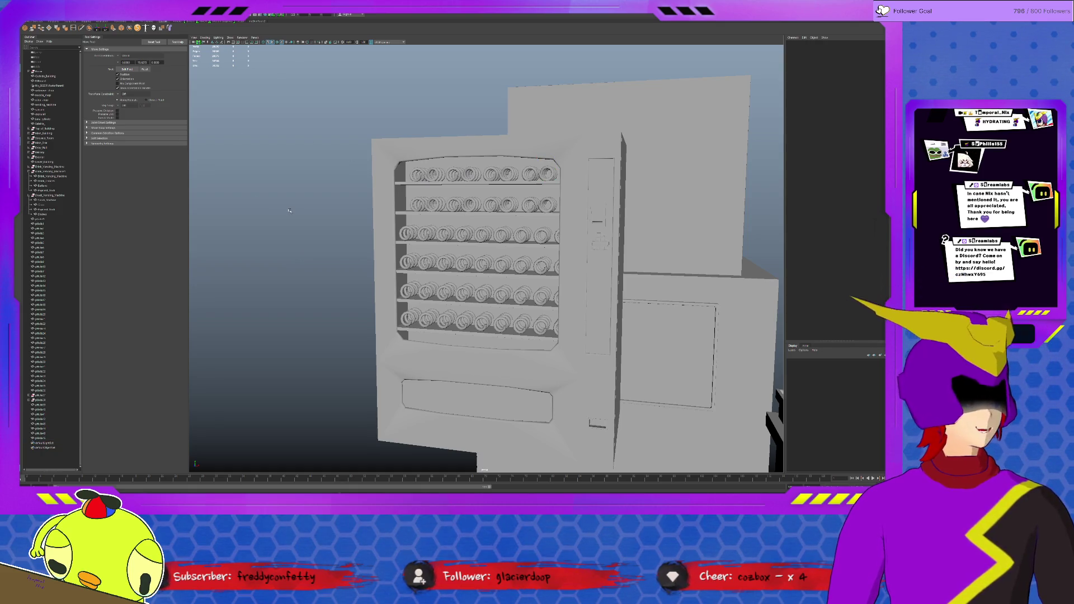
pyautogui.scroll(3, 510, 186)
pyautogui.scroll(2, 509, 186)
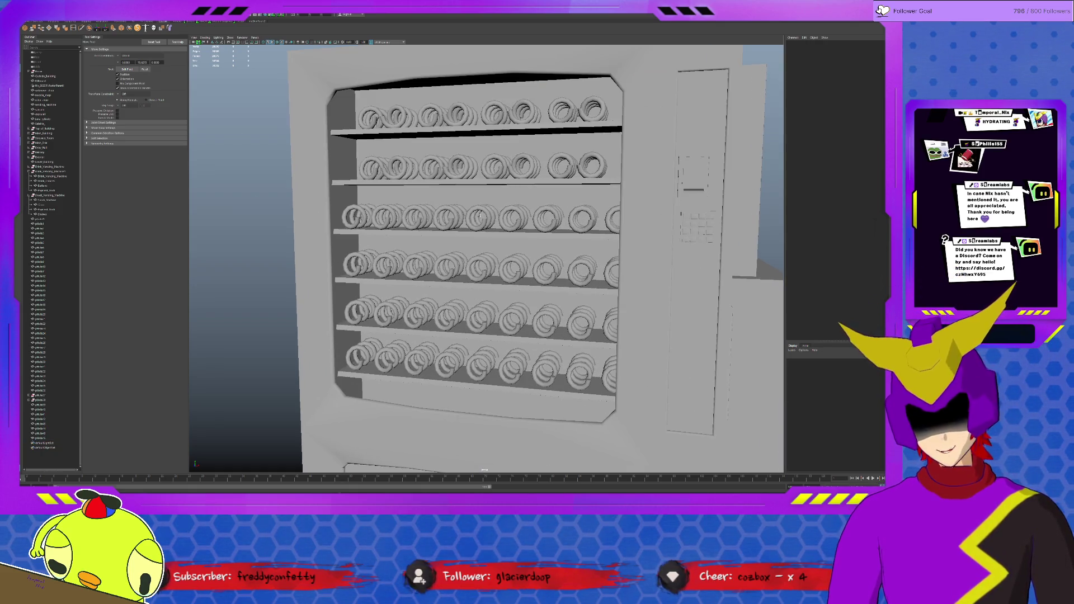
pyautogui.scroll(3, 554, 225)
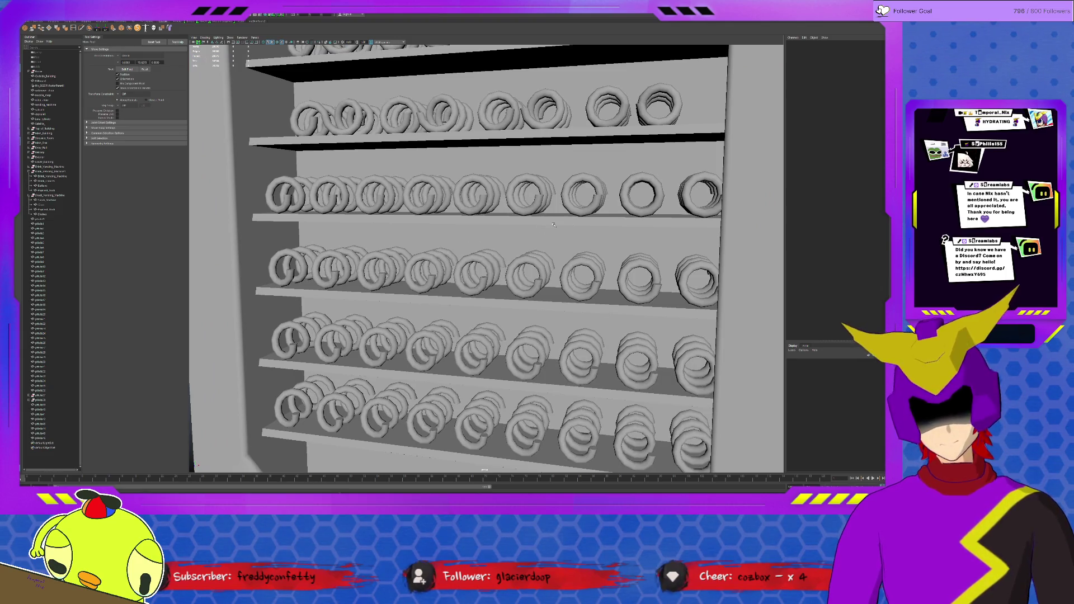
pyautogui.keyDown('alt'); pyautogui.moveTo(561, 198); pyautogui.dragTo(570, 296); pyautogui.keyUp('alt')
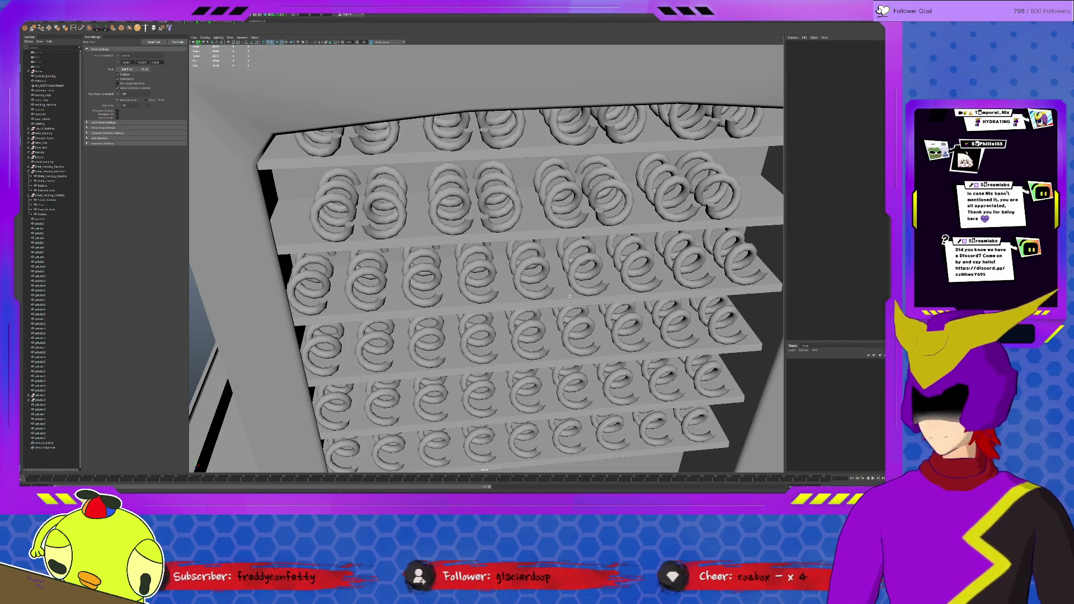
pyautogui.moveTo(569, 295)
pyautogui.keyDown('alt'); pyautogui.mouseDown()
pyautogui.moveTo(660, 245)
pyautogui.moveTo(663, 226)
pyautogui.mouseUp(); pyautogui.keyUp('alt')
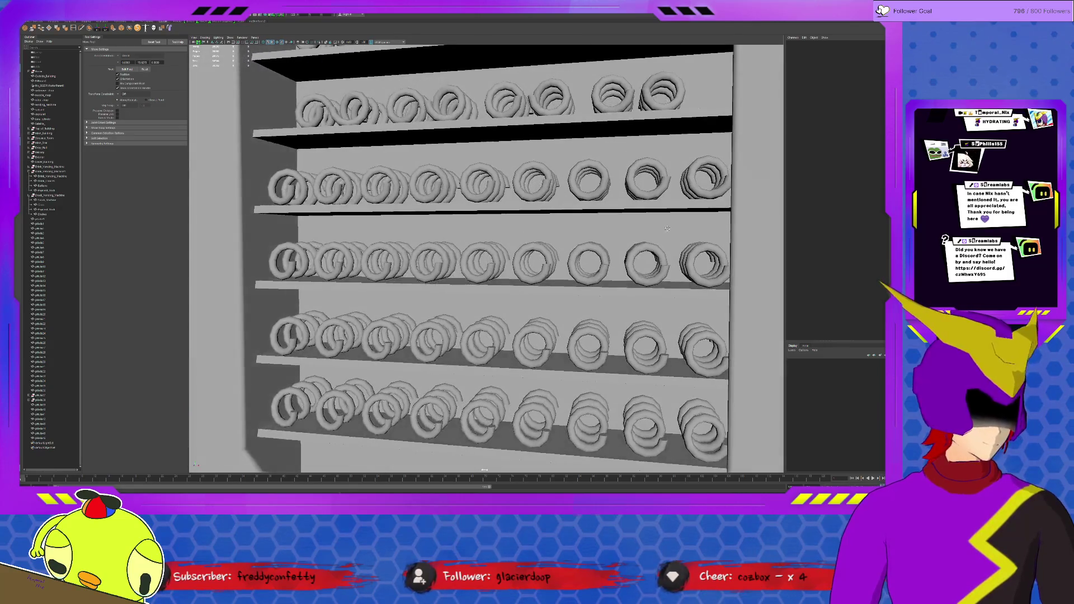
# Test deleting and restoring objects from the Outliner, then commit the keypad's new descriptive name.
pyautogui.click(42, 218)
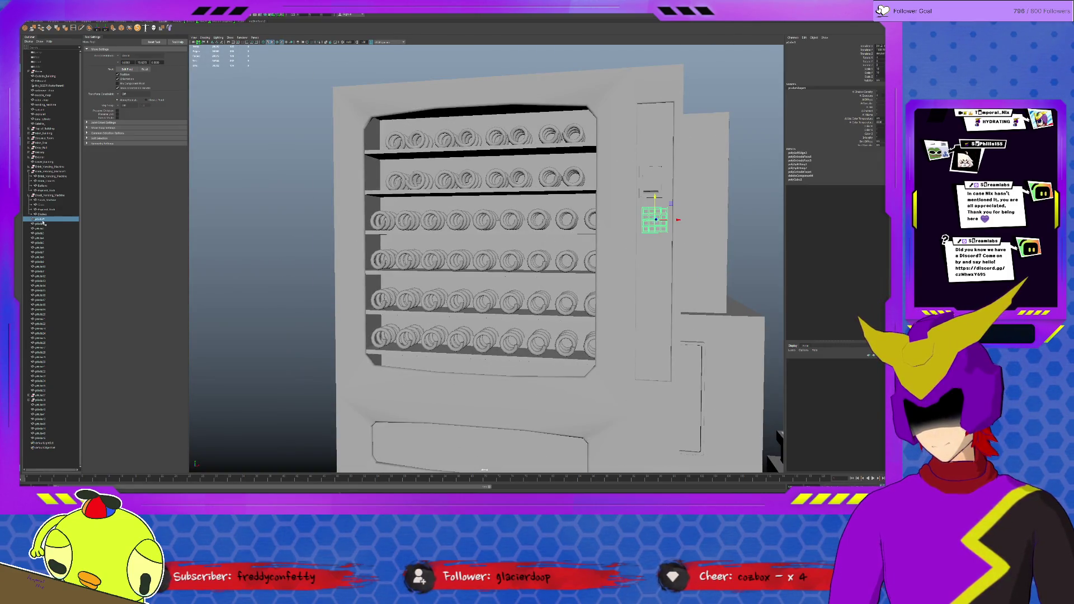
pyautogui.click(40, 398)
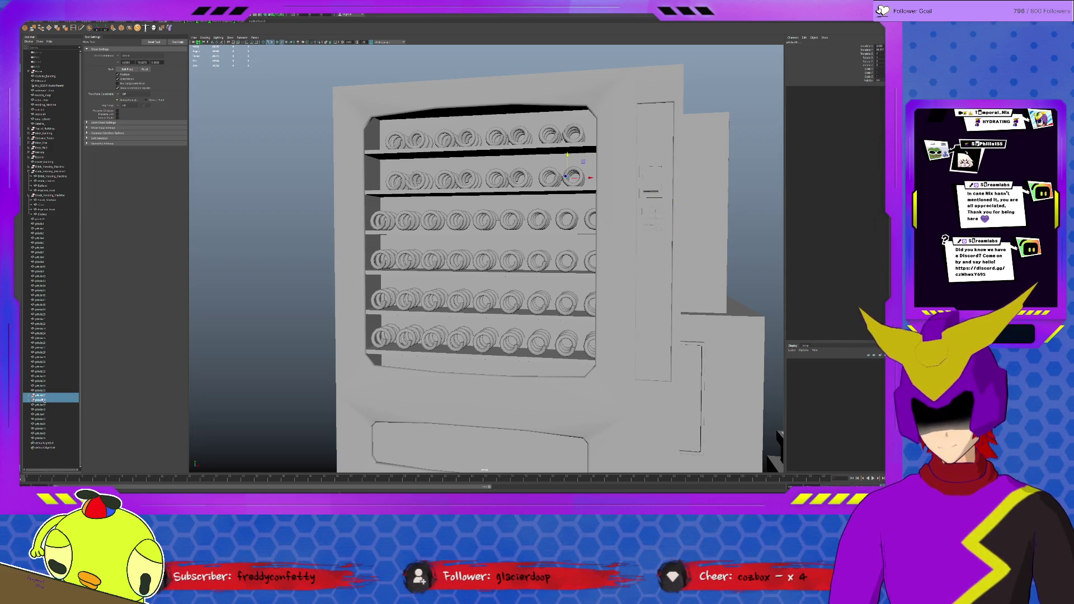
pyautogui.press('Delete')
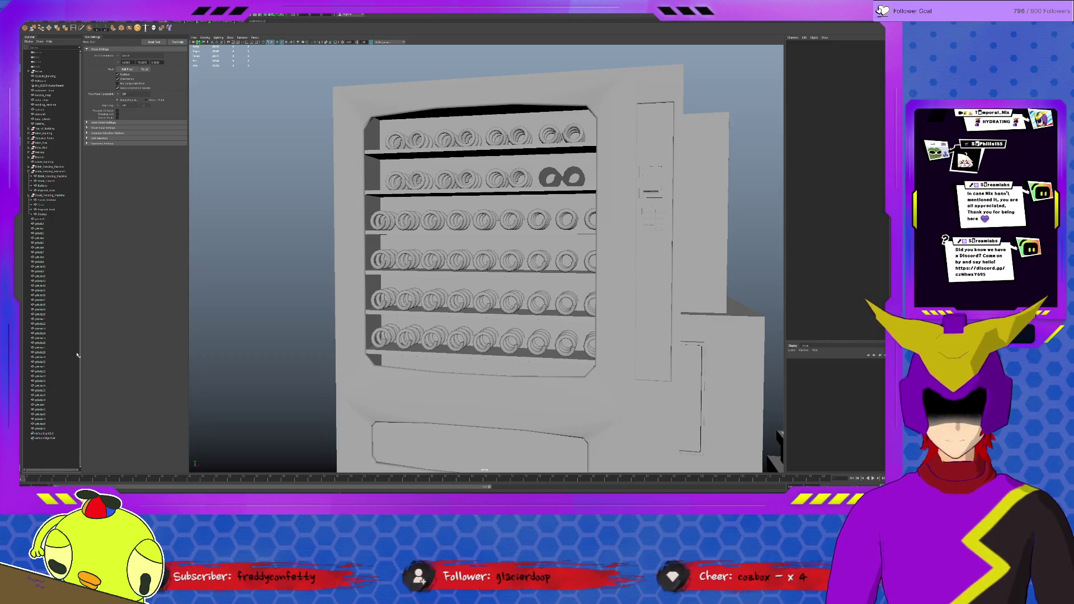
pyautogui.hotkey('ctrl', 'z')
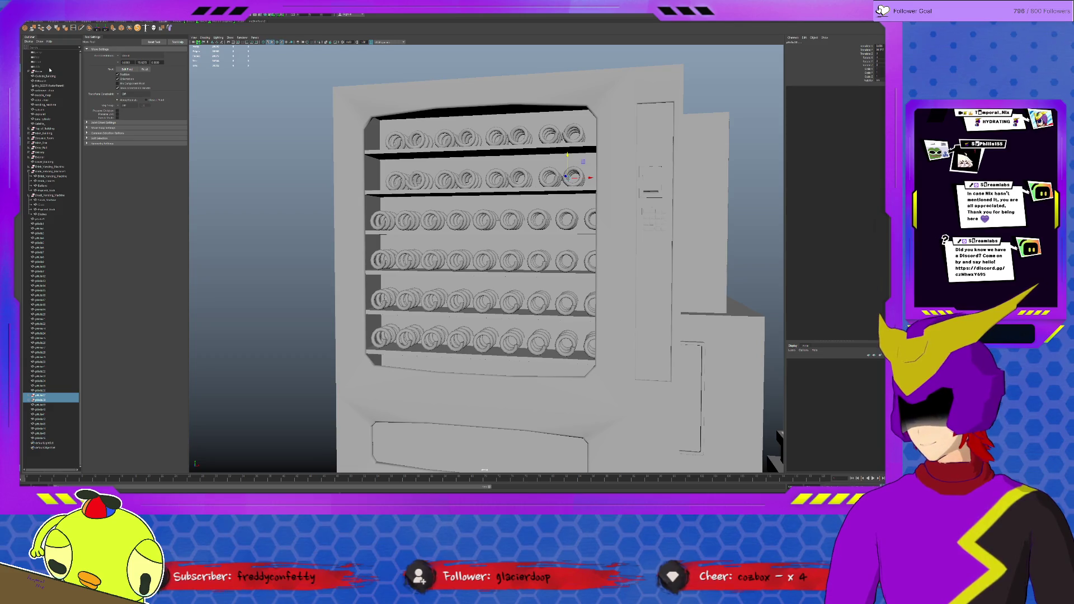
pyautogui.press('Delete')
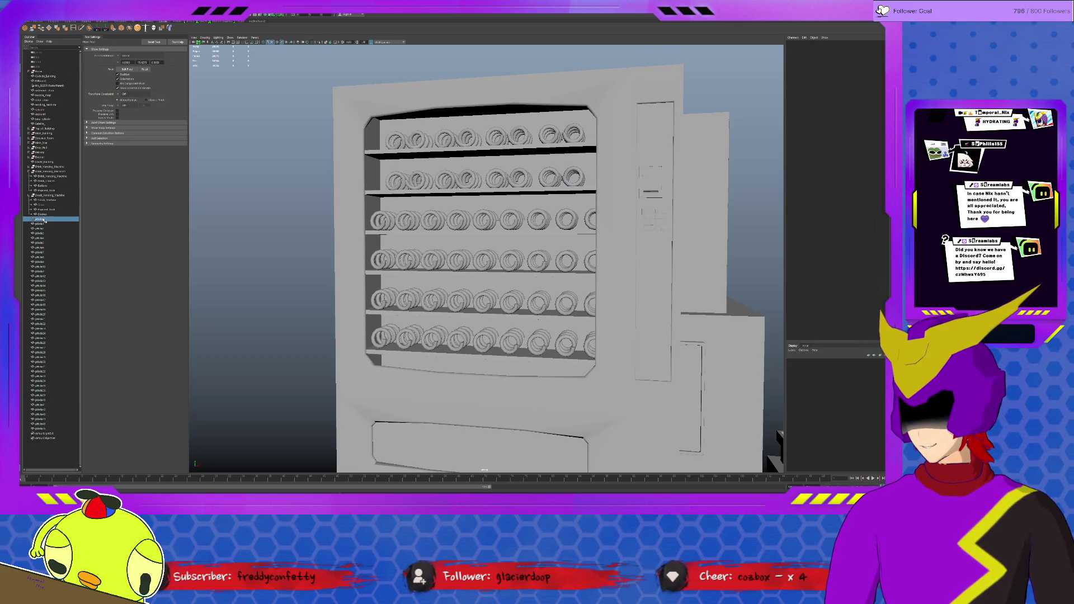
pyautogui.hotkey('ctrl', 'z')
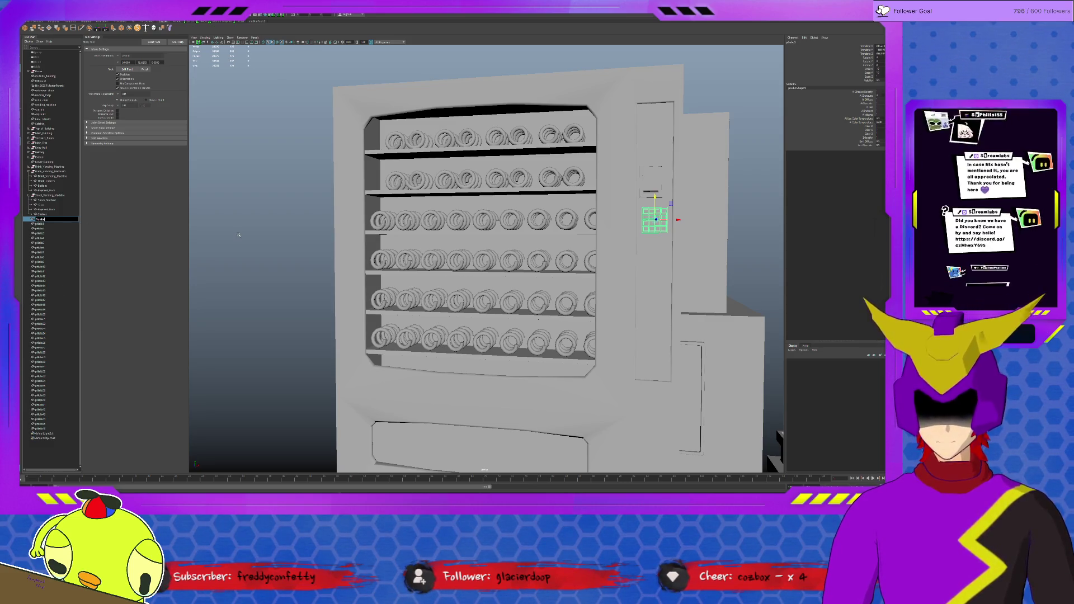
pyautogui.press('Return')
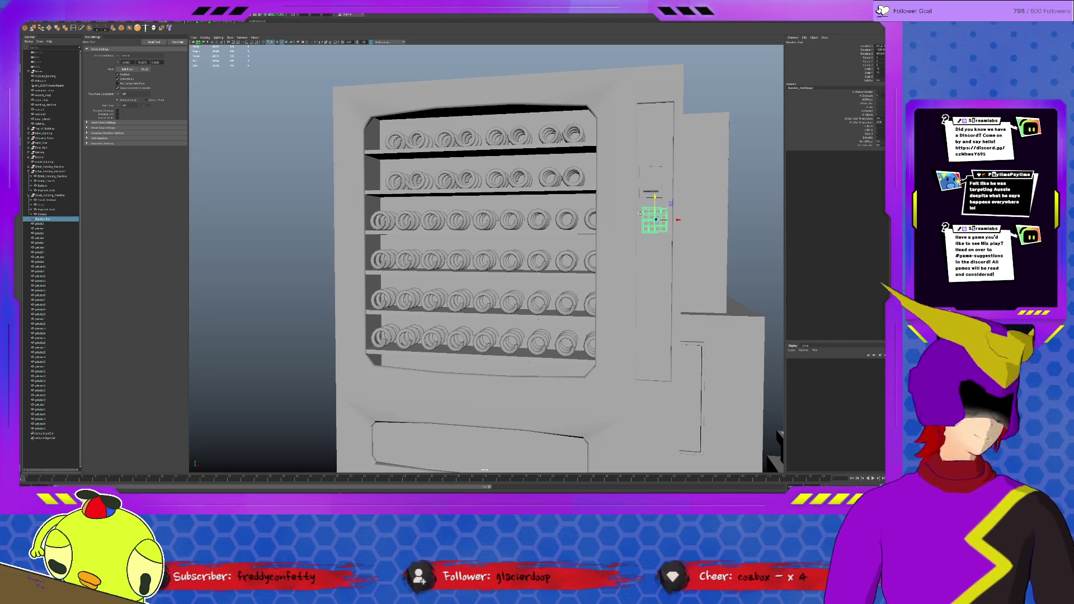
pyautogui.keyDown('alt'); pyautogui.moveTo(511, 211); pyautogui.dragTo(462, 228); pyautogui.keyUp('alt')
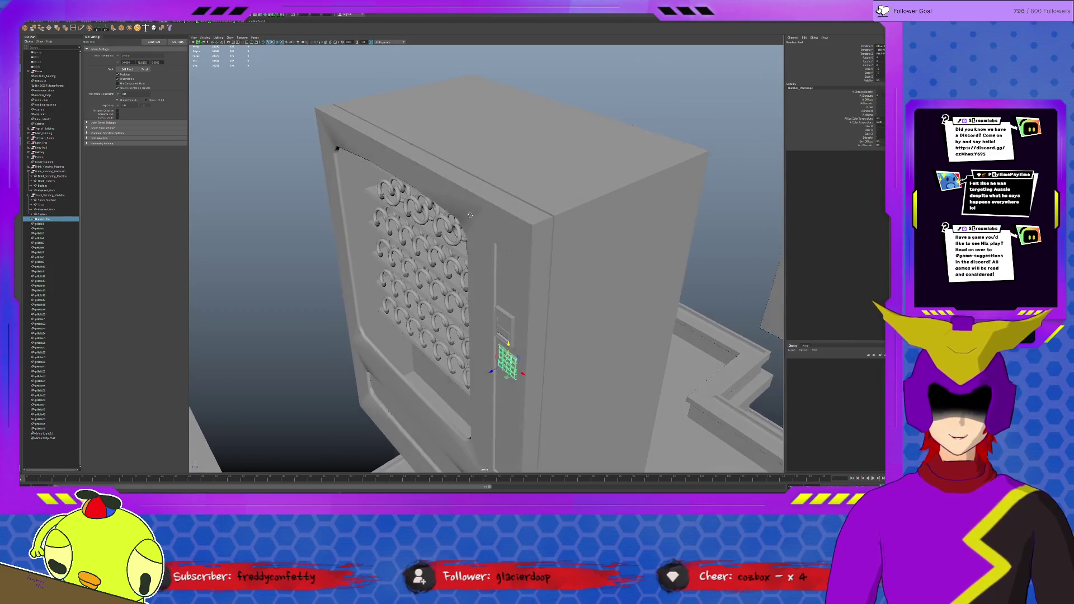
pyautogui.scroll(3, 461, 227)
pyautogui.scroll(3, 457, 217)
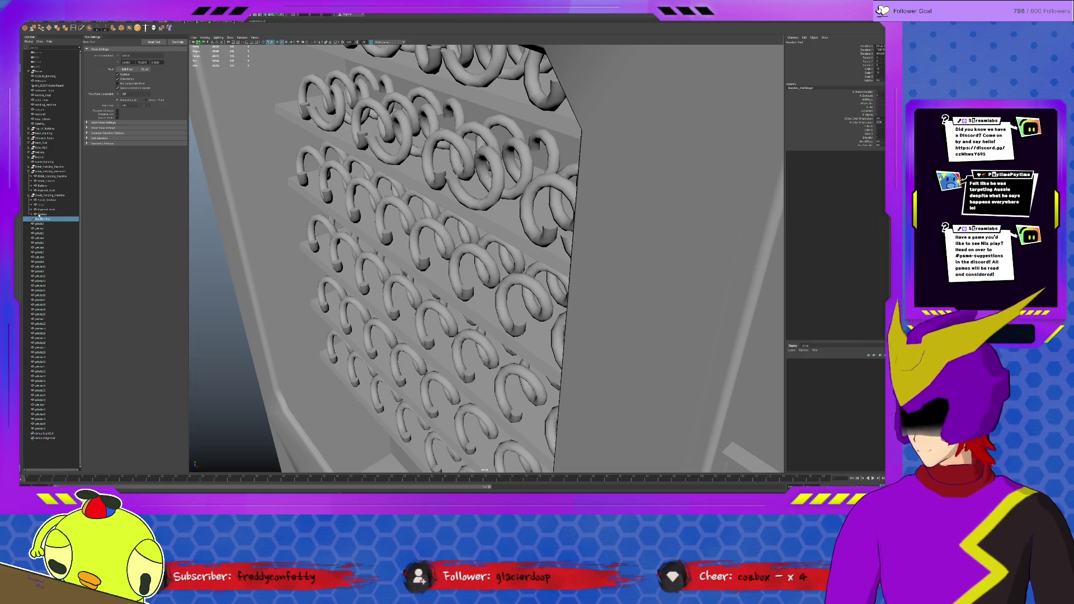
# Select all pHelix coils in the Outliner from first to last and frame them in view.
pyautogui.click(39, 224)
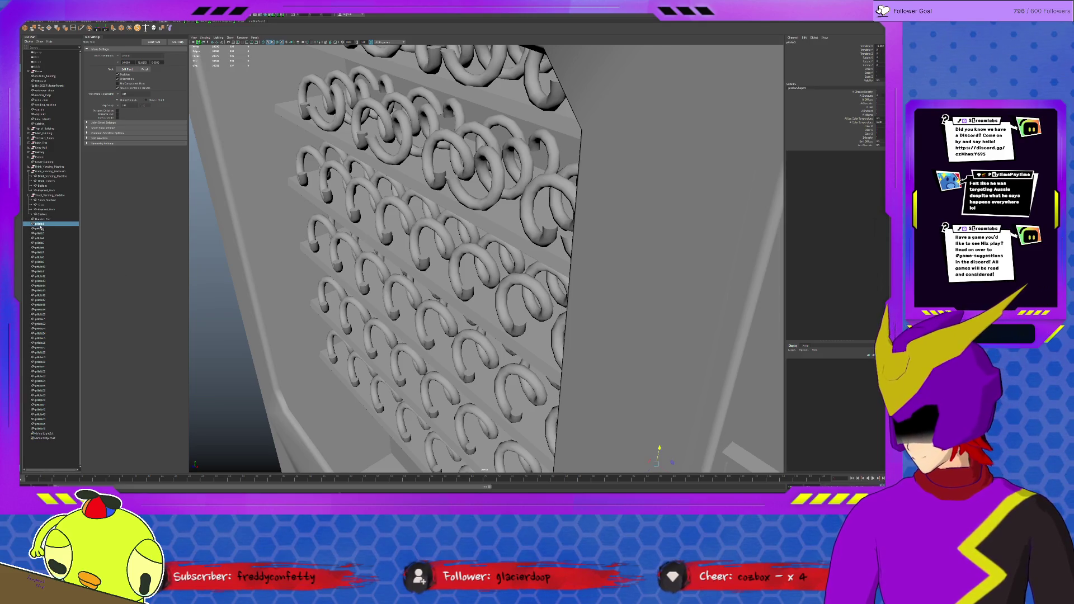
pyautogui.keyDown('shift'); pyautogui.click(49, 427); pyautogui.keyUp('shift')
pyautogui.press('f')
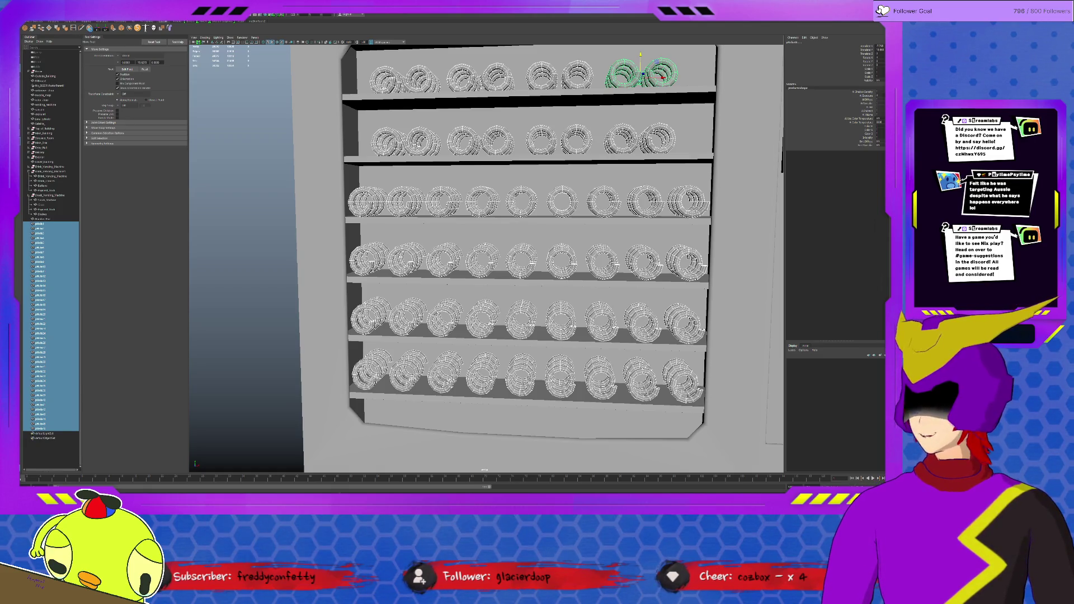
# Combine all selected coils into one mesh, delete its history and frame the result.
pyautogui.click(91, 29)
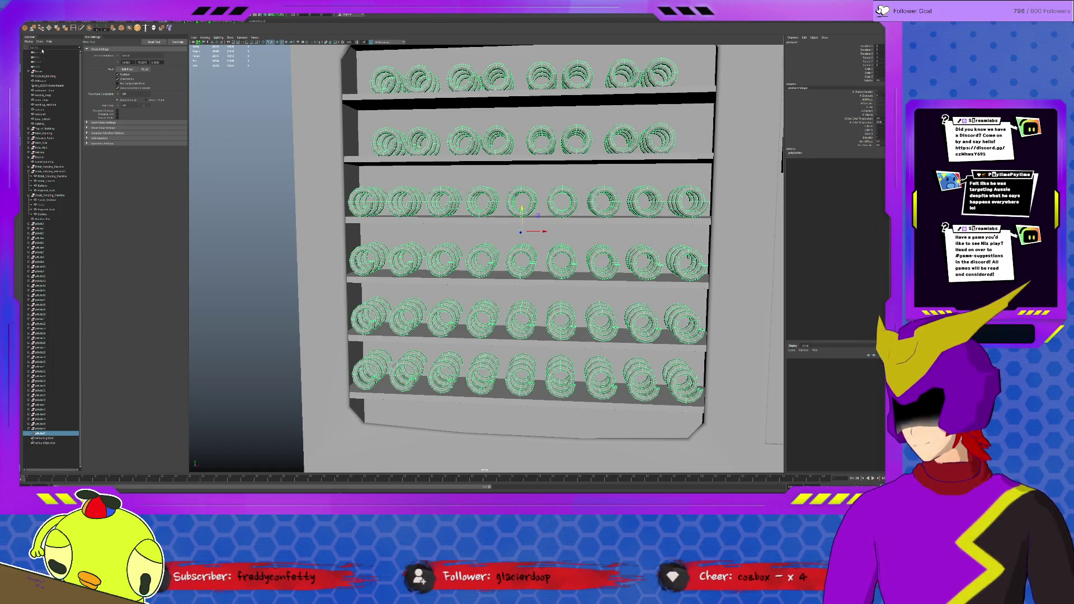
pyautogui.hotkey('alt', 'shift', 'd')
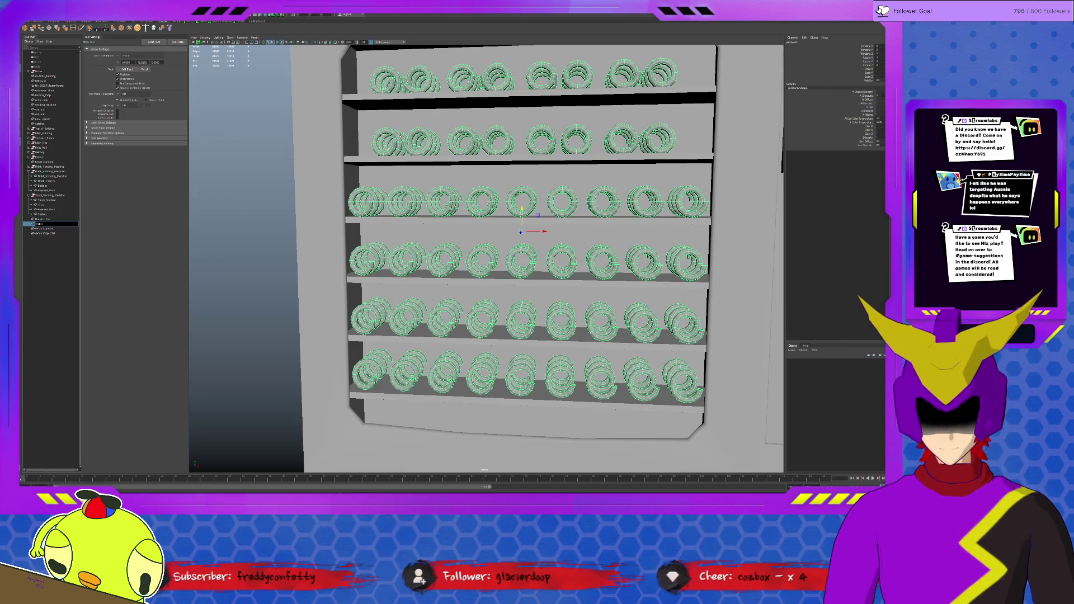
pyautogui.click(51, 224)
pyautogui.press('f')
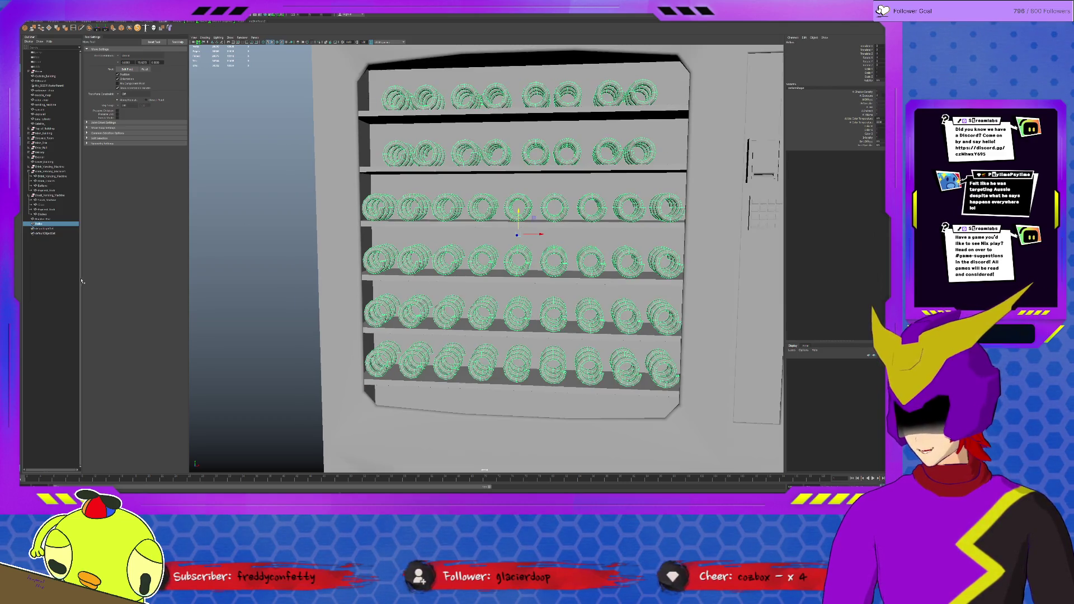
# Check the keypad, shelf and vending machine groups in the Outliner, framing the whole machine.
pyautogui.click(44, 220)
pyautogui.click(51, 198)
pyautogui.press('f')
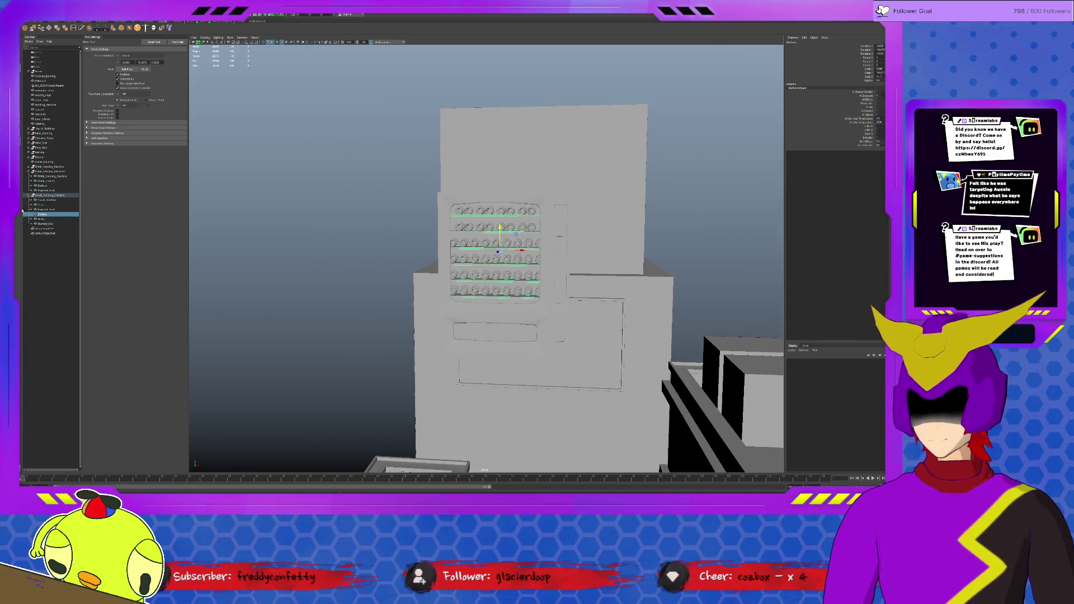
pyautogui.click(51, 194)
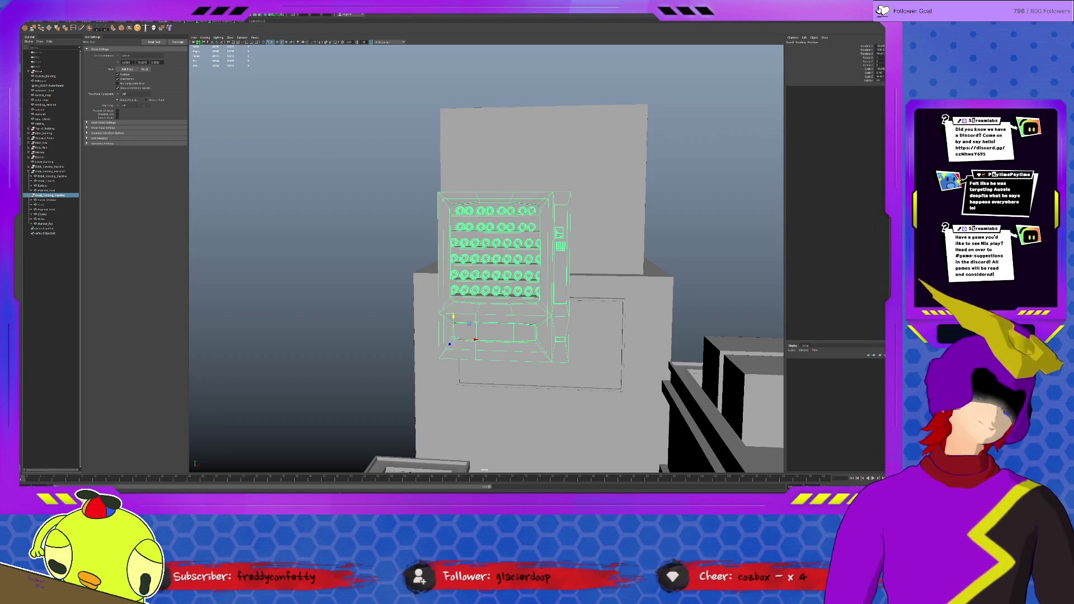
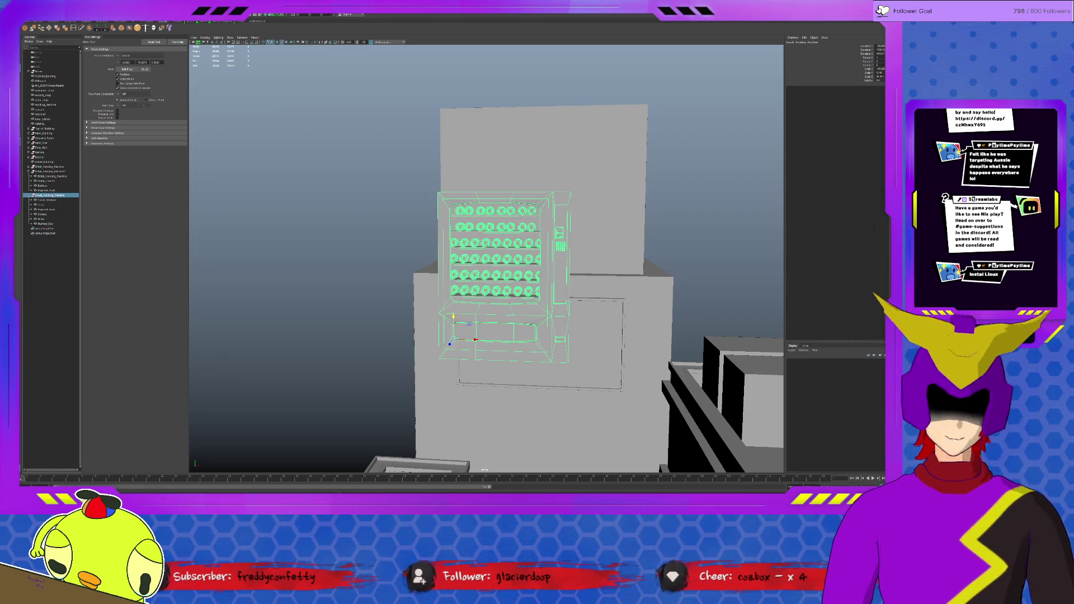
# Centre the vending machine's pivot via Modify, then select its coil springs group in the Outliner.
pyautogui.moveTo(504, 336)
pyautogui.keyDown('alt'); pyautogui.mouseDown()
pyautogui.moveTo(538, 334)
pyautogui.moveTo(487, 387)
pyautogui.mouseUp(); pyautogui.keyUp('alt')
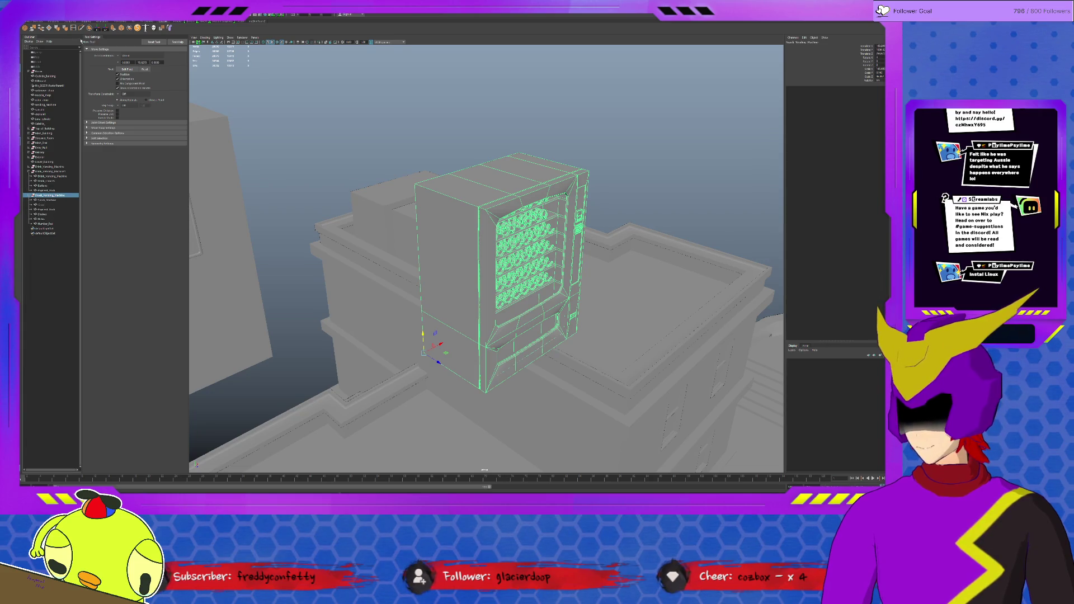
pyautogui.click(106, 30)
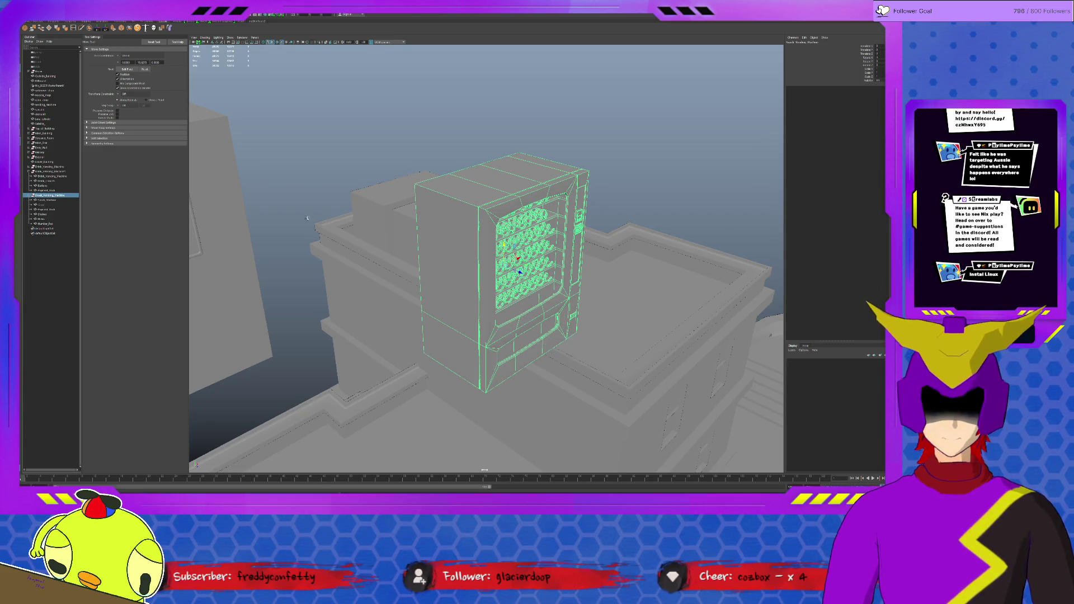
pyautogui.click(128, 69)
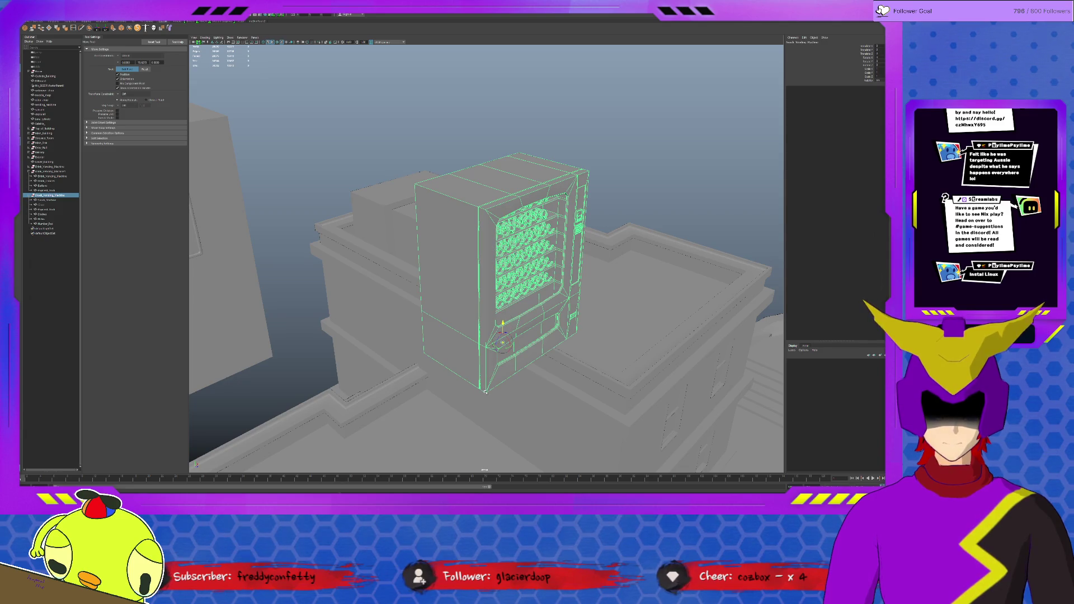
pyautogui.keyDown('alt'); pyautogui.moveTo(487, 252); pyautogui.dragTo(571, 281); pyautogui.keyUp('alt')
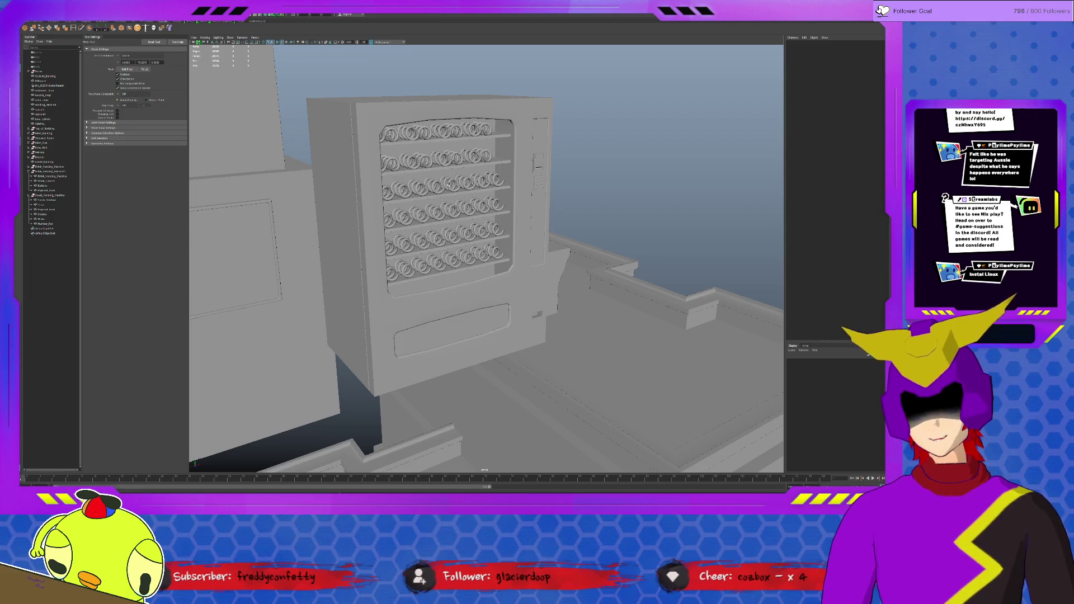
pyautogui.click(42, 218)
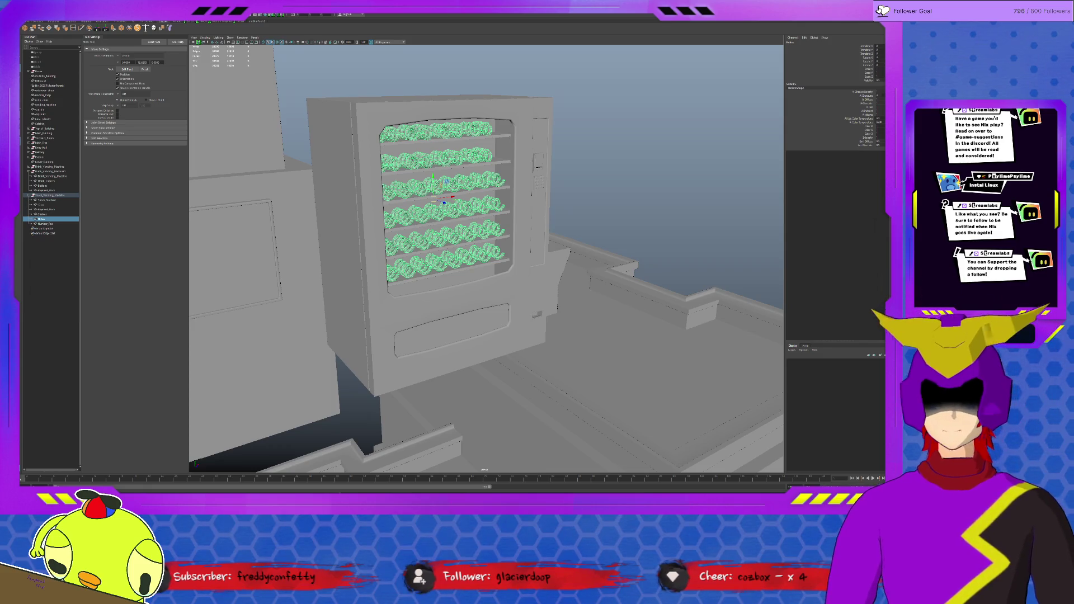
pyautogui.keyDown('alt'); pyautogui.moveTo(611, 317); pyautogui.dragTo(503, 234); pyautogui.keyUp('alt')
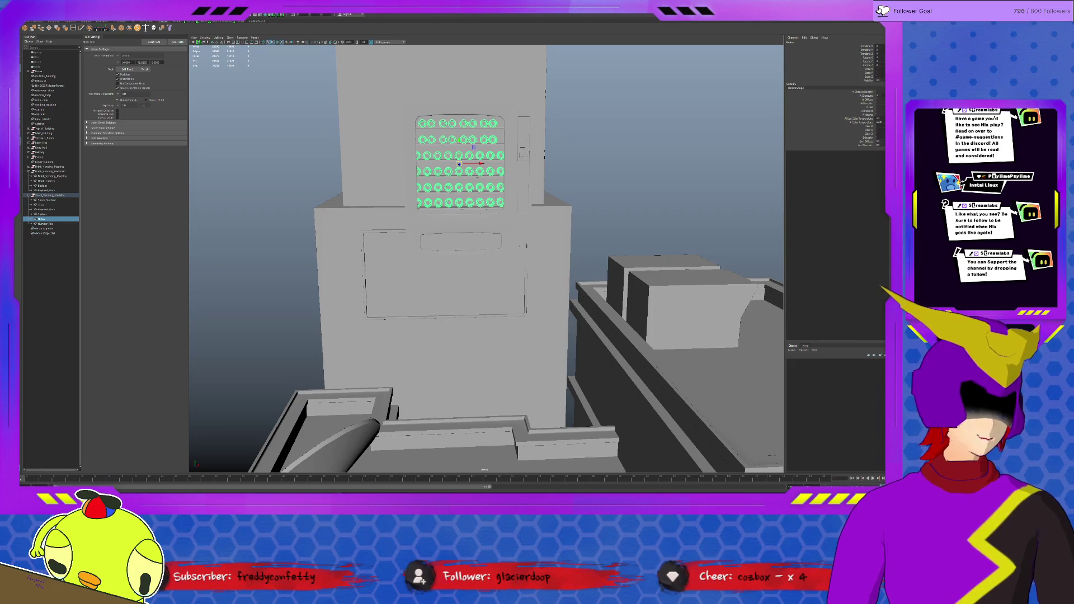
pyautogui.press('f')
pyautogui.scroll(2, 525, 269)
pyautogui.scroll(2, 524, 270)
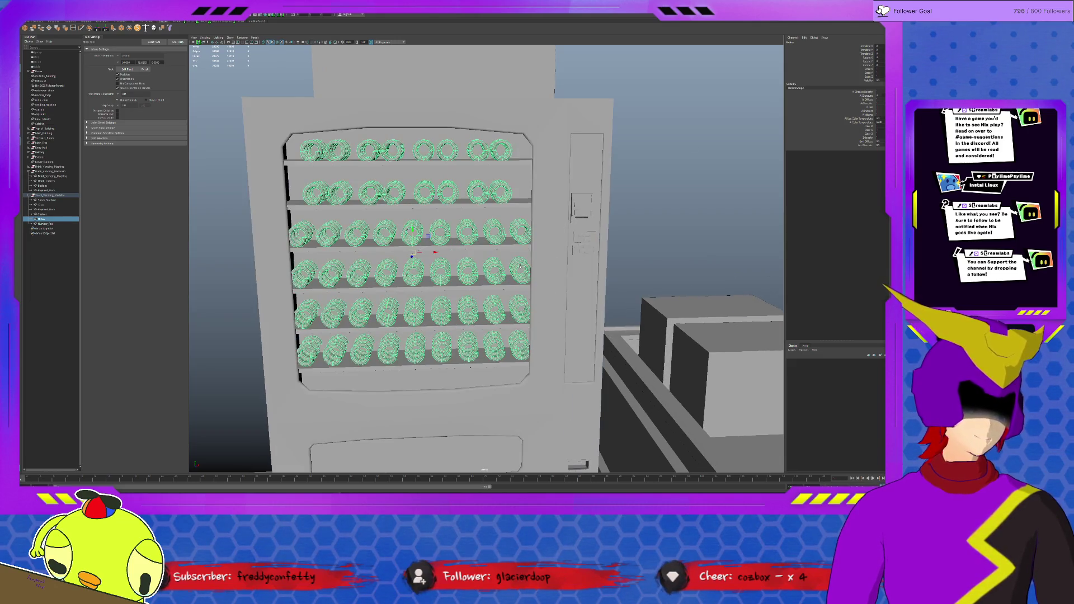
pyautogui.scroll(2, 522, 267)
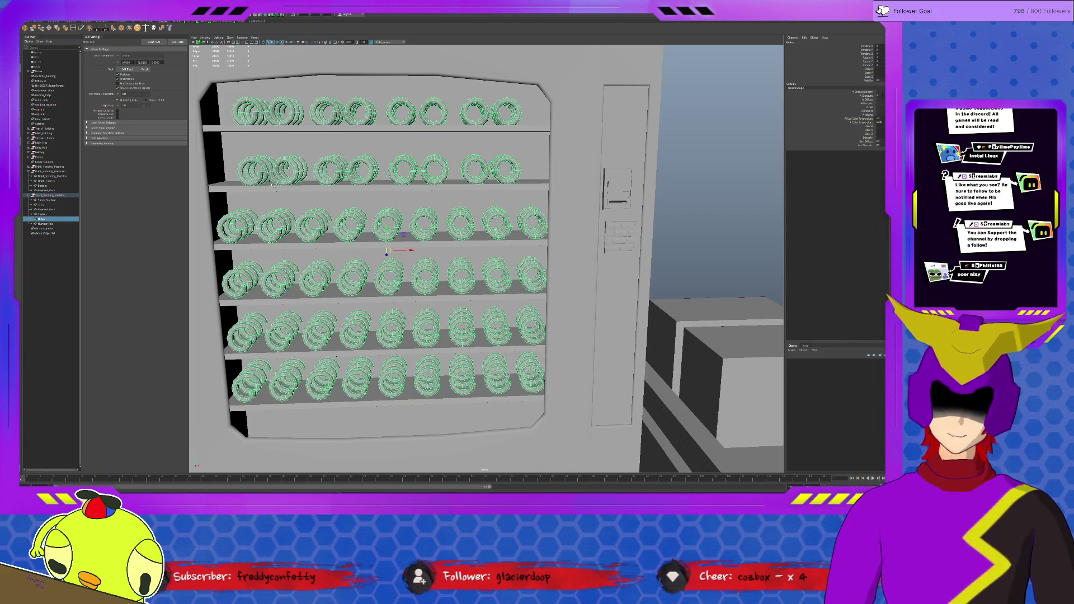
pyautogui.click(48, 27)
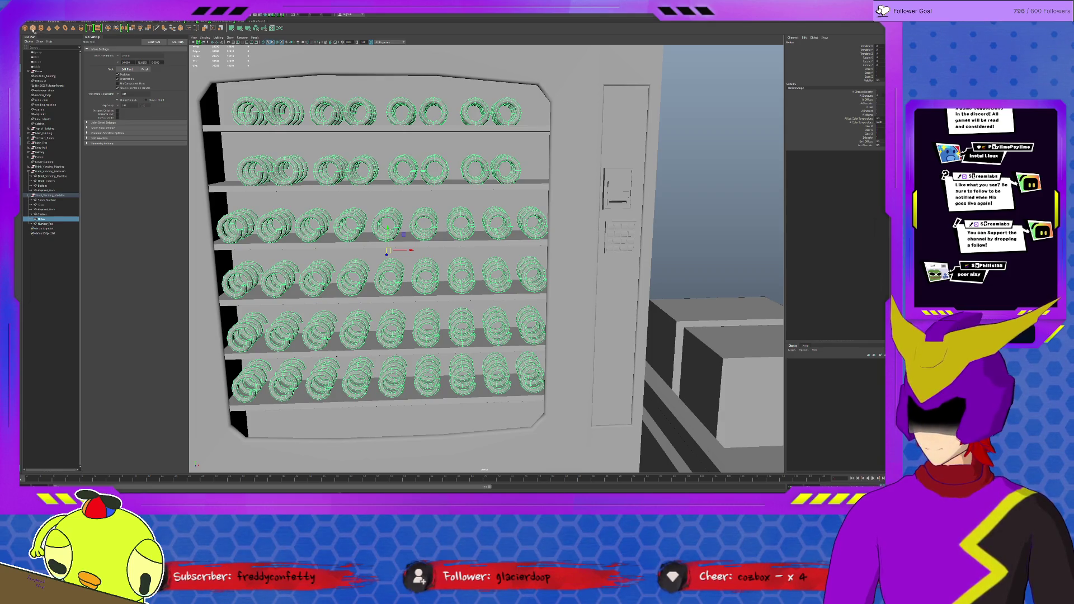
pyautogui.scroll(-5, 539, 341)
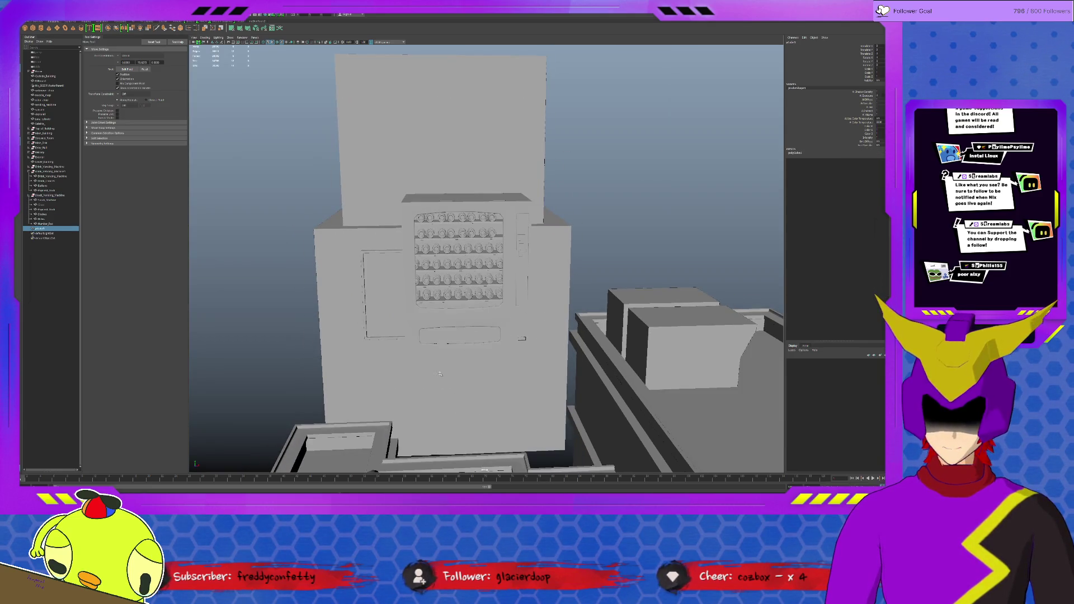
pyautogui.scroll(-2, 439, 374)
pyautogui.scroll(-2, 438, 373)
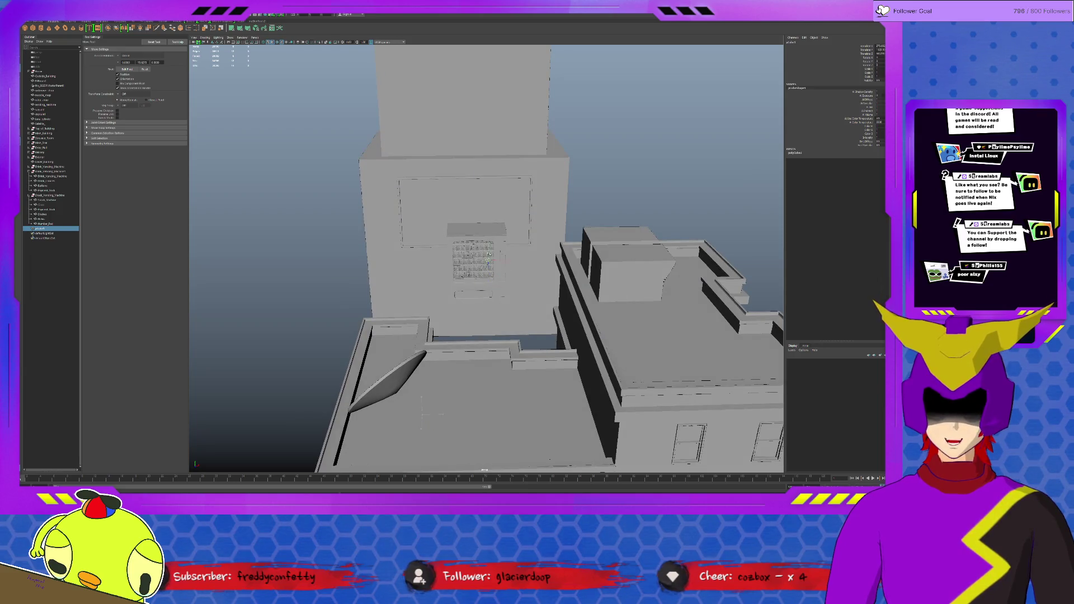
pyautogui.scroll(5, 486, 252)
pyautogui.scroll(3, 486, 252)
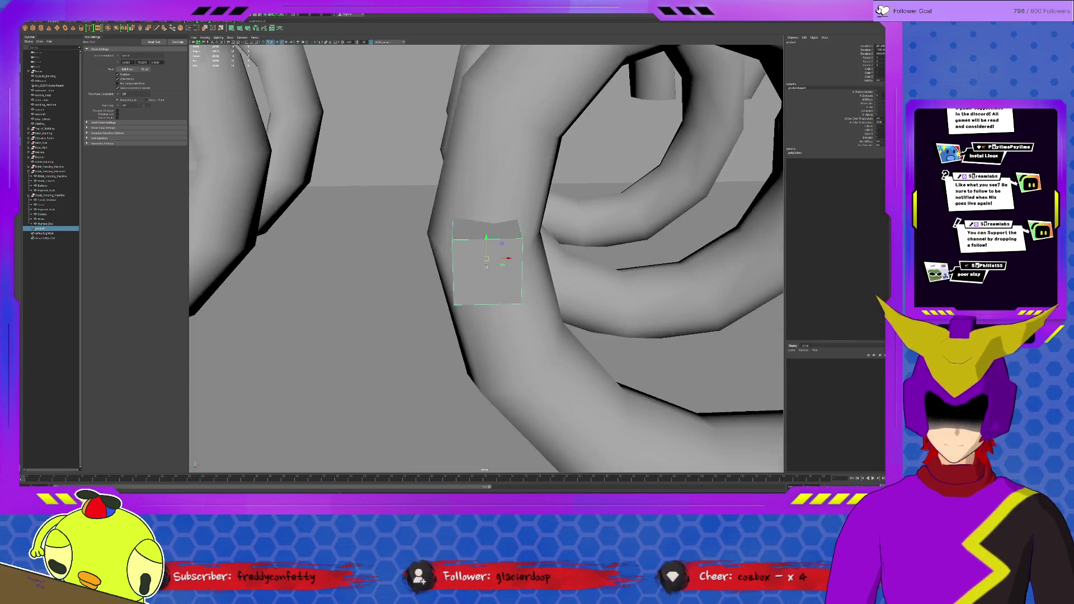
pyautogui.scroll(-3, 486, 252)
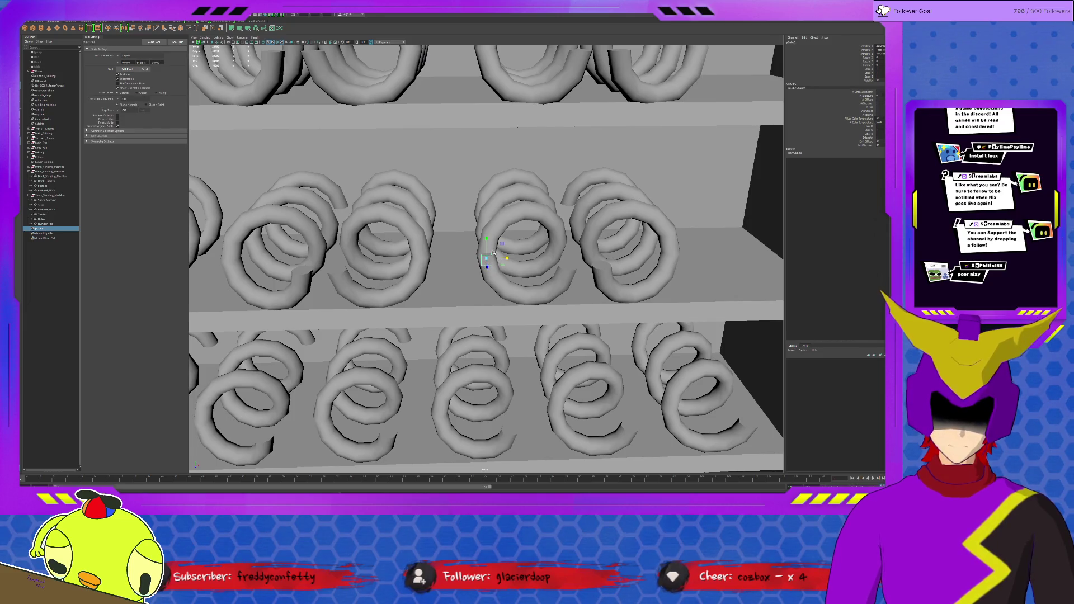
pyautogui.scroll(-2, 486, 244)
pyautogui.scroll(-2, 483, 253)
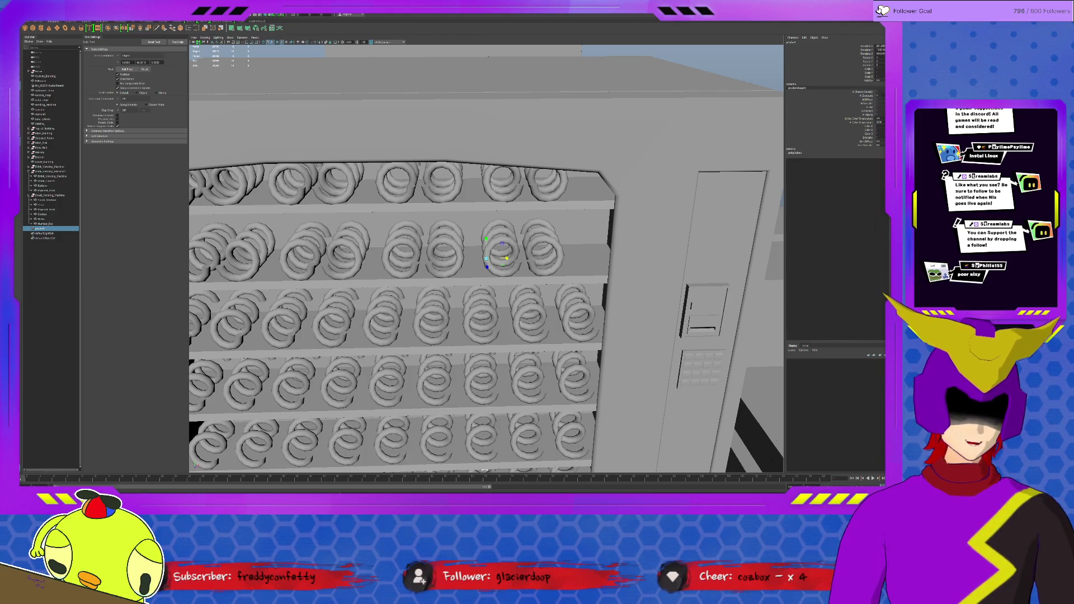
# Create a flat panel beside a coil and size it into a shelf divider between the coils.
pyautogui.keyDown('alt'); pyautogui.moveTo(436, 303); pyautogui.dragTo(484, 311); pyautogui.keyUp('alt')
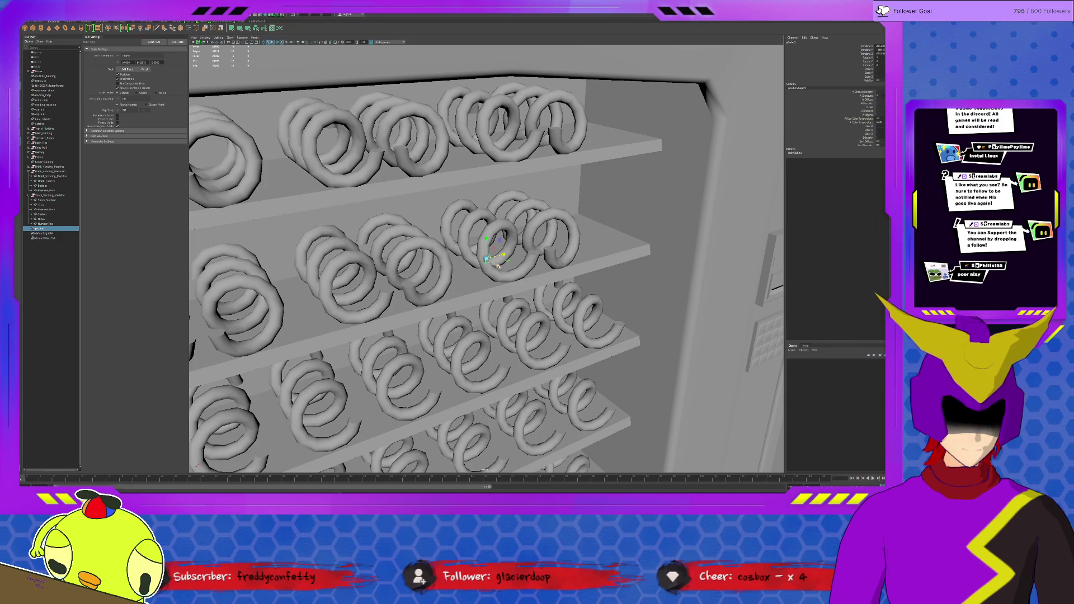
pyautogui.moveTo(490, 258)
pyautogui.mouseDown()
pyautogui.moveTo(778, 439)
pyautogui.moveTo(501, 255)
pyautogui.mouseUp()
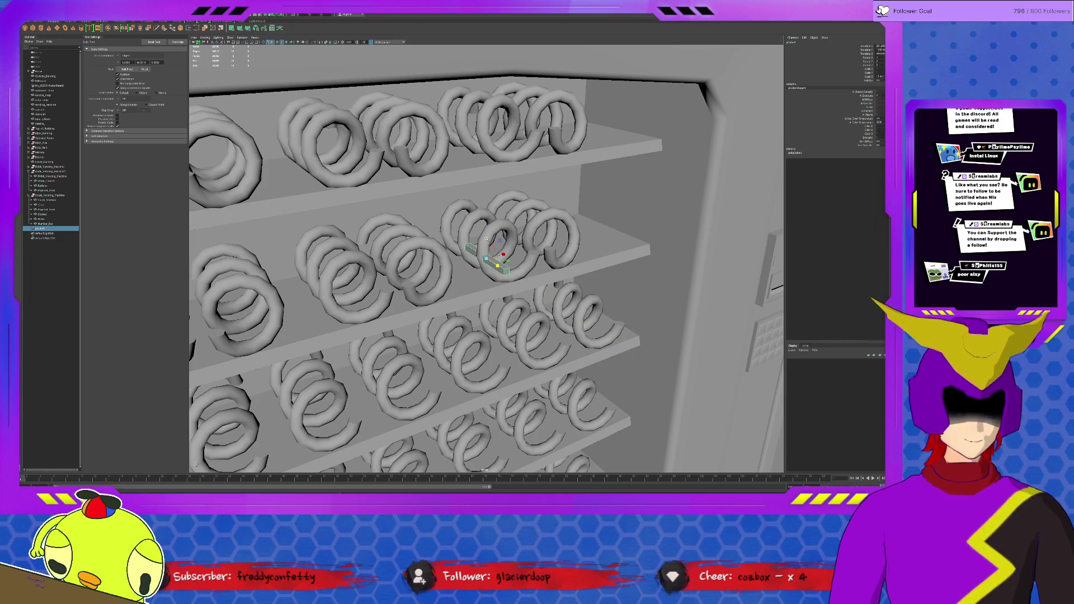
pyautogui.moveTo(502, 255); pyautogui.dragTo(485, 72)
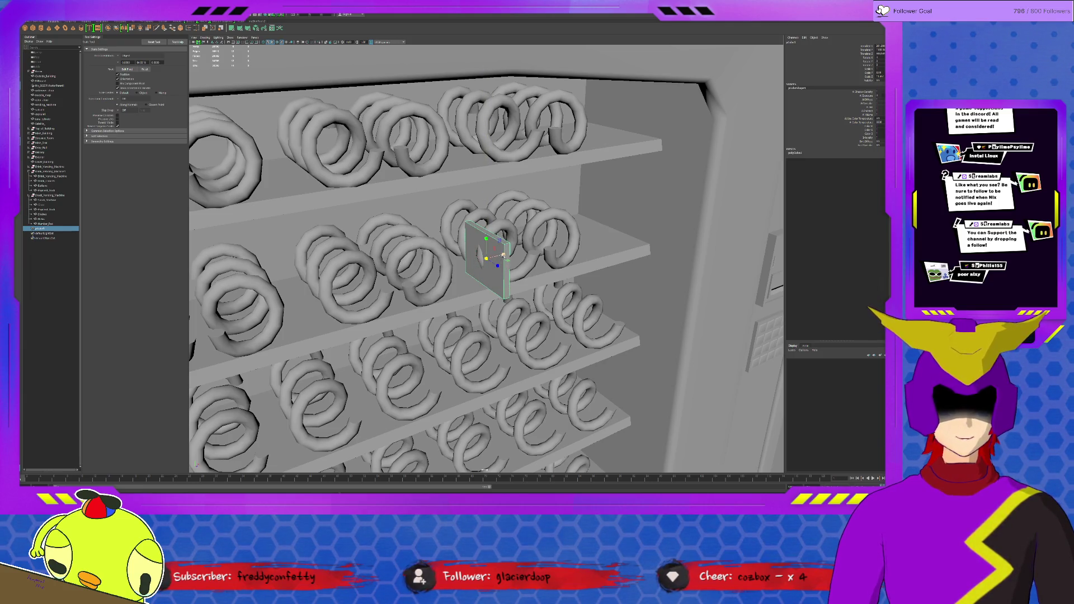
pyautogui.moveTo(501, 254)
pyautogui.mouseDown()
pyautogui.moveTo(501, 271)
pyautogui.moveTo(475, 267)
pyautogui.mouseUp()
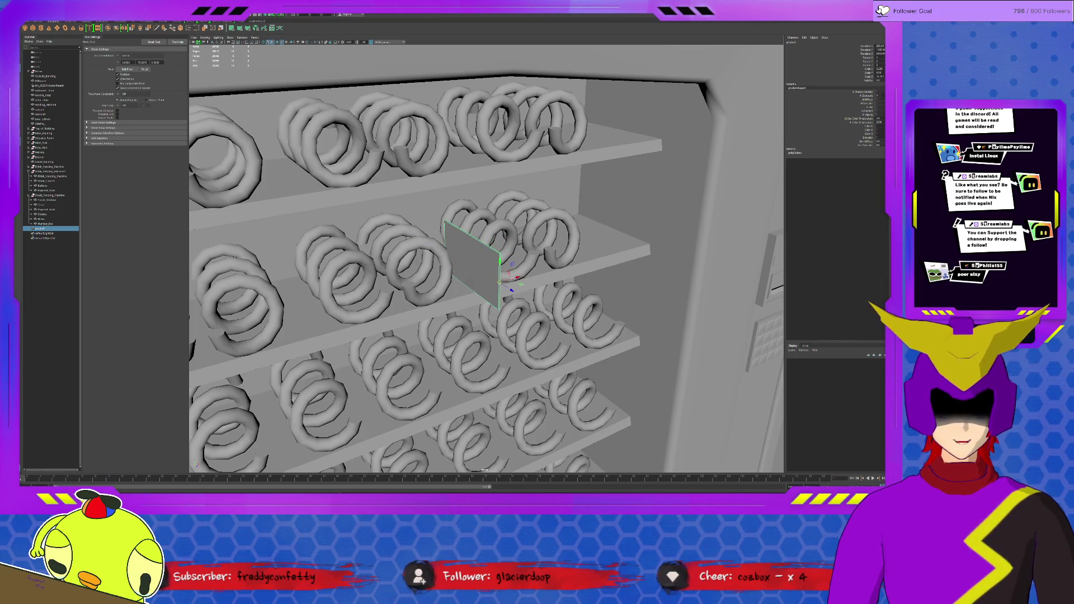
pyautogui.moveTo(510, 289); pyautogui.dragTo(492, 278)
pyautogui.press('r')
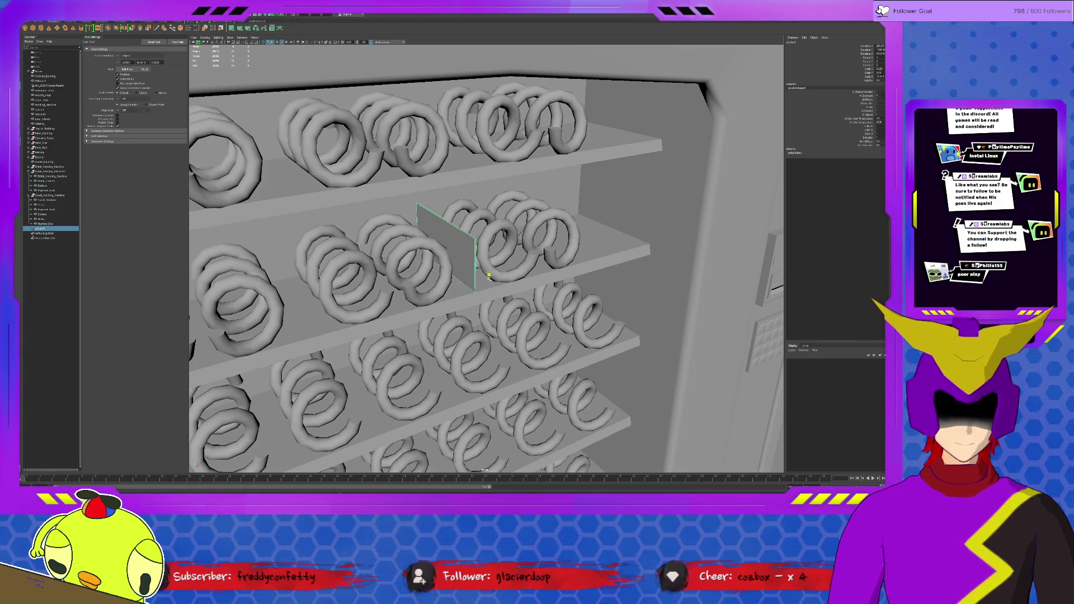
# Duplicate the divider panel and slide the copy beside the last coil on the shelf.
pyautogui.keyDown('alt'); pyautogui.moveTo(488, 276); pyautogui.dragTo(488, 267); pyautogui.keyUp('alt')
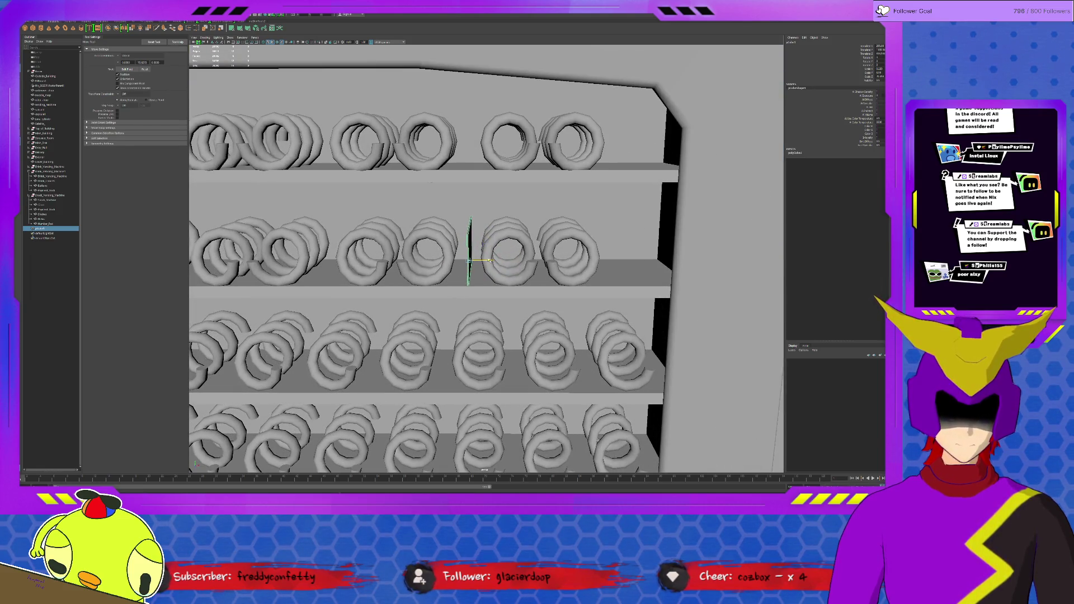
pyautogui.moveTo(490, 260)
pyautogui.keyDown('alt'); pyautogui.mouseDown()
pyautogui.moveTo(611, 263)
pyautogui.moveTo(616, 286)
pyautogui.mouseUp(); pyautogui.keyUp('alt')
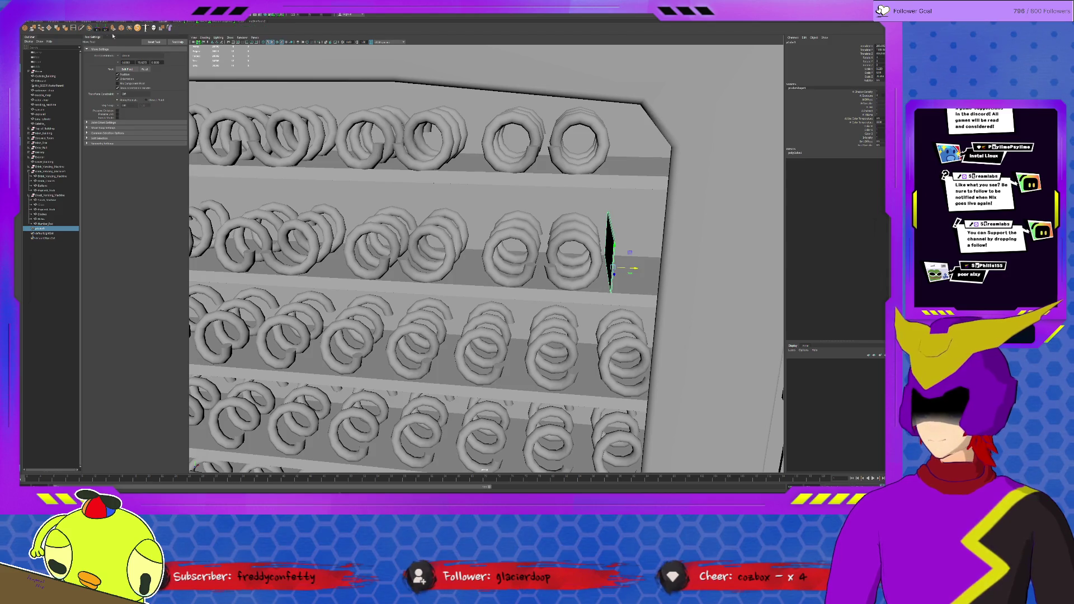
pyautogui.keyDown('alt'); pyautogui.moveTo(630, 251); pyautogui.dragTo(485, 263); pyautogui.keyUp('alt')
pyautogui.hotkey('ctrl', 'd')
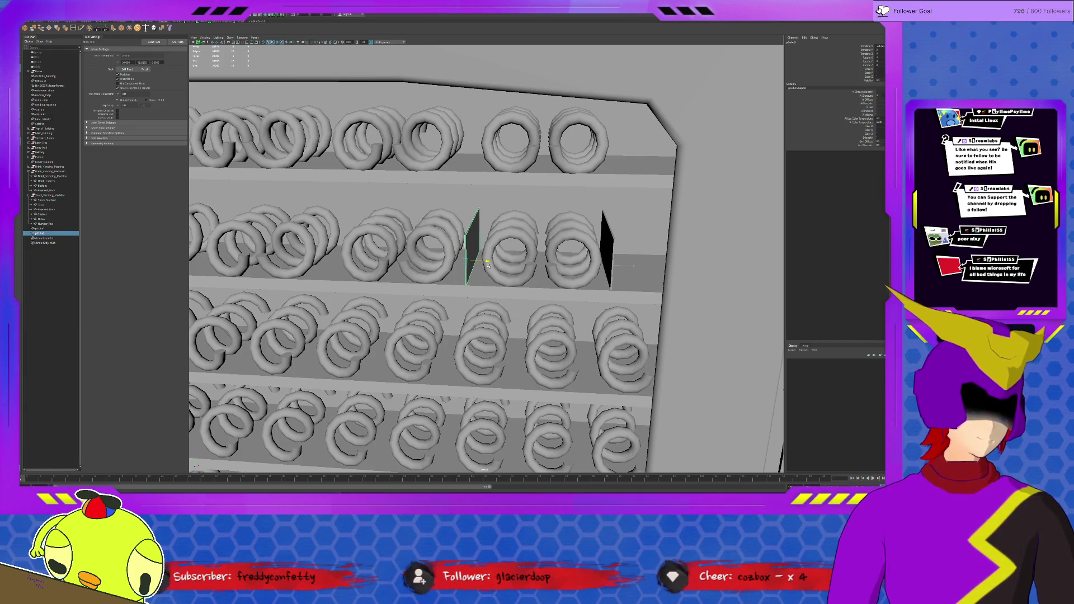
pyautogui.keyDown('alt'); pyautogui.moveTo(491, 266); pyautogui.dragTo(501, 260); pyautogui.keyUp('alt')
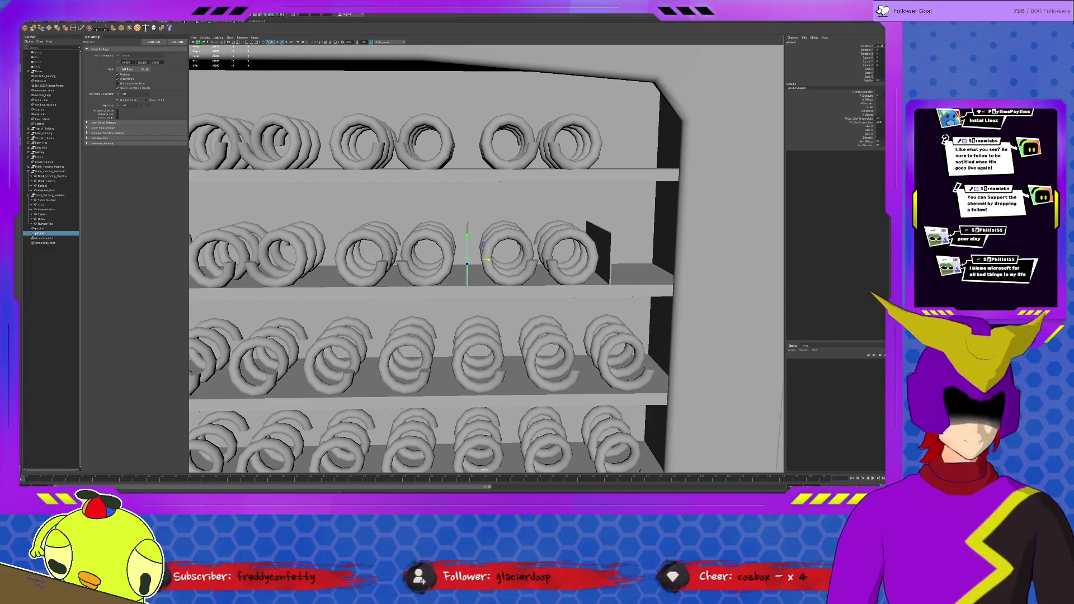
pyautogui.keyDown('alt'); pyautogui.moveTo(483, 313); pyautogui.dragTo(491, 315); pyautogui.keyUp('alt')
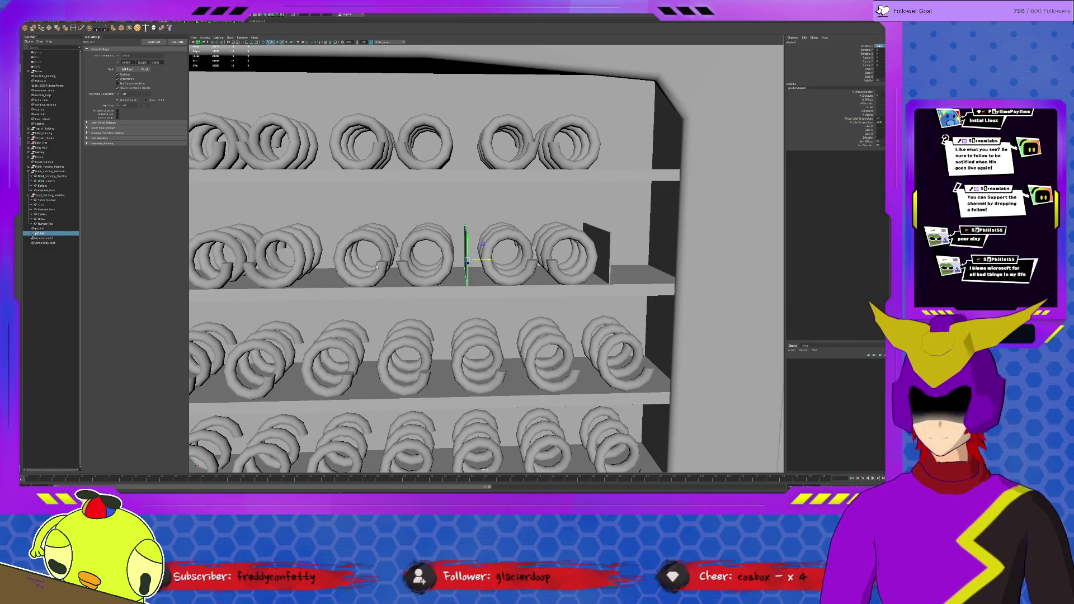
# Repeat the divider copy along the shelf, then delete the unwanted copies and reselect a coil.
pyautogui.hotkey('ctrl', 'shift', 'd')
pyautogui.keyDown('alt'); pyautogui.moveTo(404, 267); pyautogui.dragTo(218, 262); pyautogui.keyUp('alt')
pyautogui.scroll(2, 219, 261)
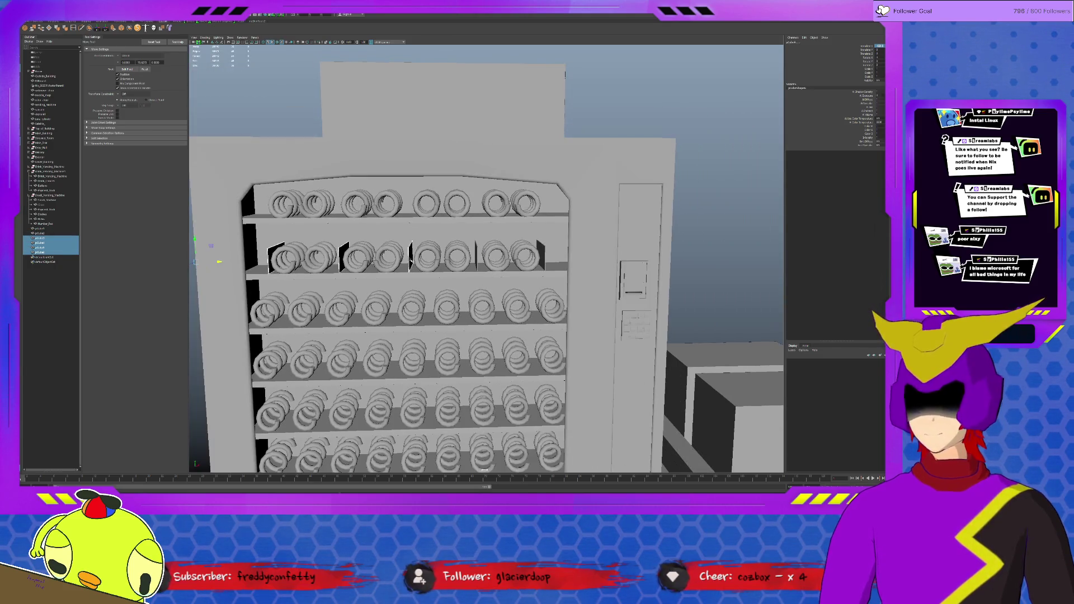
pyautogui.moveTo(404, 271)
pyautogui.keyDown('alt'); pyautogui.mouseDown()
pyautogui.moveTo(523, 258)
pyautogui.moveTo(468, 260)
pyautogui.moveTo(534, 267)
pyautogui.moveTo(493, 271)
pyautogui.mouseUp(); pyautogui.keyUp('alt')
pyautogui.press('Delete')
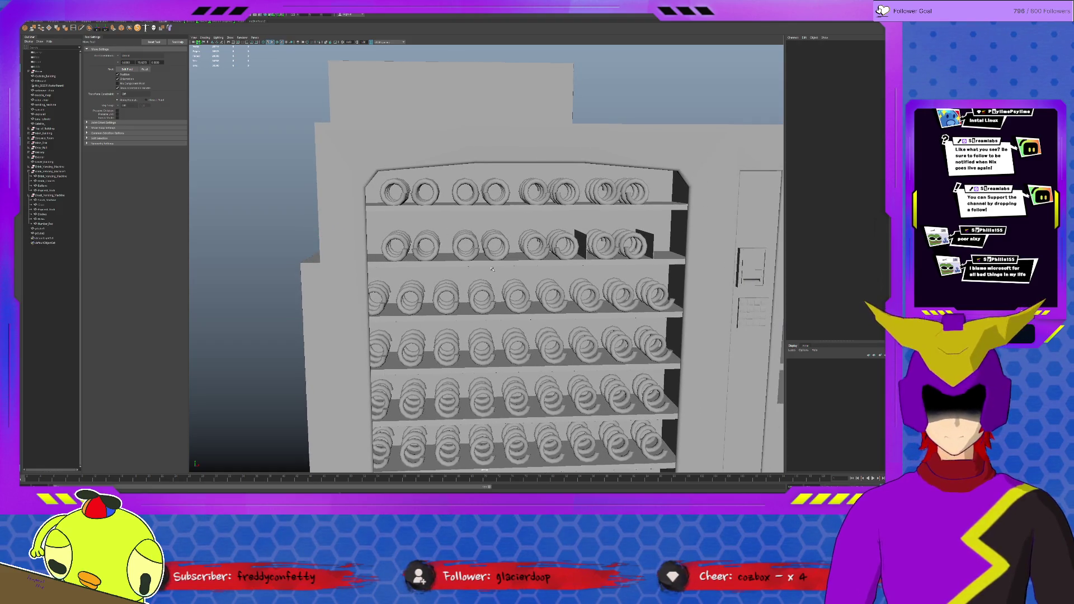
pyautogui.click(585, 238)
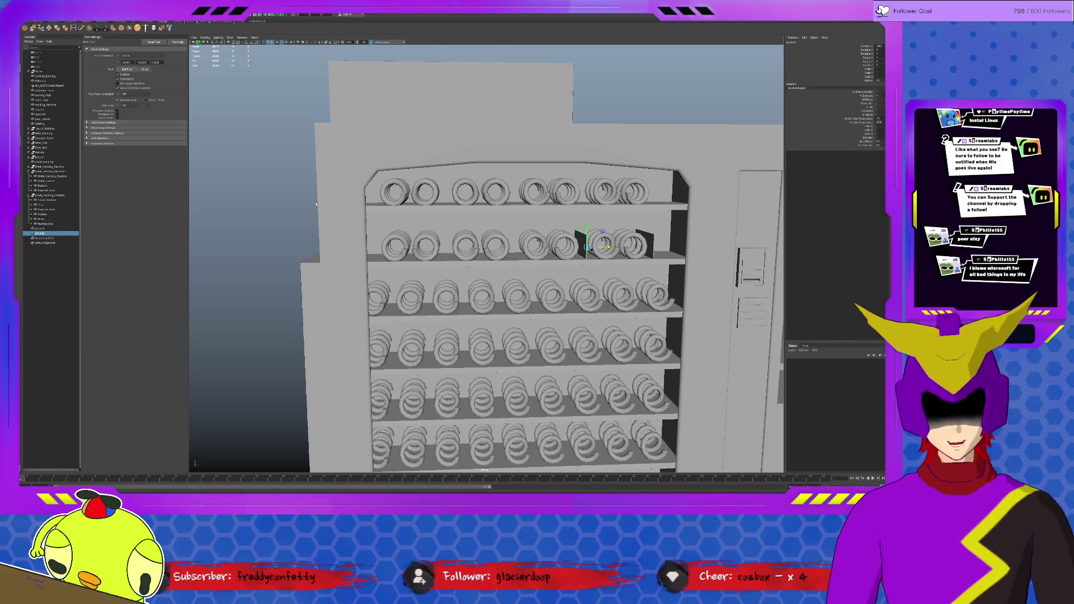
# Make four more divider copies, clear the selection and select a spring on the second shelf.
pyautogui.hotkey('ctrl', 'shift', 'd')
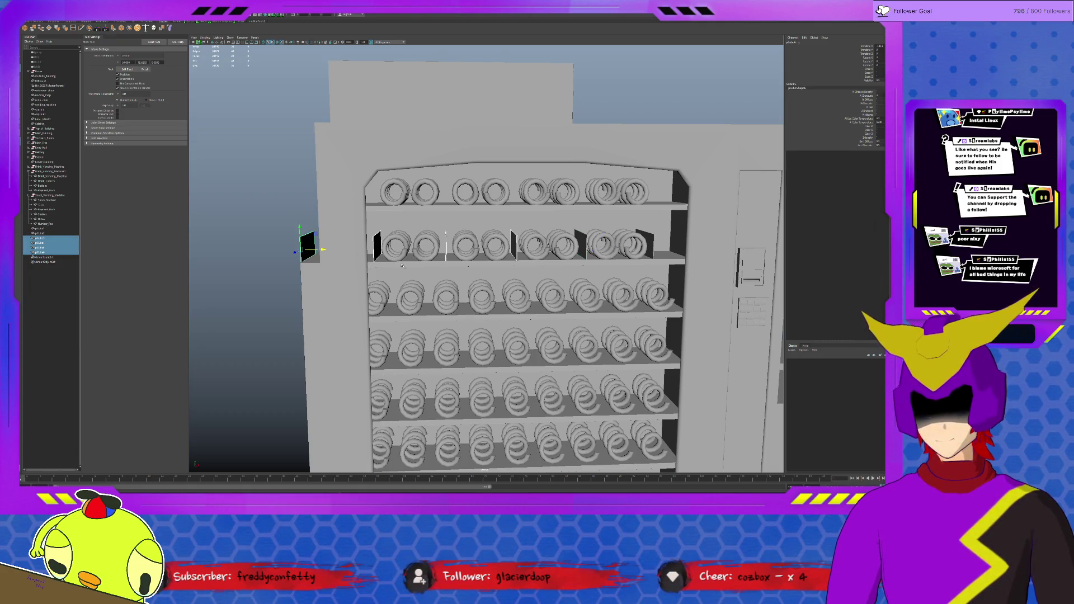
pyautogui.keyDown('alt'); pyautogui.moveTo(487, 251); pyautogui.dragTo(520, 251); pyautogui.keyUp('alt')
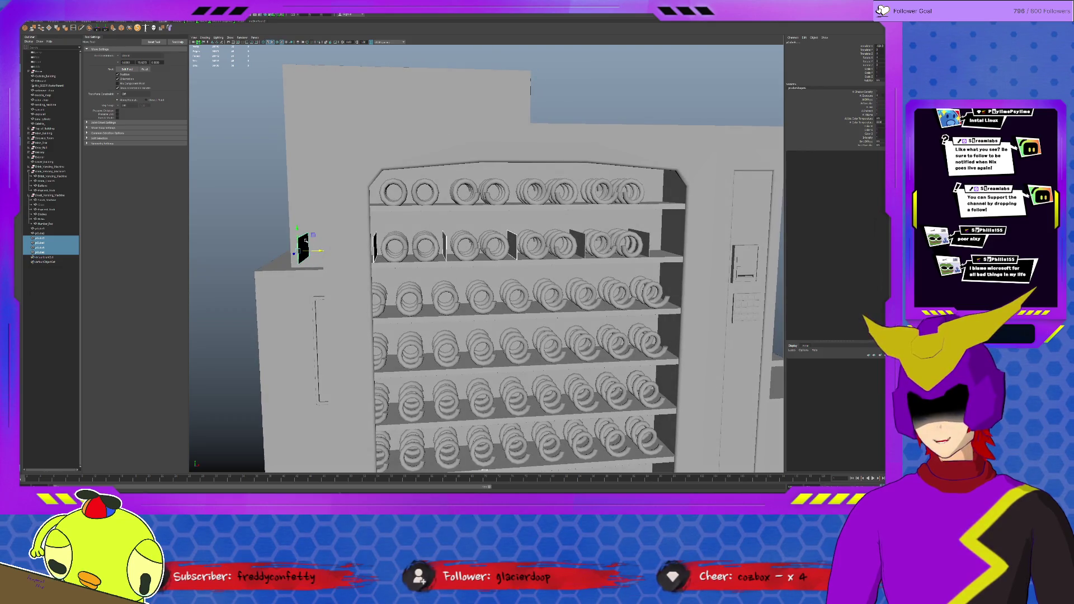
pyautogui.click(227, 403)
pyautogui.scroll(4, 487, 252)
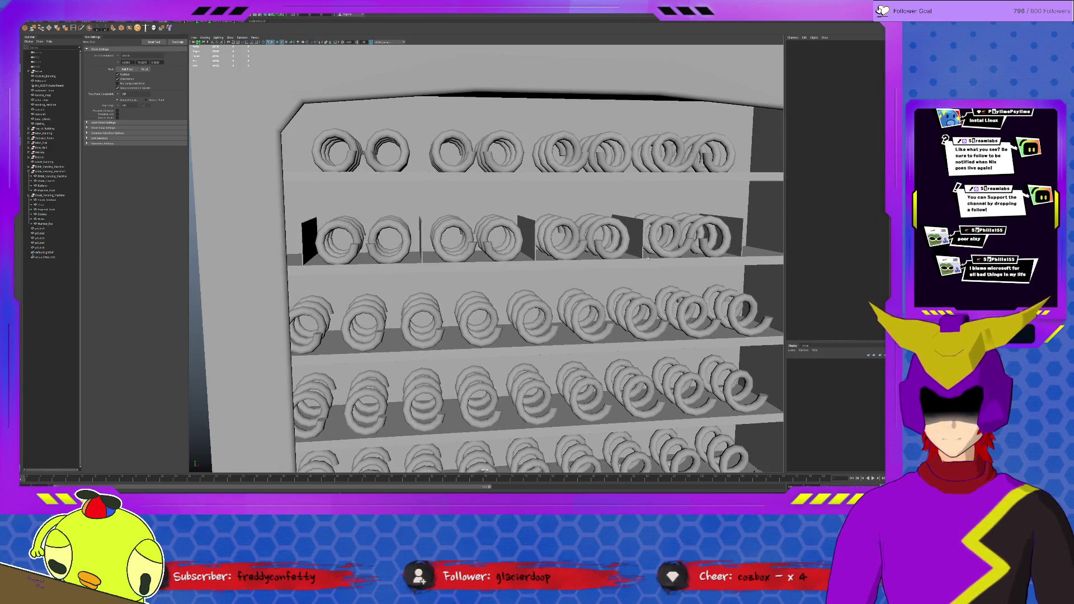
pyautogui.keyDown('alt'); pyautogui.moveTo(648, 257); pyautogui.dragTo(621, 260); pyautogui.keyUp('alt')
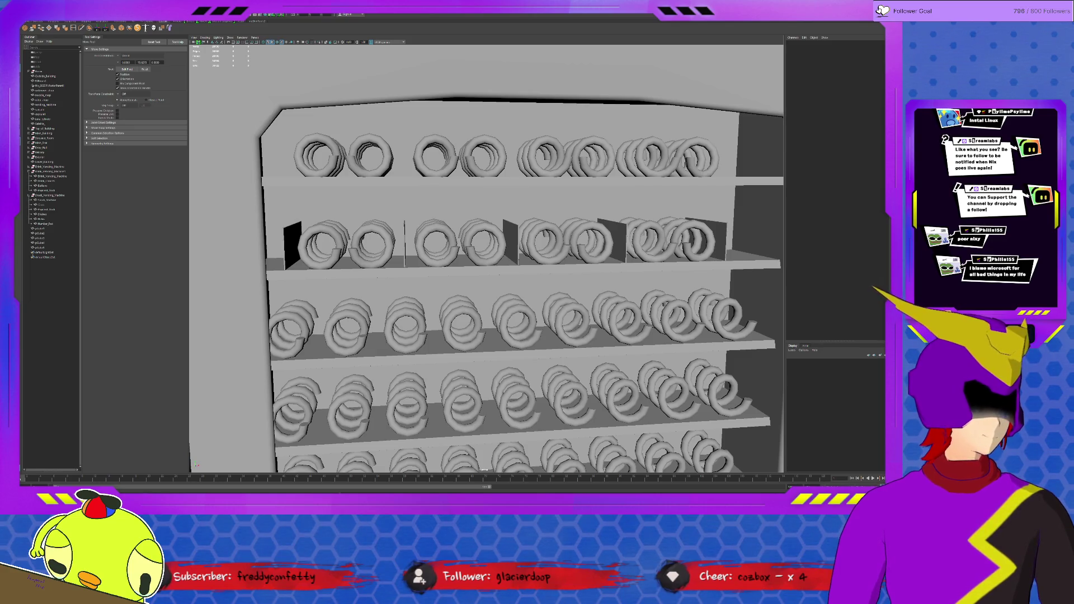
pyautogui.click(697, 239)
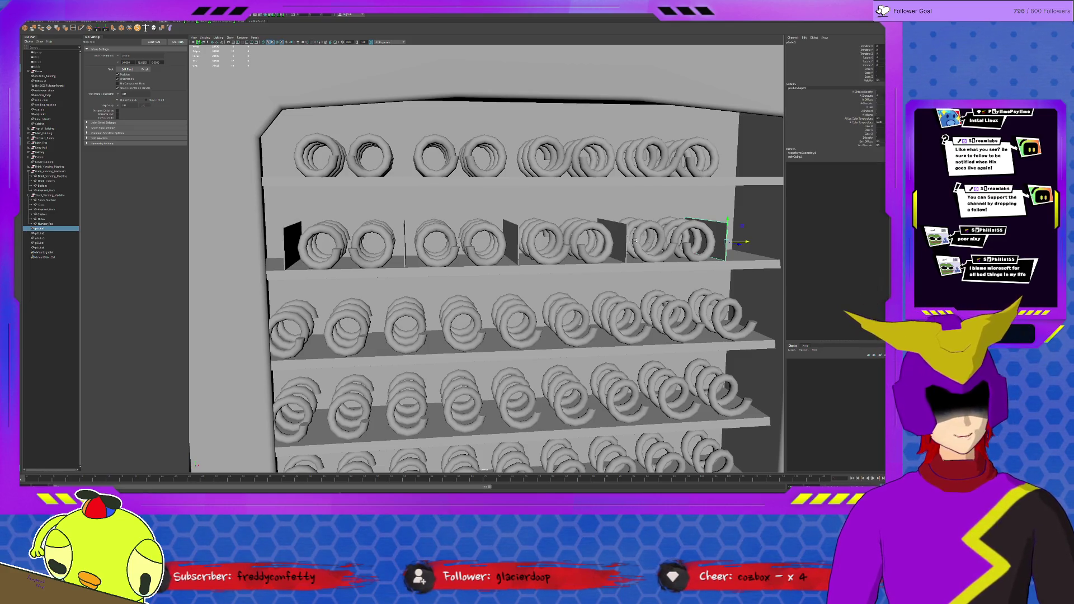
# Walk the selection from the springs group onto three of the second shelf's divider panels.
pyautogui.press('Up')
pyautogui.press('Down')
pyautogui.press('Up')
pyautogui.press('Down')
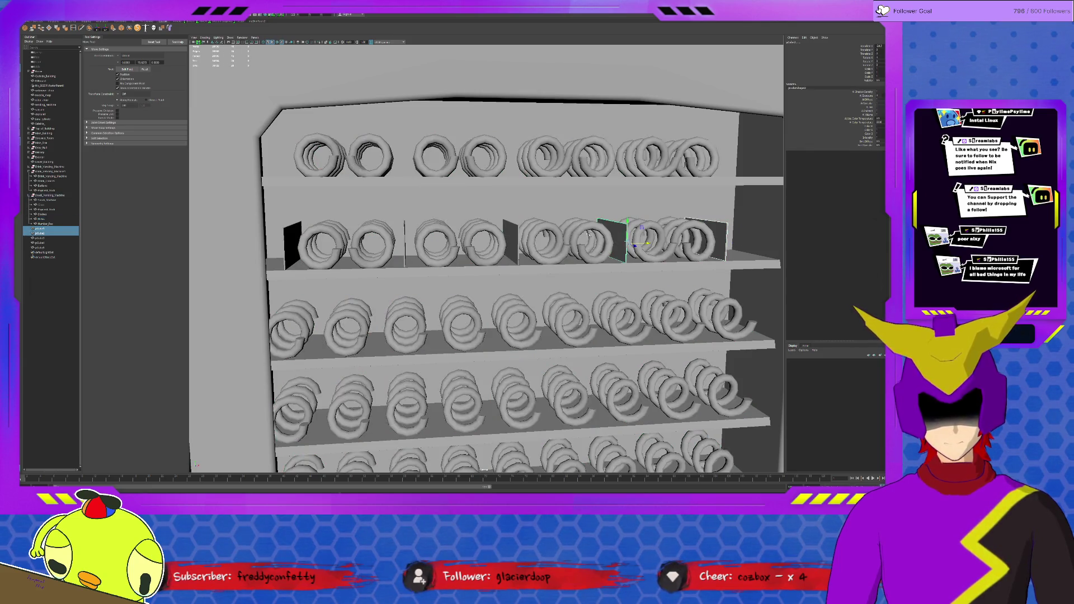
pyautogui.hotkey('shift', 'Down')
pyautogui.hotkey('shift', 'Down')
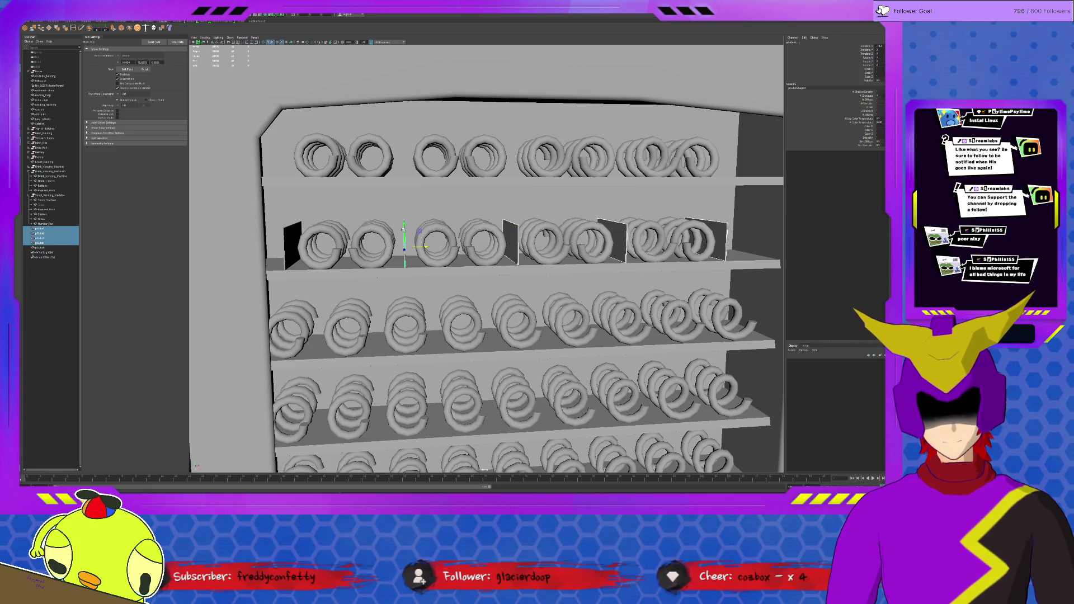
pyautogui.hotkey('shift', 'Down')
# Duplicate the dividers up to the top shelf, then copy the right-hand panel down to the third shelf.
pyautogui.doubleClick(128, 69)
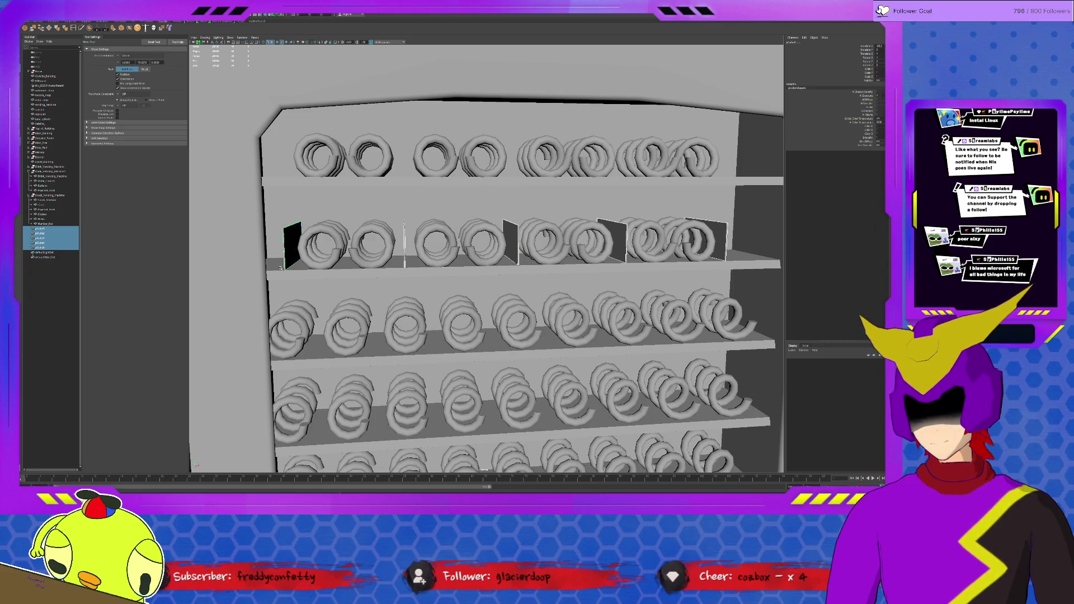
pyautogui.hotkey('ctrl', 'd')
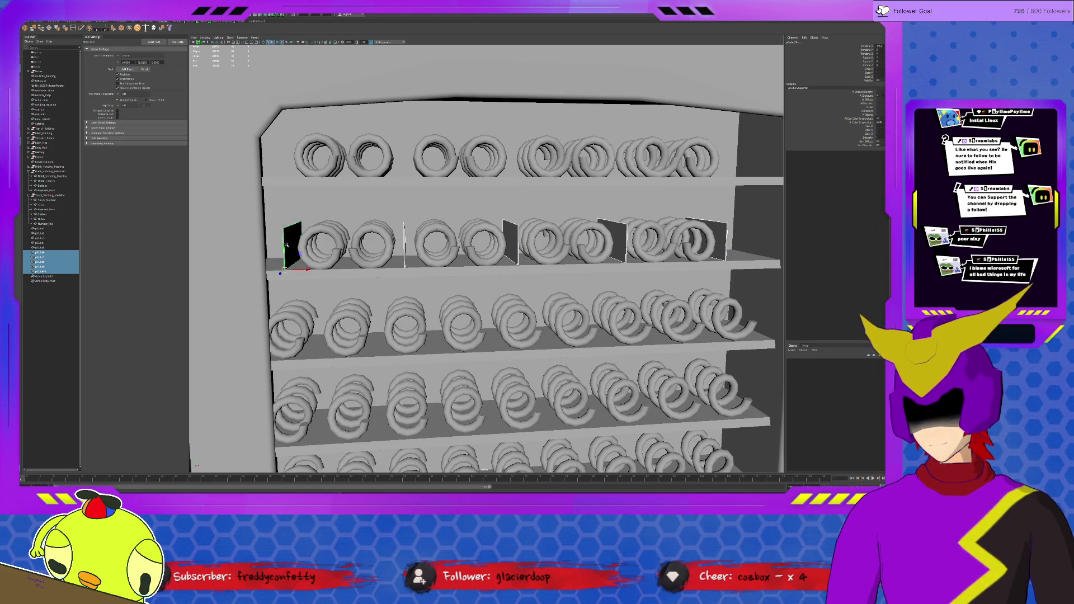
pyautogui.moveTo(284, 249); pyautogui.dragTo(261, 178)
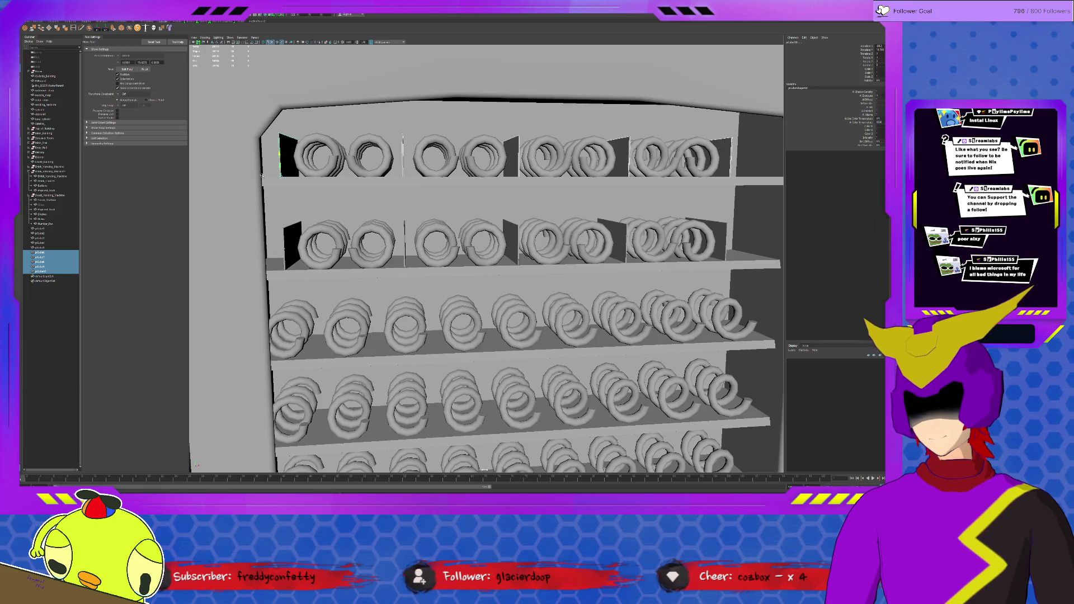
pyautogui.moveTo(400, 247)
pyautogui.keyDown('alt'); pyautogui.mouseDown()
pyautogui.moveTo(672, 262)
pyautogui.moveTo(657, 316)
pyautogui.mouseUp(); pyautogui.keyUp('alt')
pyautogui.click(663, 250)
pyautogui.hotkey('ctrl', 'd')
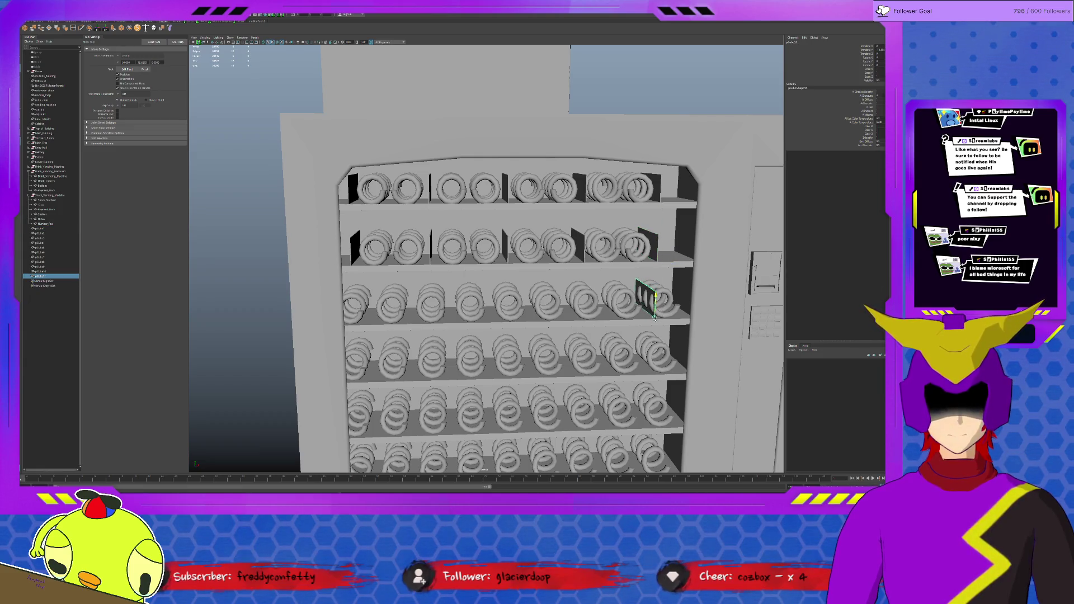
# Place the copied panel at the third shelf's right edge and duplicate dividers into the third row.
pyautogui.moveTo(676, 316)
pyautogui.mouseDown()
pyautogui.moveTo(709, 316)
pyautogui.moveTo(632, 278)
pyautogui.mouseUp()
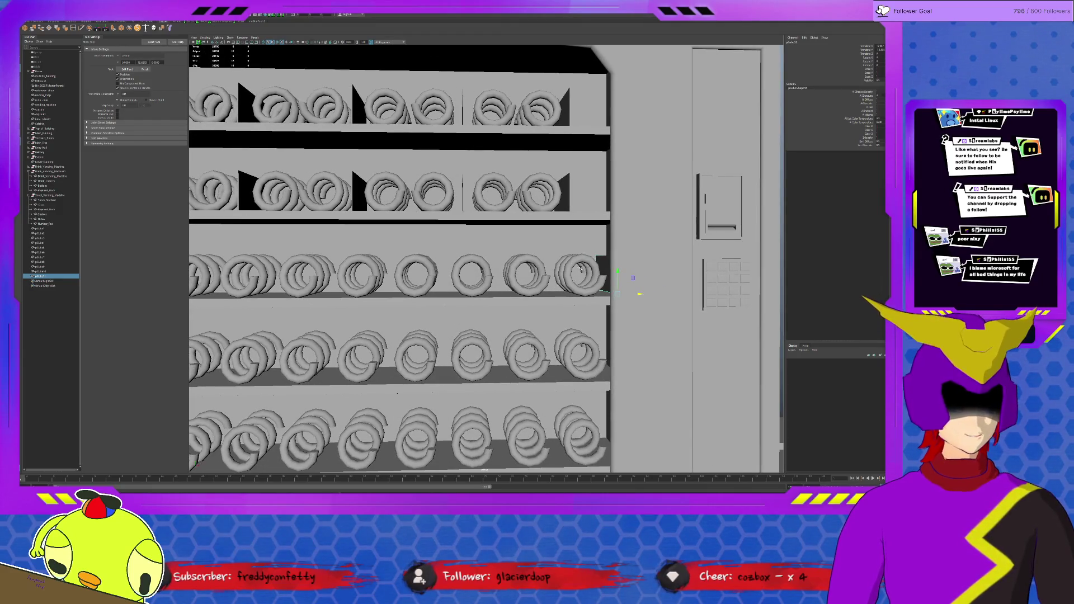
pyautogui.moveTo(629, 285)
pyautogui.keyDown('alt'); pyautogui.mouseDown()
pyautogui.moveTo(629, 270)
pyautogui.moveTo(648, 288)
pyautogui.moveTo(647, 277)
pyautogui.mouseUp(); pyautogui.keyUp('alt')
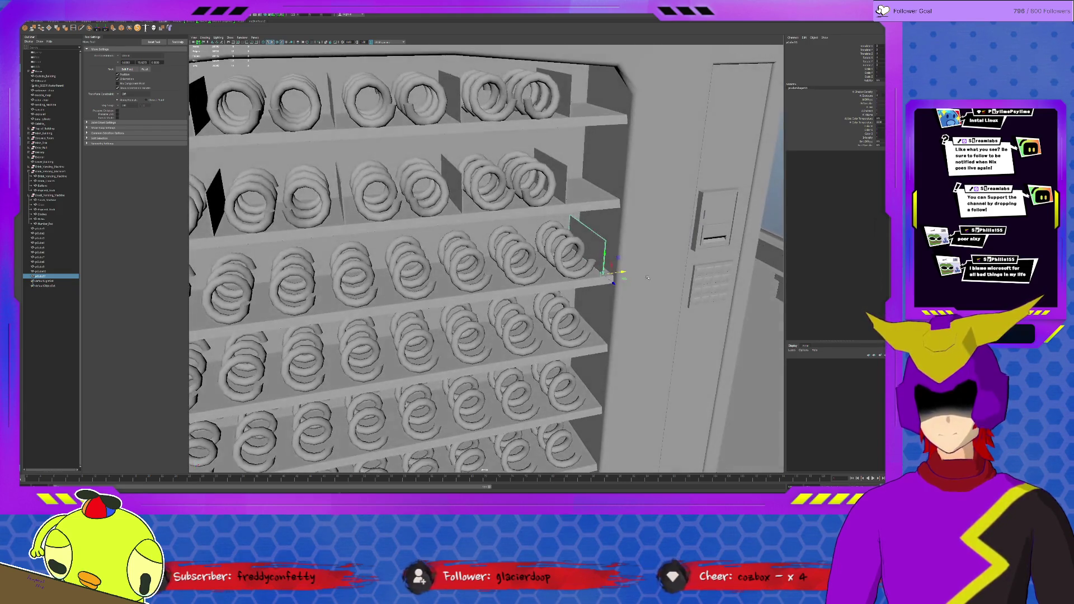
pyautogui.click(573, 279)
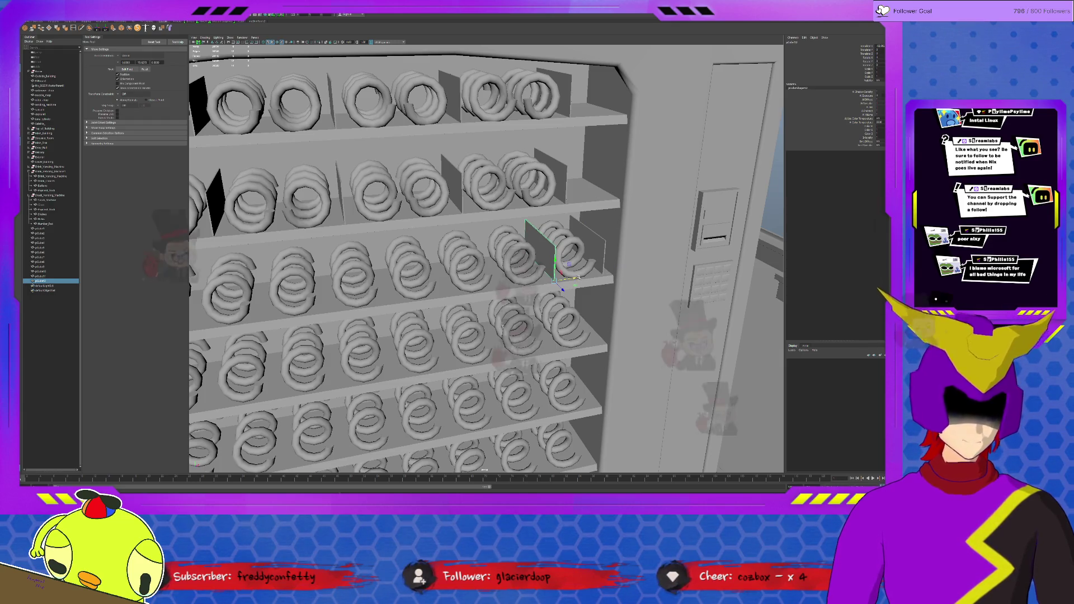
pyautogui.click(578, 273)
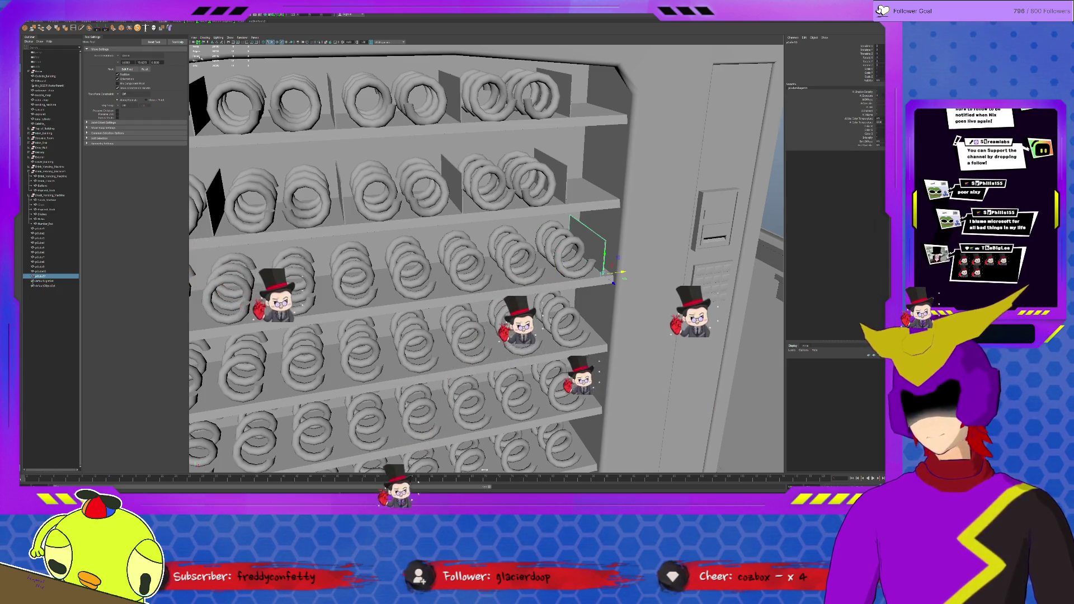
pyautogui.click(604, 267)
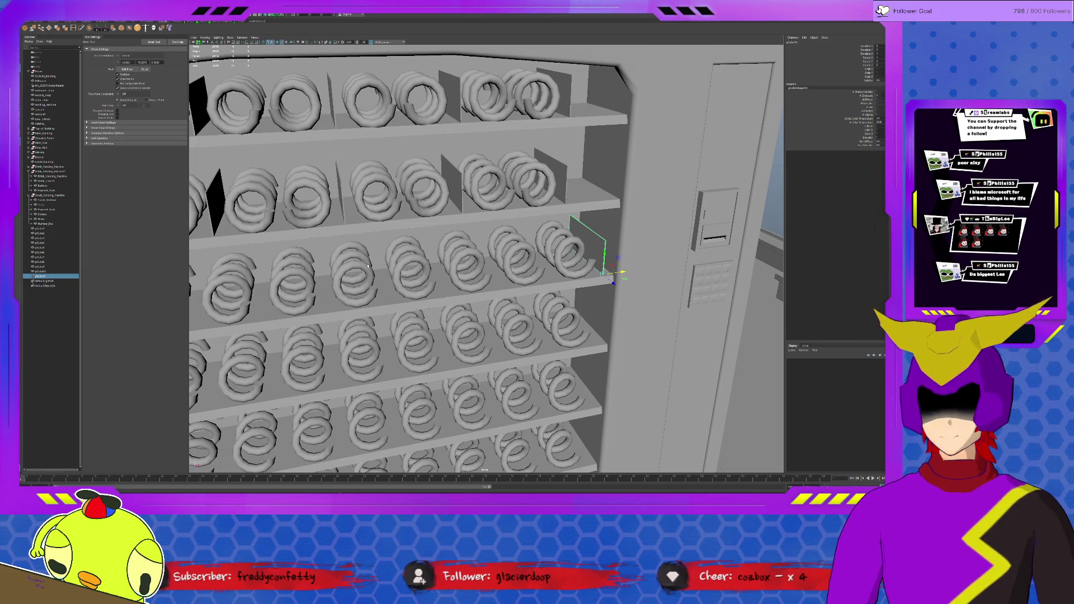
pyautogui.hotkey('shift', 'd')
pyautogui.scroll(-5, 368, 265)
pyautogui.moveTo(368, 266)
pyautogui.keyDown('alt'); pyautogui.mouseDown()
pyautogui.moveTo(427, 311)
pyautogui.moveTo(595, 295)
pyautogui.moveTo(417, 181)
pyautogui.mouseUp(); pyautogui.keyUp('alt')
pyautogui.press('Delete')
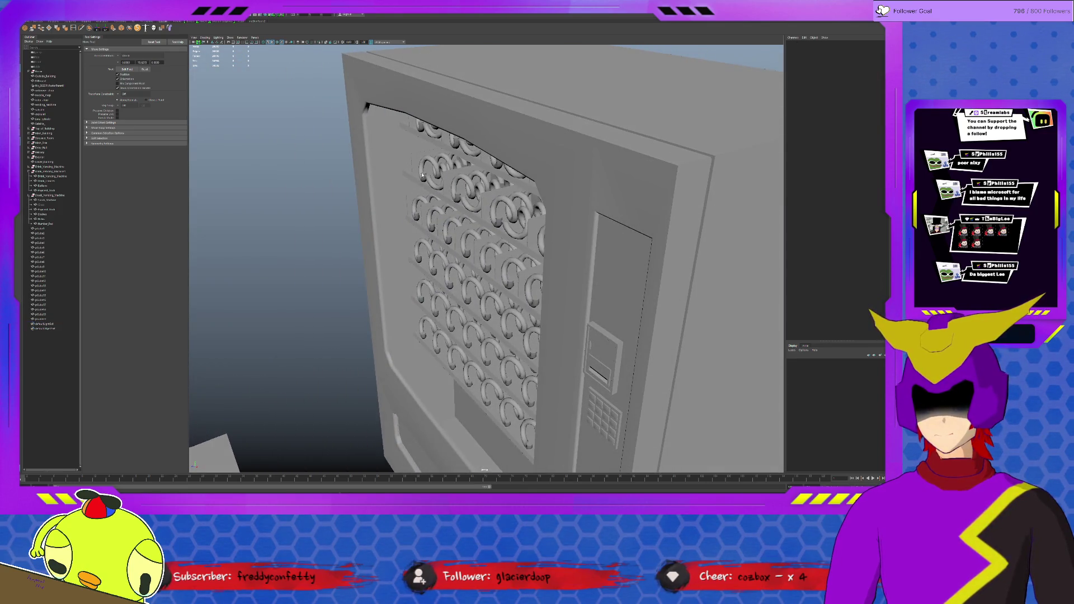
# Shift-select the six third-row springs and narrow the selection to that row's dividers.
pyautogui.keyDown('alt'); pyautogui.moveTo(468, 233); pyautogui.dragTo(401, 241); pyautogui.keyUp('alt')
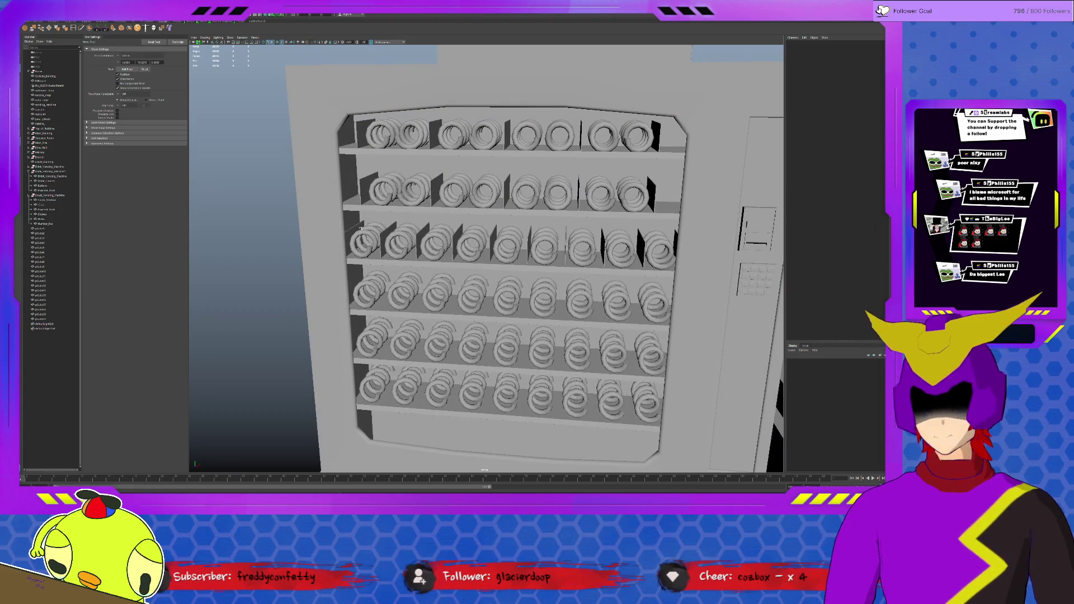
pyautogui.click(368, 239)
pyautogui.keyDown('shift'); pyautogui.click(435, 244); pyautogui.keyUp('shift')
pyautogui.keyDown('shift'); pyautogui.click(471, 244); pyautogui.keyUp('shift')
pyautogui.keyDown('shift'); pyautogui.click(507, 246); pyautogui.keyUp('shift')
pyautogui.keyDown('shift'); pyautogui.click(542, 244); pyautogui.keyUp('shift')
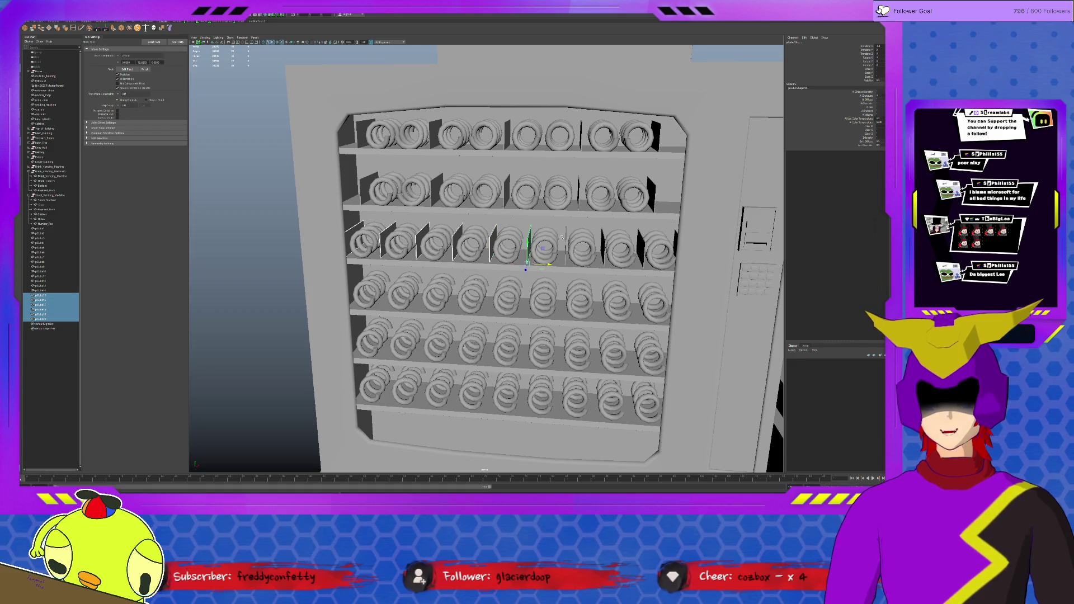
pyautogui.keyDown('alt'); pyautogui.moveTo(567, 235); pyautogui.dragTo(534, 251); pyautogui.keyUp('alt')
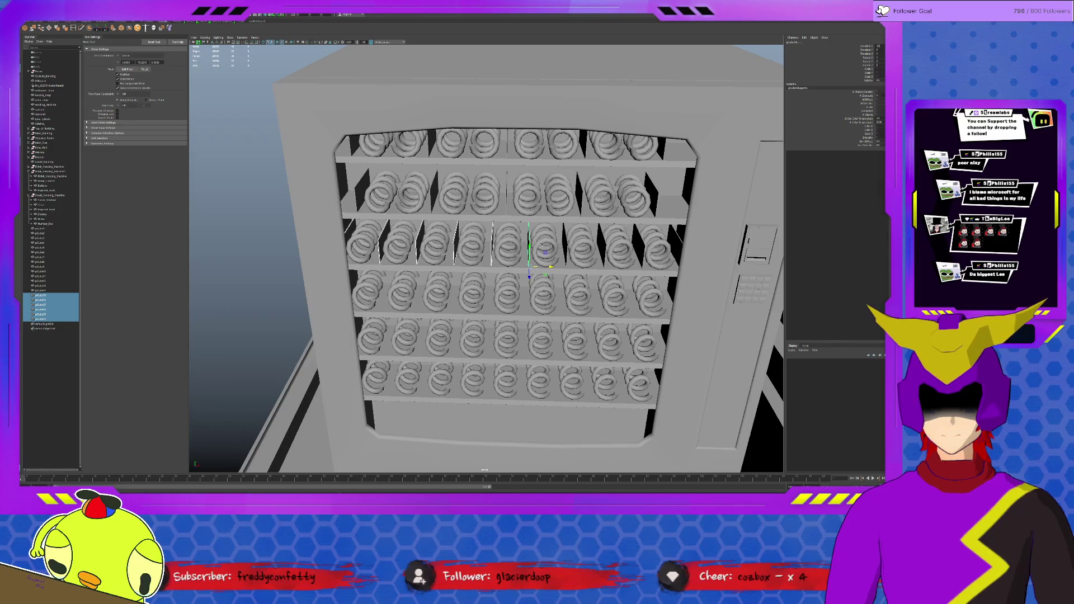
pyautogui.keyDown('shift'); pyautogui.click(579, 245); pyautogui.keyUp('shift')
pyautogui.press('Up')
pyautogui.press('Up')
pyautogui.press('Down')
pyautogui.press('Down')
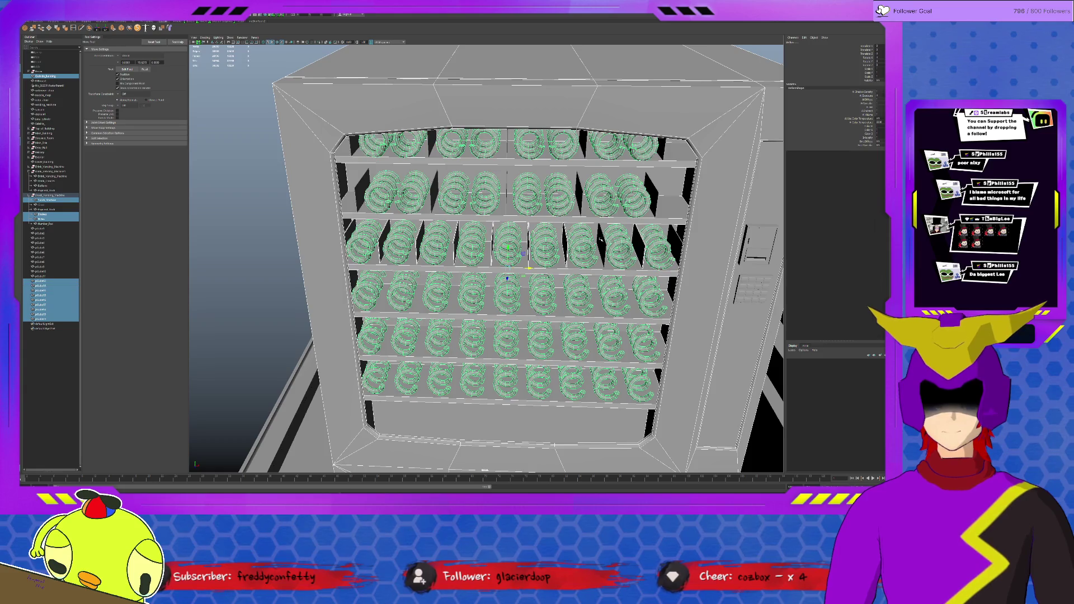
pyautogui.press('3')
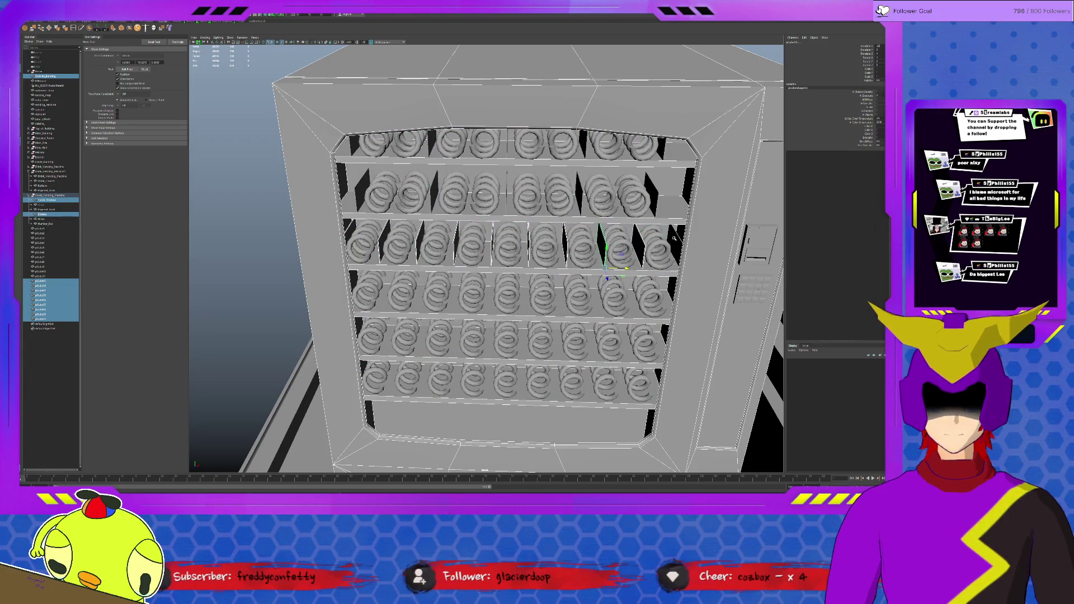
pyautogui.keyDown('ctrl'); pyautogui.click(702, 216); pyautogui.keyUp('ctrl')
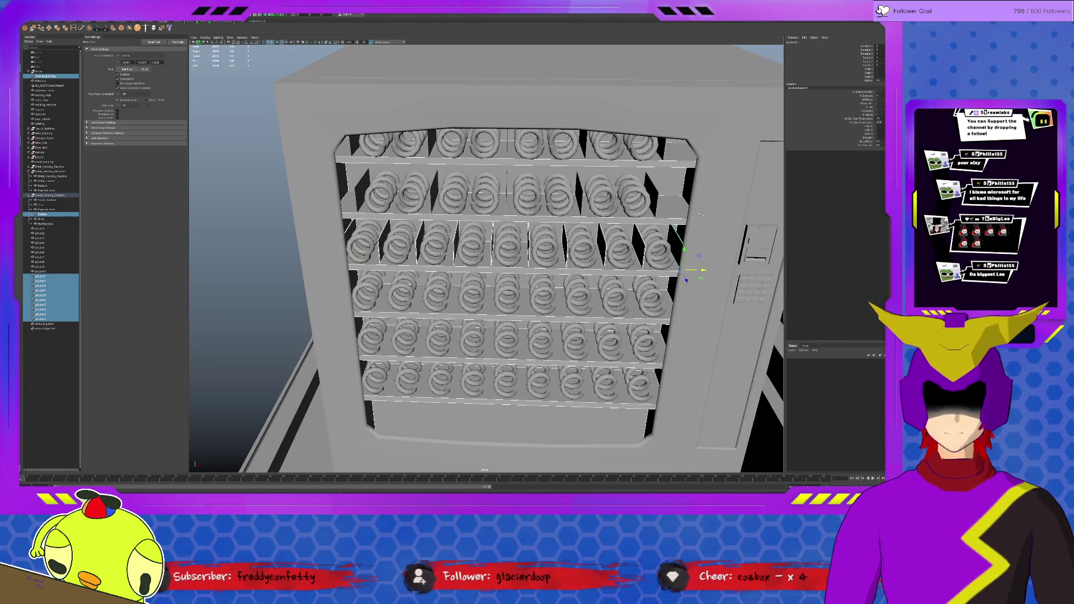
pyautogui.click(698, 256)
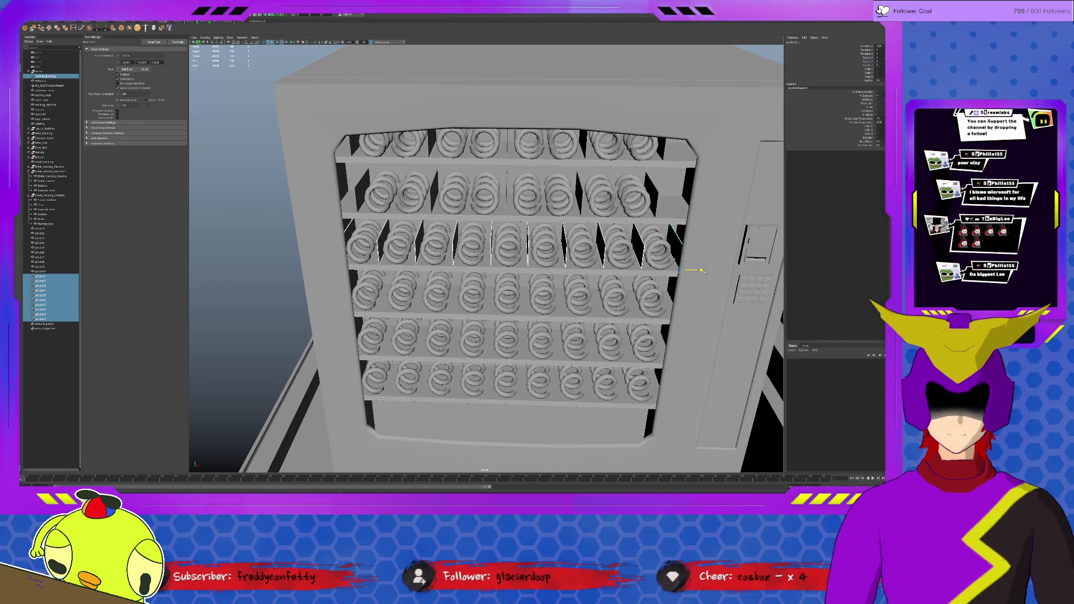
# Duplicate the third-row dividers down to the fourth shelf and again for the next shelf.
pyautogui.keyDown('alt'); pyautogui.moveTo(701, 270); pyautogui.dragTo(718, 259); pyautogui.keyUp('alt')
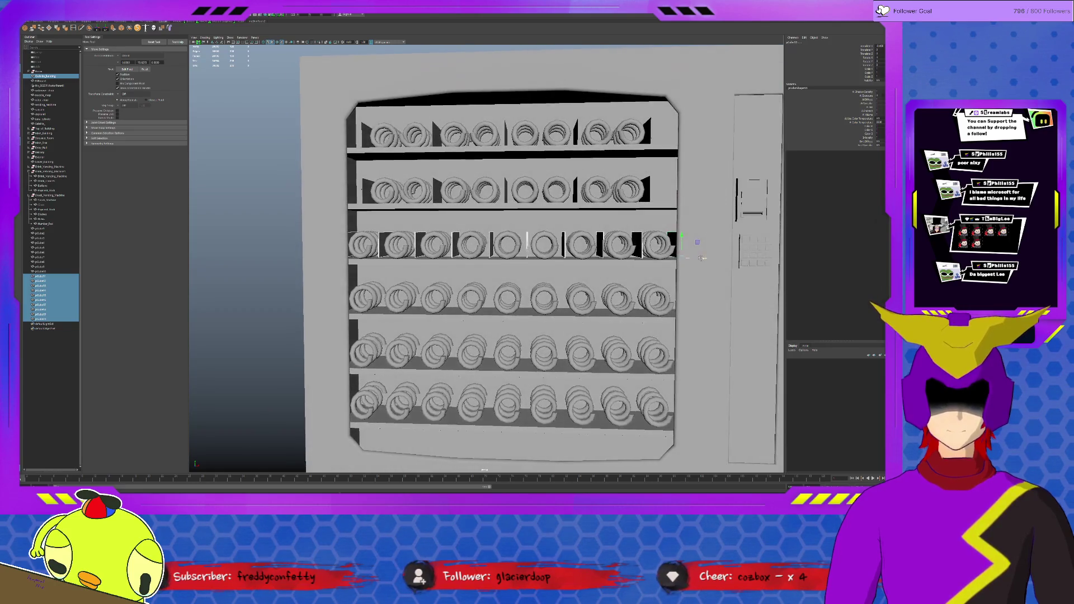
pyautogui.hotkey('ctrl', 'd')
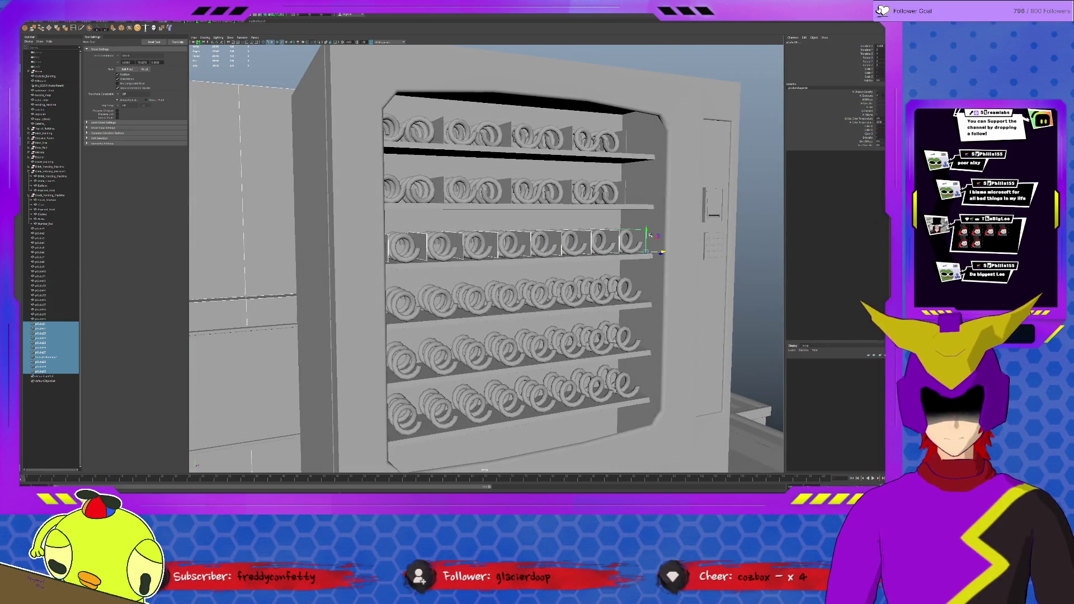
pyautogui.moveTo(661, 251); pyautogui.dragTo(647, 397)
pyautogui.hotkey('ctrl', 'd')
pyautogui.hotkey('ctrl', 'd')
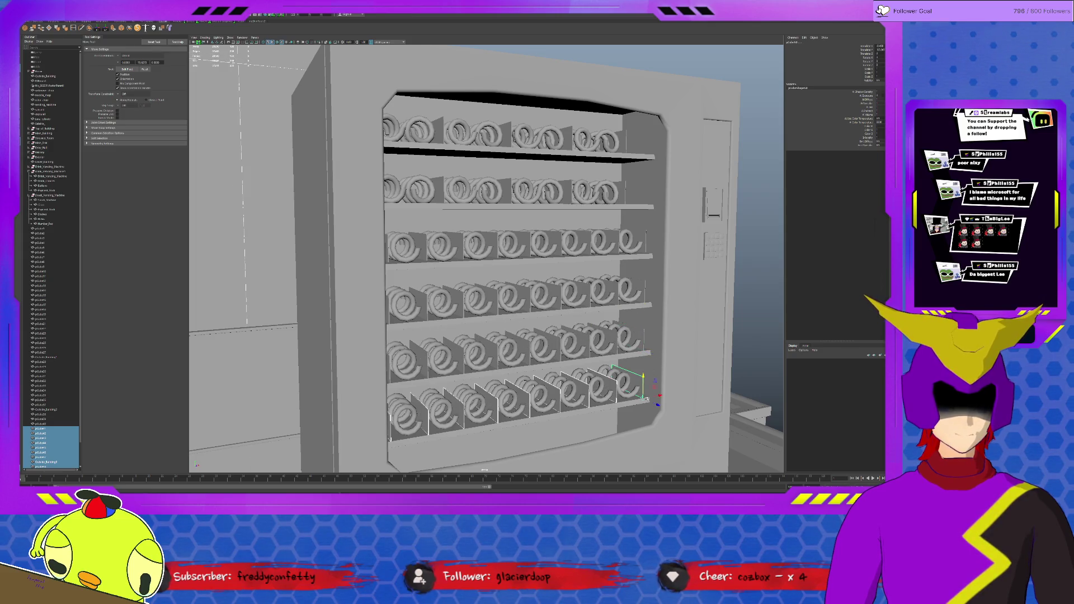
pyautogui.scroll(-2, 647, 400)
pyautogui.scroll(-3, 614, 305)
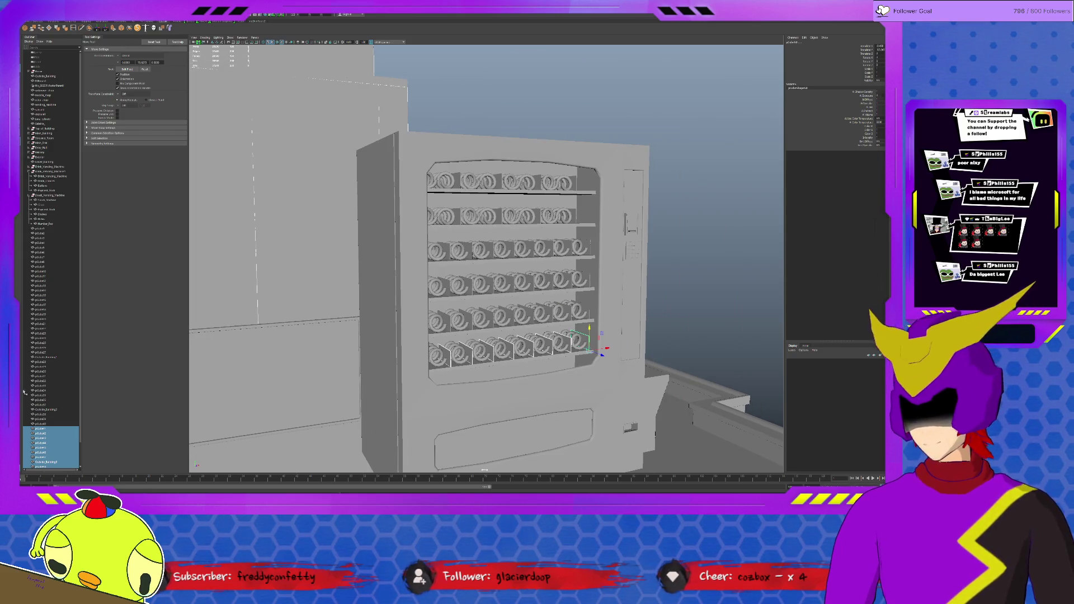
# Select leftover scene objects in the Outliner and delete them.
pyautogui.click(52, 410)
pyautogui.keyDown('ctrl'); pyautogui.click(52, 410); pyautogui.keyUp('ctrl')
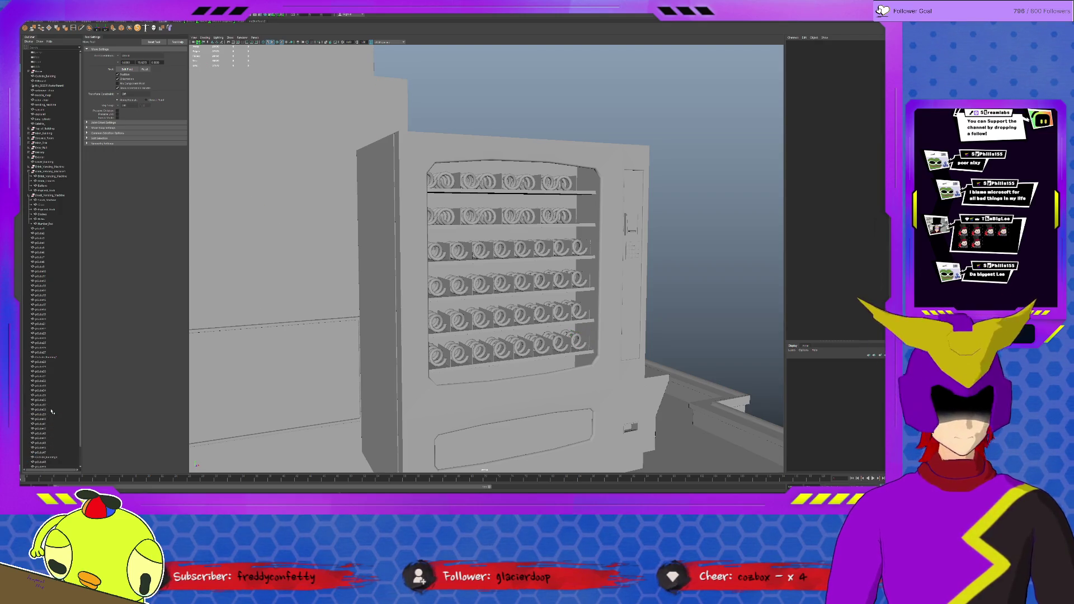
pyautogui.click(55, 359)
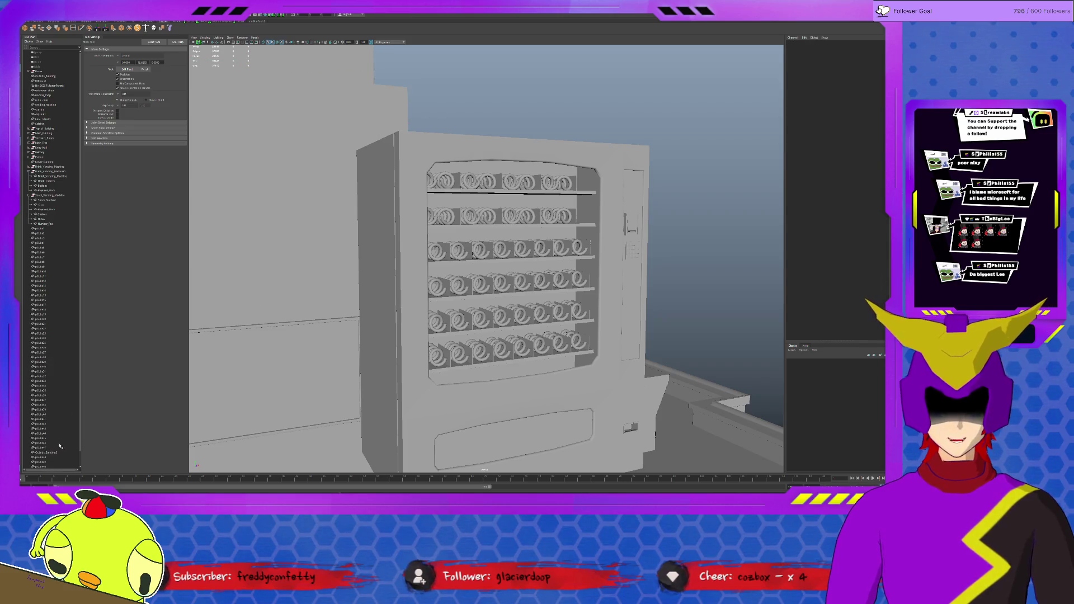
pyautogui.click(55, 445)
pyautogui.press('Delete')
pyautogui.scroll(-1, 56, 443)
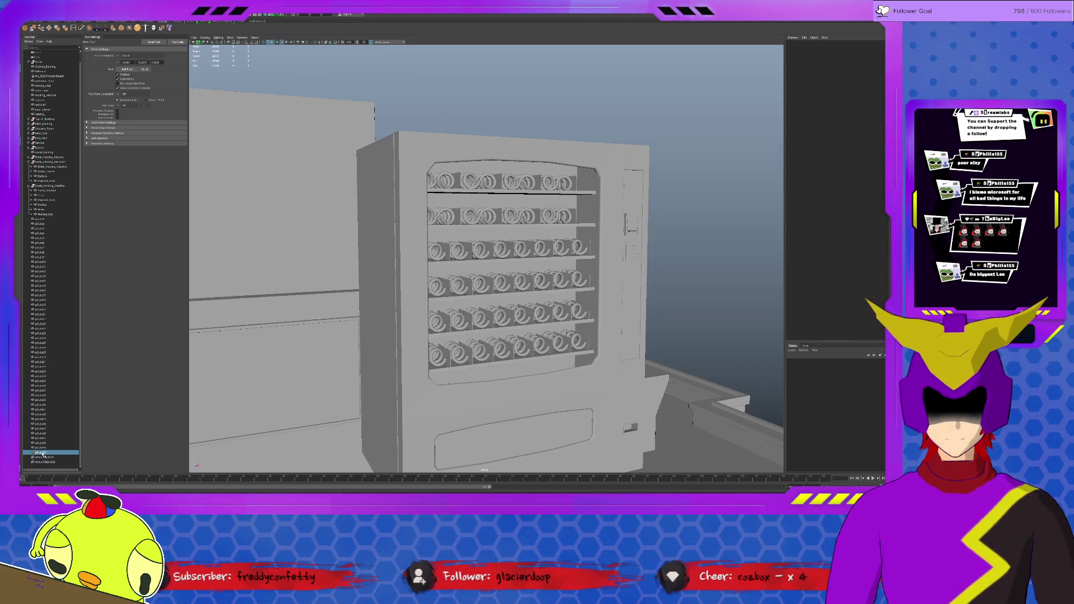
# Shift-select the can objects, group them, and select the whole vending machine group.
pyautogui.click(43, 454)
pyautogui.keyDown('shift'); pyautogui.click(39, 219); pyautogui.keyUp('shift')
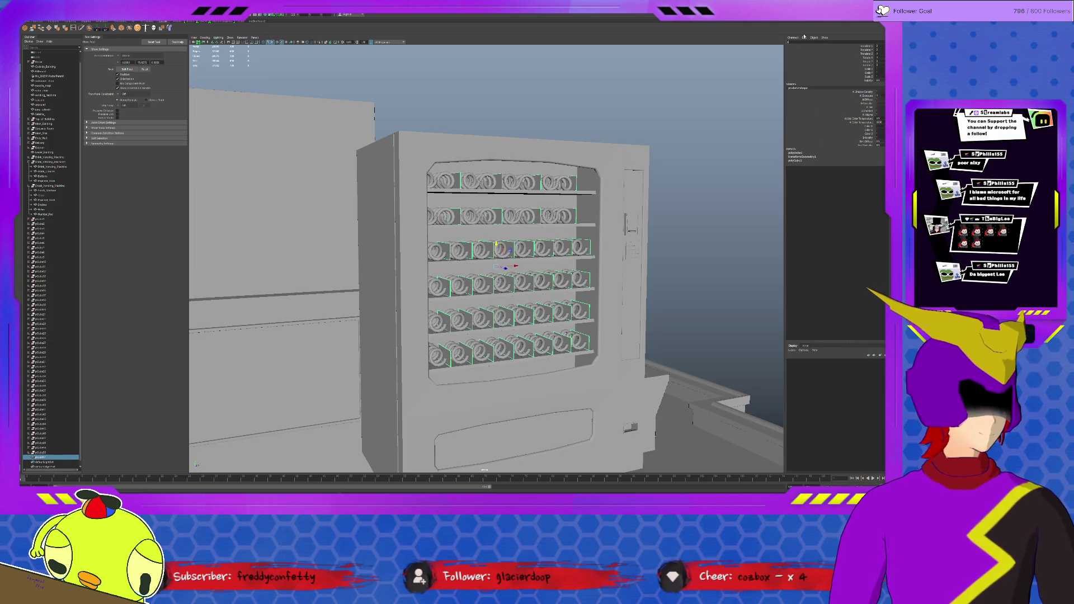
pyautogui.click(76, 459)
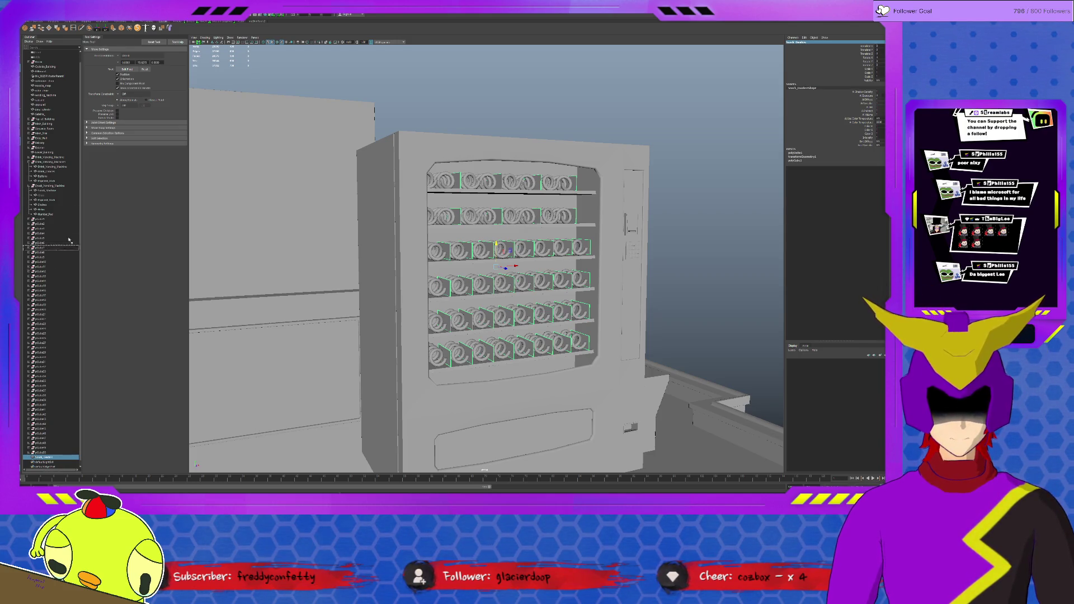
pyautogui.click(56, 187)
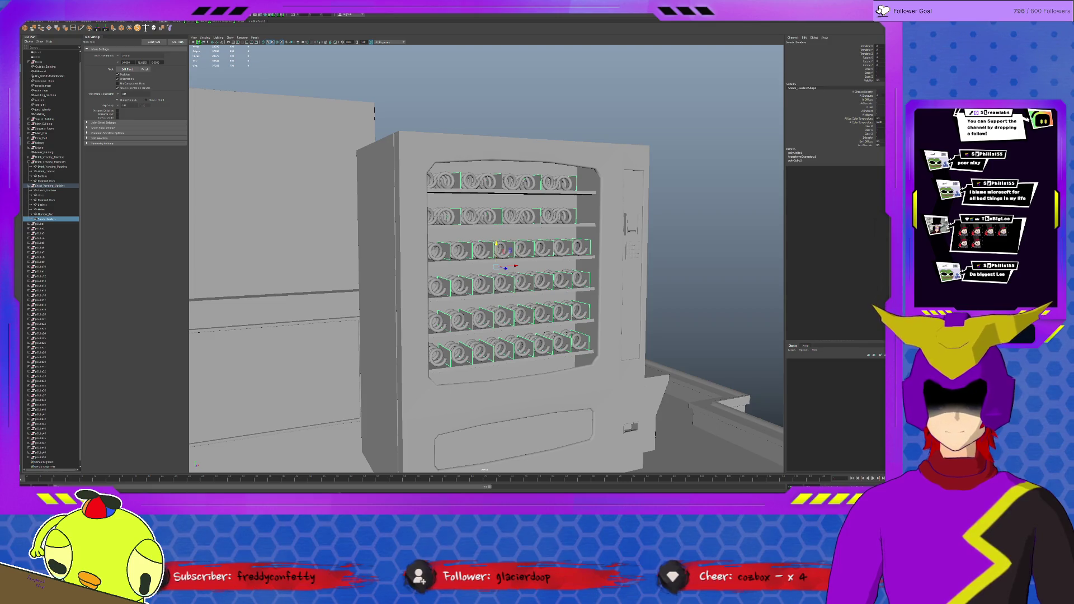
pyautogui.hotkey('alt', 'shift', 'd')
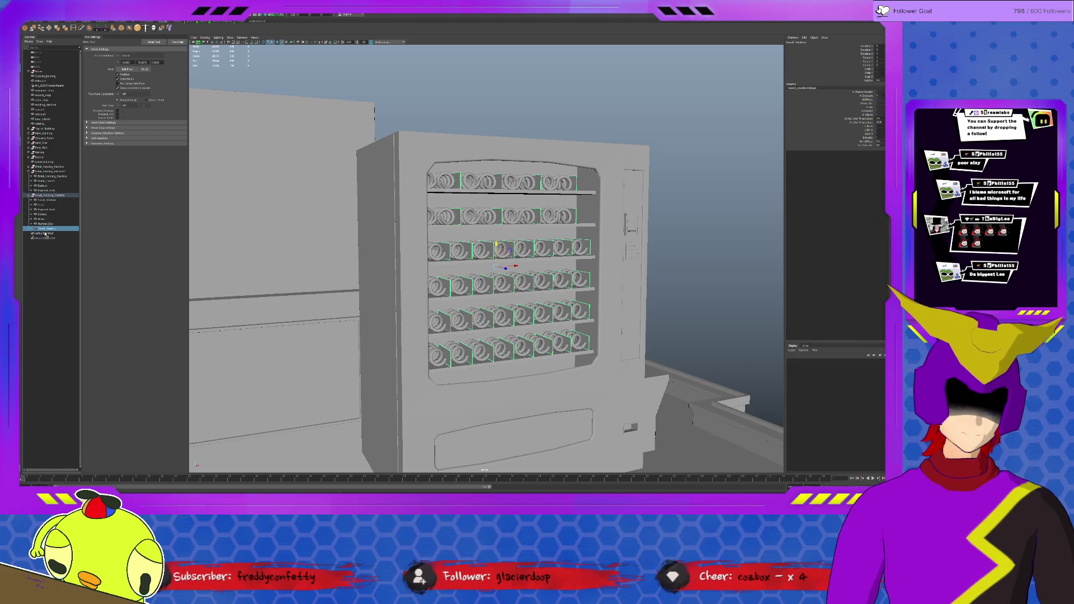
pyautogui.click(50, 200)
# Frame the vending machine and move it down from the rooftop to street level.
pyautogui.press('f')
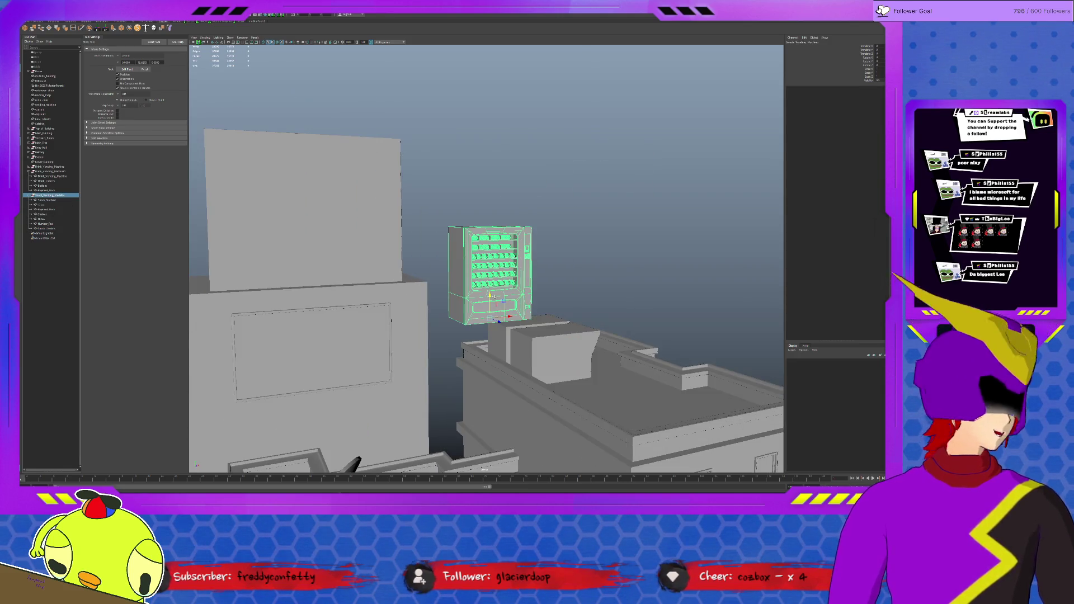
pyautogui.keyDown('alt'); pyautogui.moveTo(472, 300); pyautogui.dragTo(477, 324); pyautogui.keyUp('alt')
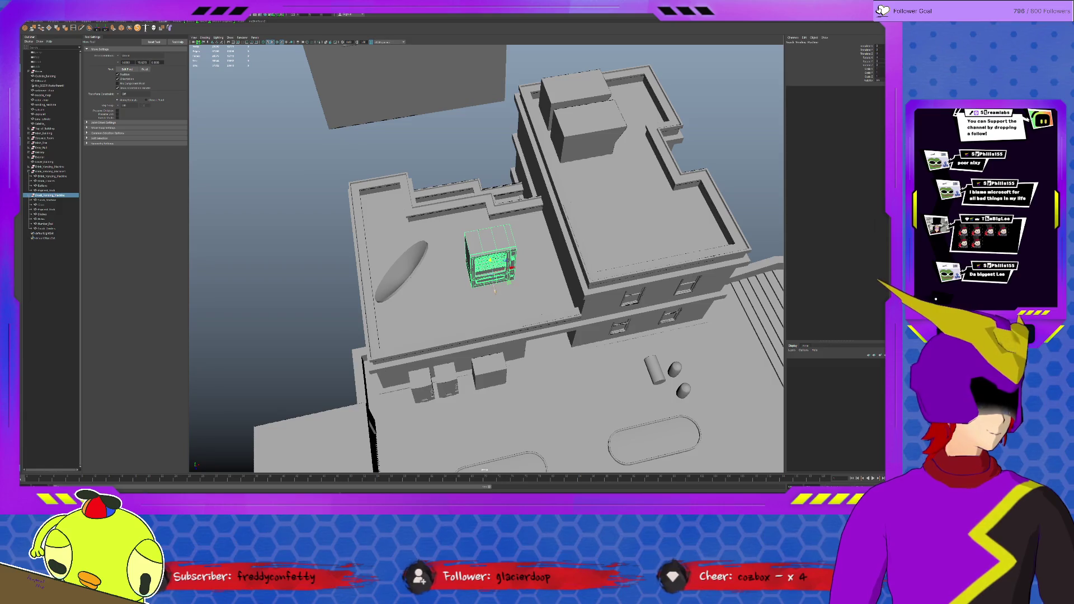
pyautogui.moveTo(488, 261)
pyautogui.keyDown('alt'); pyautogui.mouseDown()
pyautogui.moveTo(458, 189)
pyautogui.moveTo(470, 143)
pyautogui.mouseUp(); pyautogui.keyUp('alt')
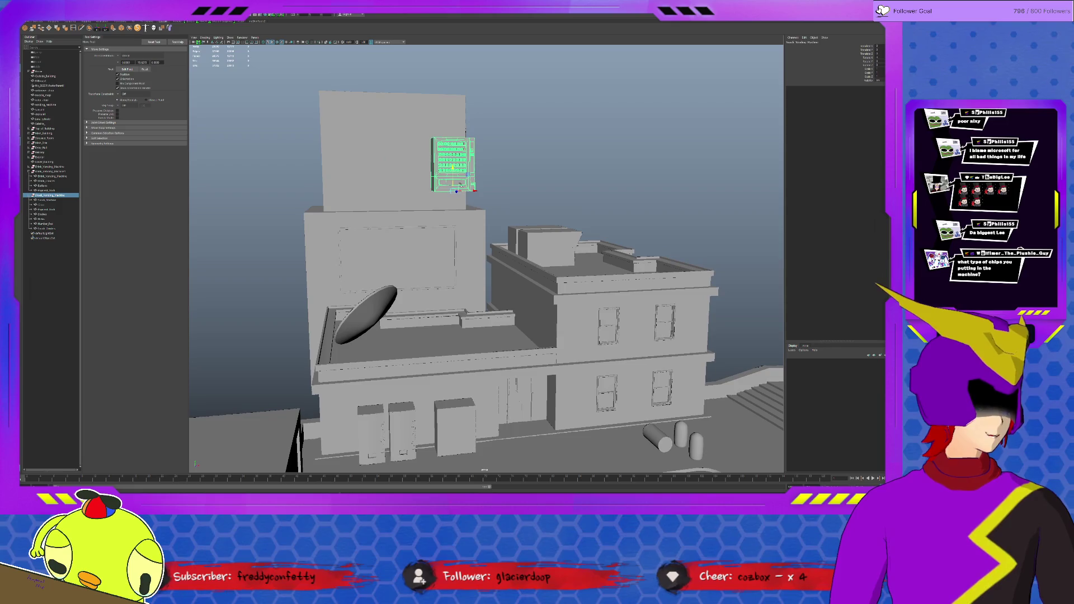
pyautogui.moveTo(457, 192)
pyautogui.mouseDown()
pyautogui.moveTo(445, 252)
pyautogui.moveTo(454, 430)
pyautogui.moveTo(504, 395)
pyautogui.mouseUp()
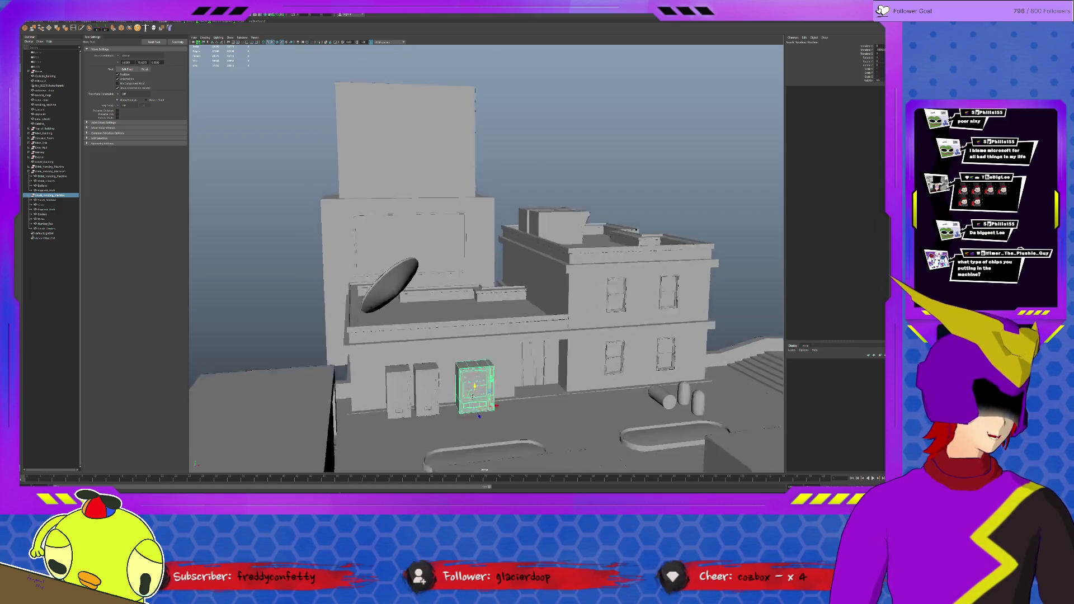
pyautogui.scroll(5, 540, 345)
# Reselect the machine's parts and show the chip racks hidden inside it.
pyautogui.click(540, 345)
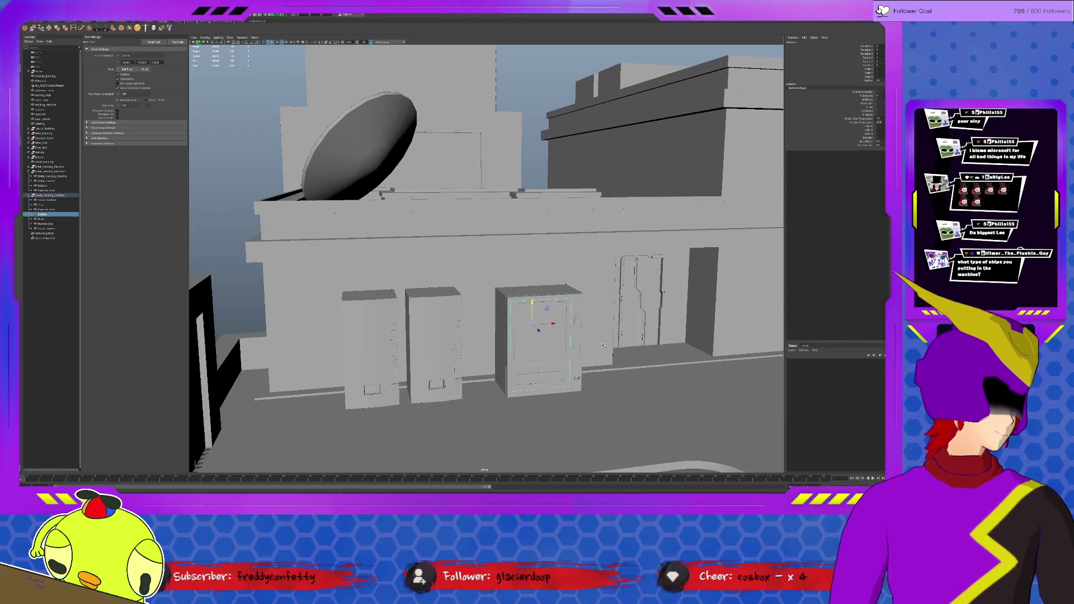
pyautogui.click(603, 344)
pyautogui.click(578, 344)
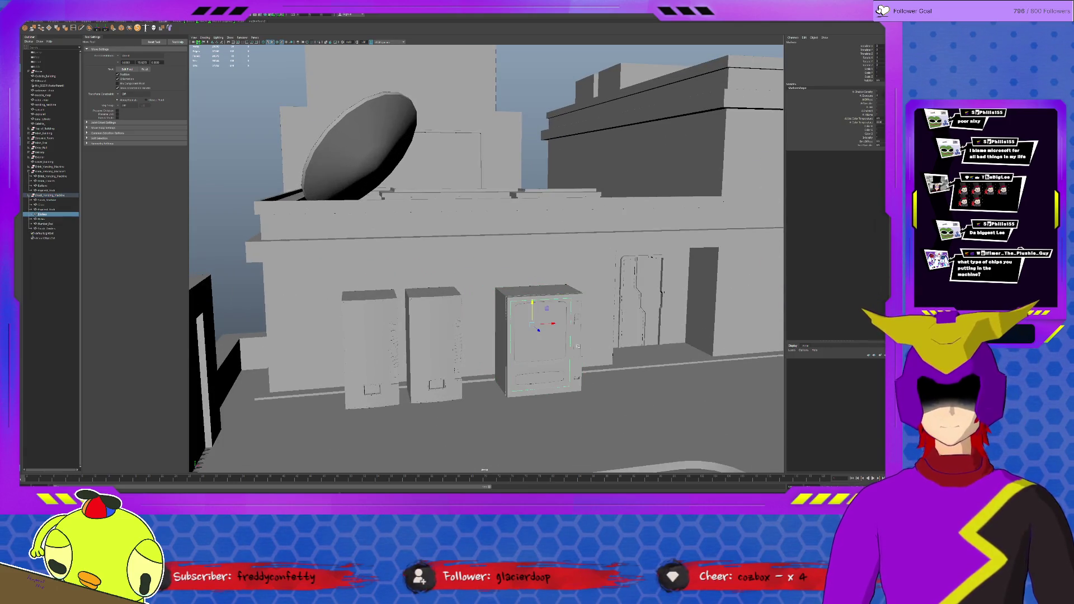
pyautogui.press('Down')
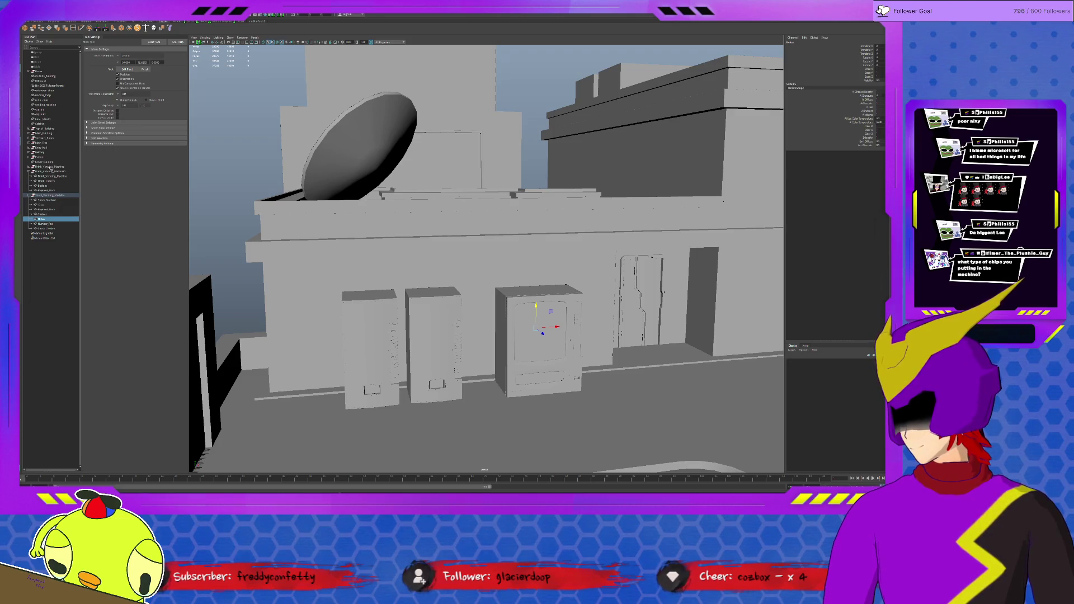
pyautogui.click(53, 107)
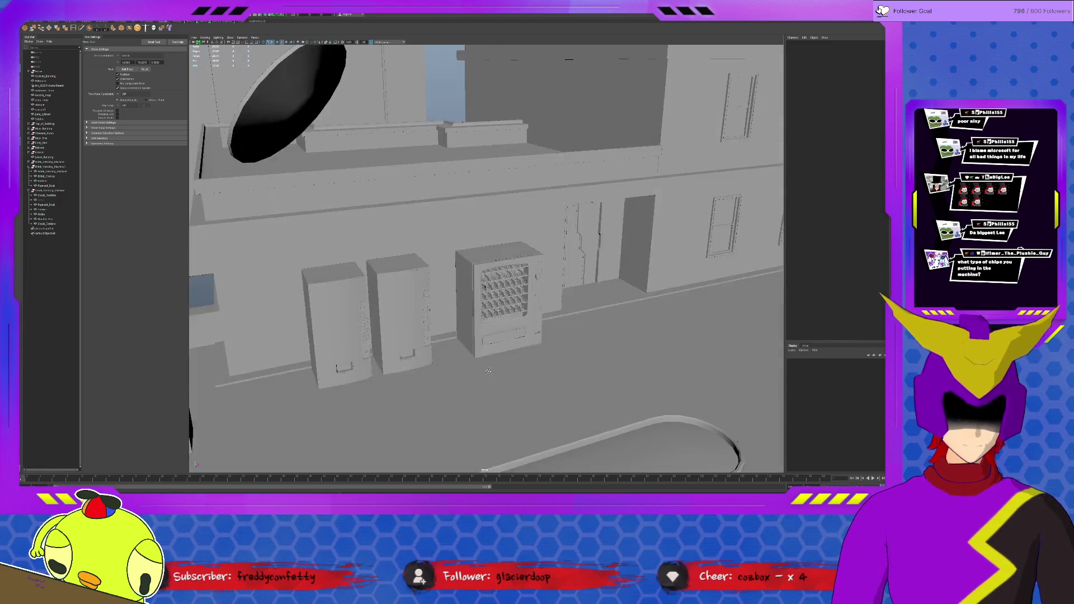
# Orbit in close to the street-level vending machines.
pyautogui.moveTo(546, 336)
pyautogui.keyDown('alt'); pyautogui.mouseDown()
pyautogui.moveTo(626, 312)
pyautogui.moveTo(630, 287)
pyautogui.moveTo(442, 226)
pyautogui.mouseUp(); pyautogui.keyUp('alt')
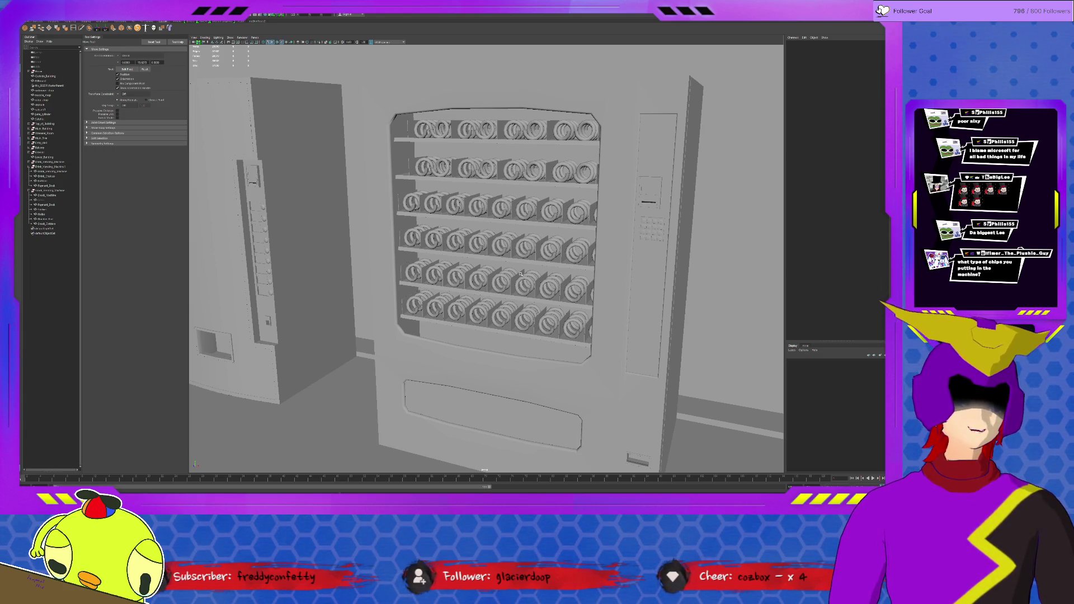
pyautogui.click(521, 319)
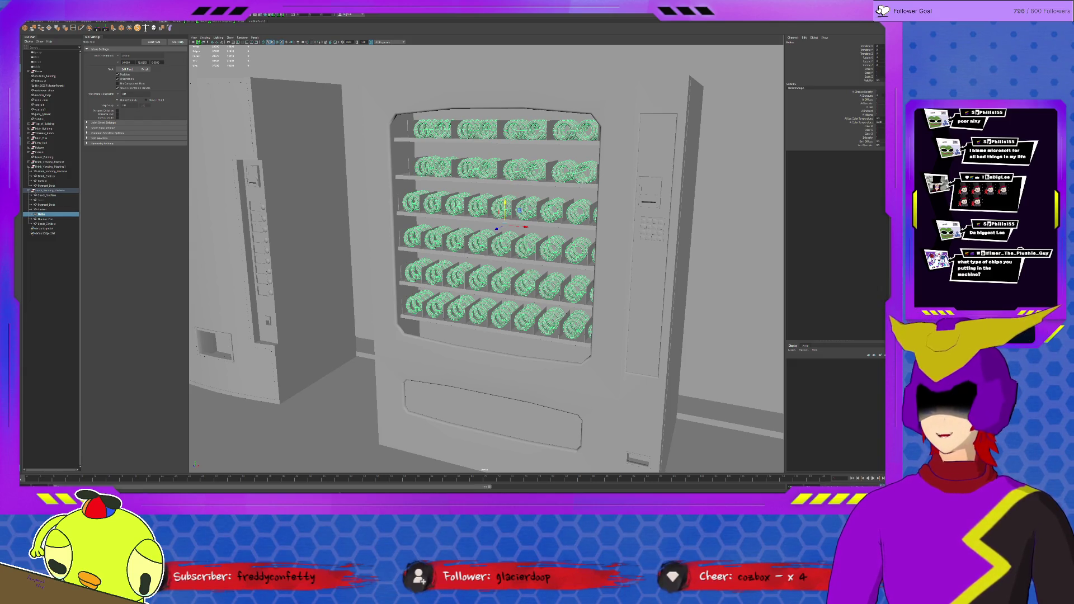
pyautogui.click(98, 137)
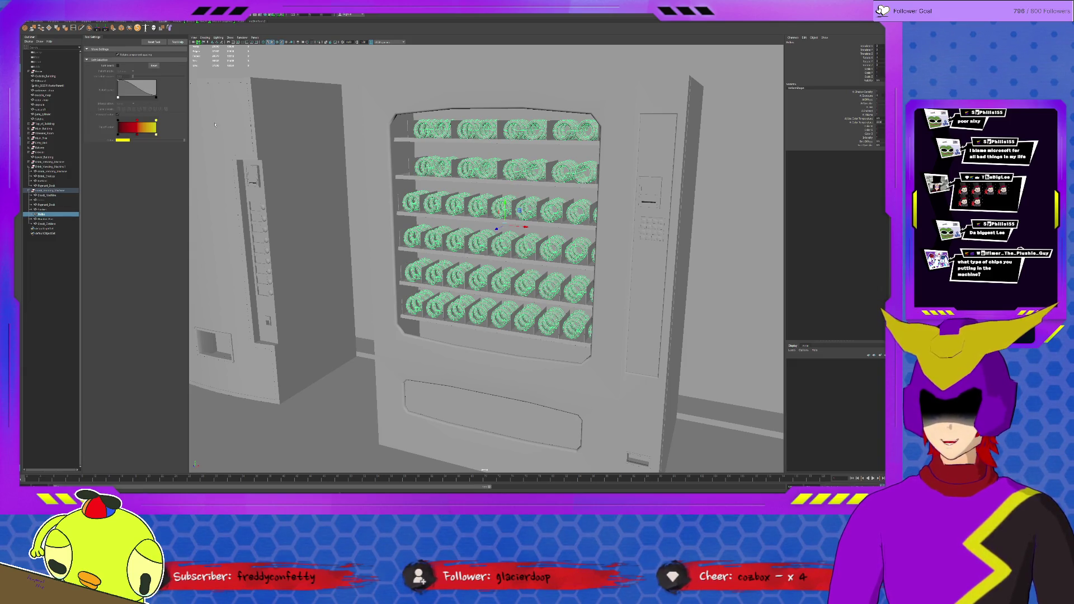
pyautogui.press('F8')
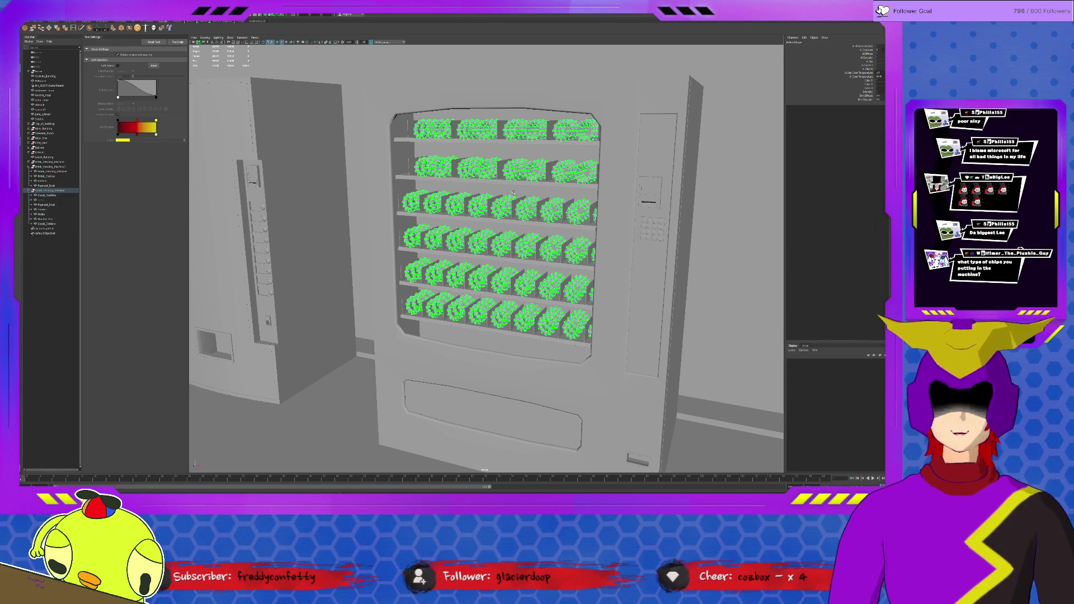
pyautogui.press('F8')
pyautogui.click(356, 231)
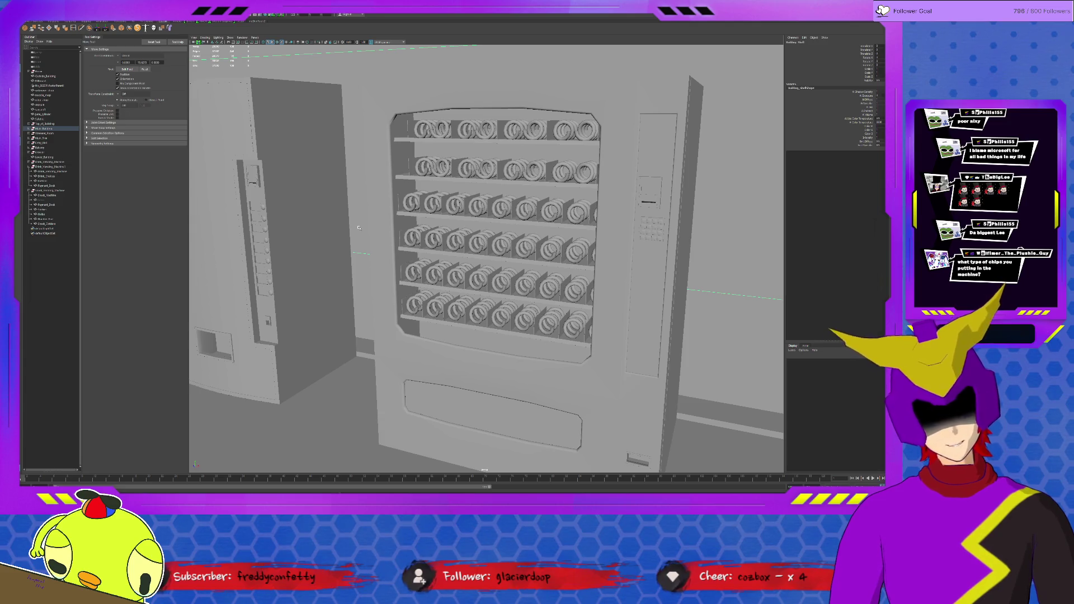
pyautogui.click(503, 252)
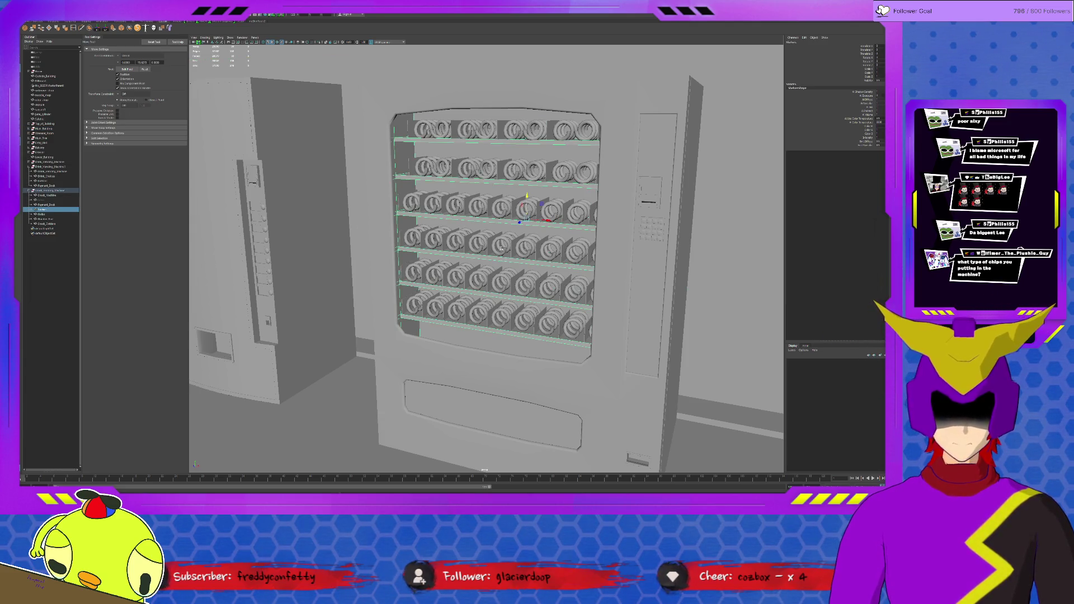
pyautogui.click(495, 248)
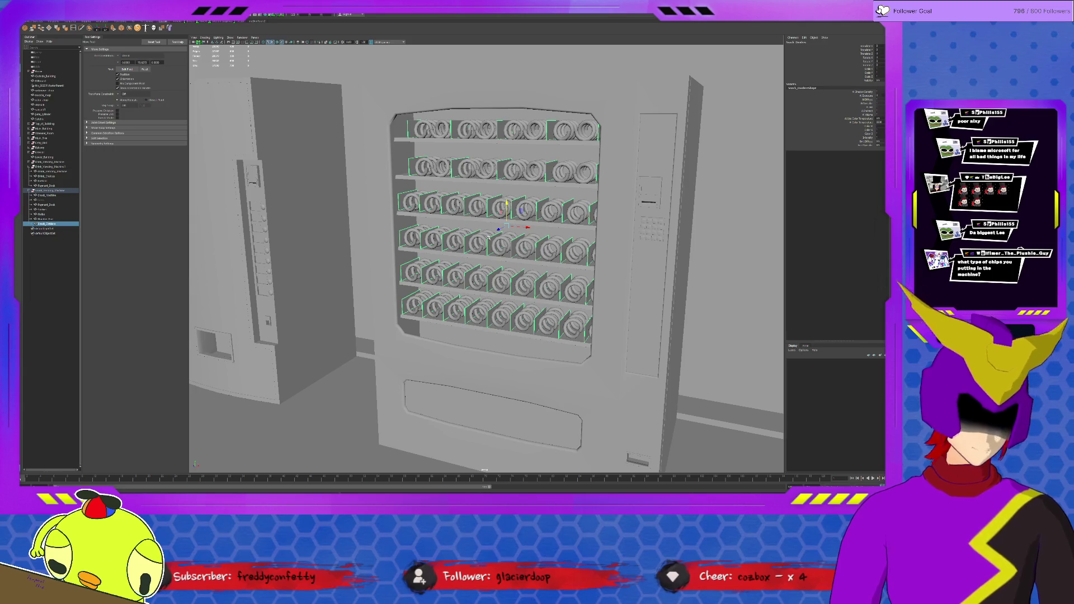
pyautogui.scroll(3, 488, 260)
pyautogui.scroll(3, 487, 261)
pyautogui.scroll(3, 486, 260)
pyautogui.keyDown('alt'); pyautogui.moveTo(585, 229); pyautogui.dragTo(406, 284); pyautogui.keyUp('alt')
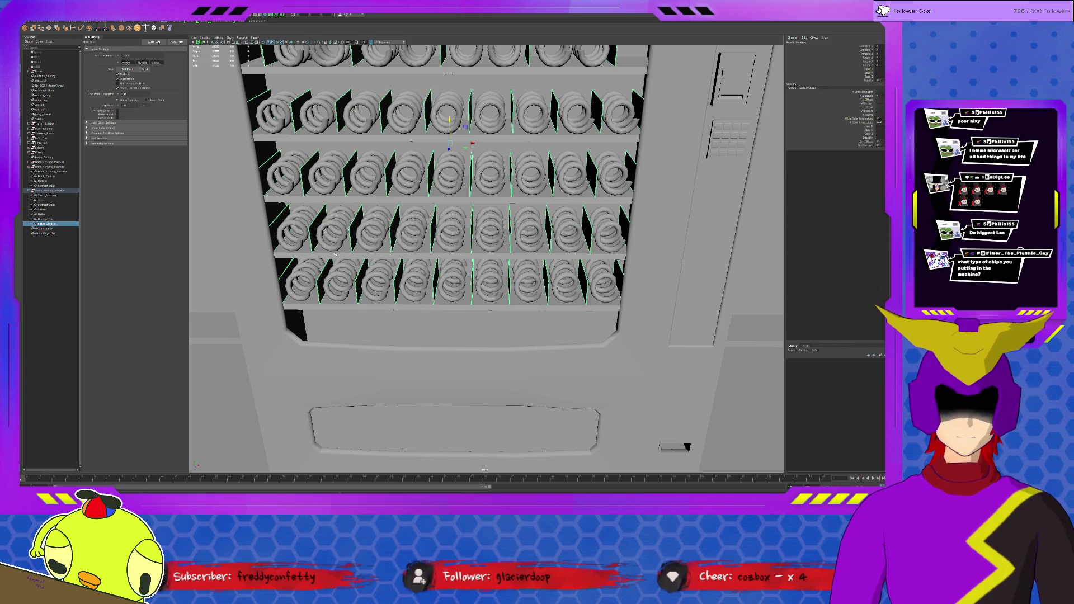
pyautogui.scroll(-5, 427, 221)
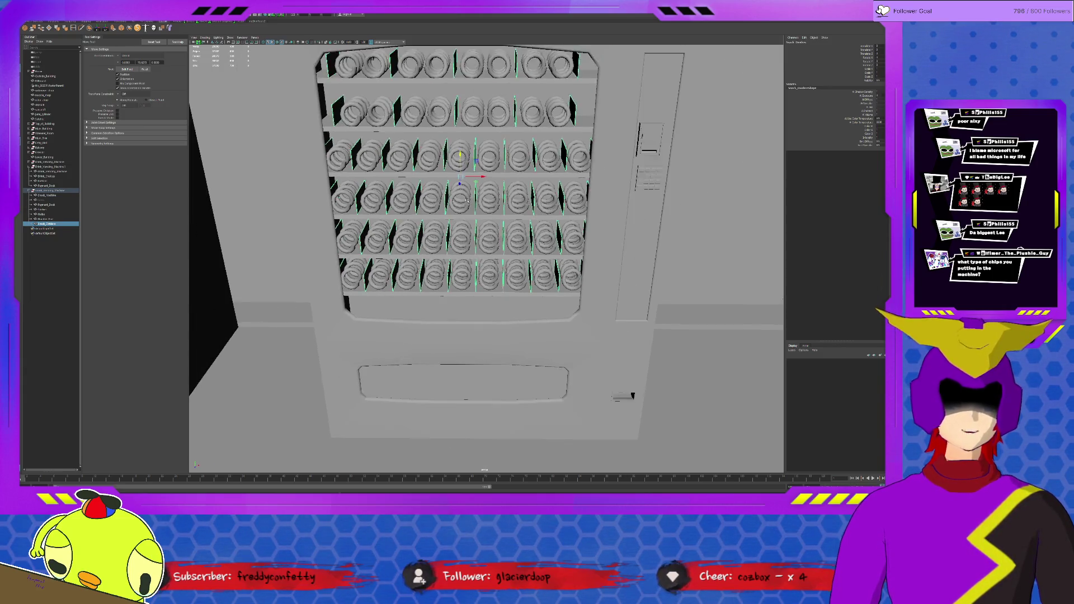
pyautogui.scroll(2, 526, 192)
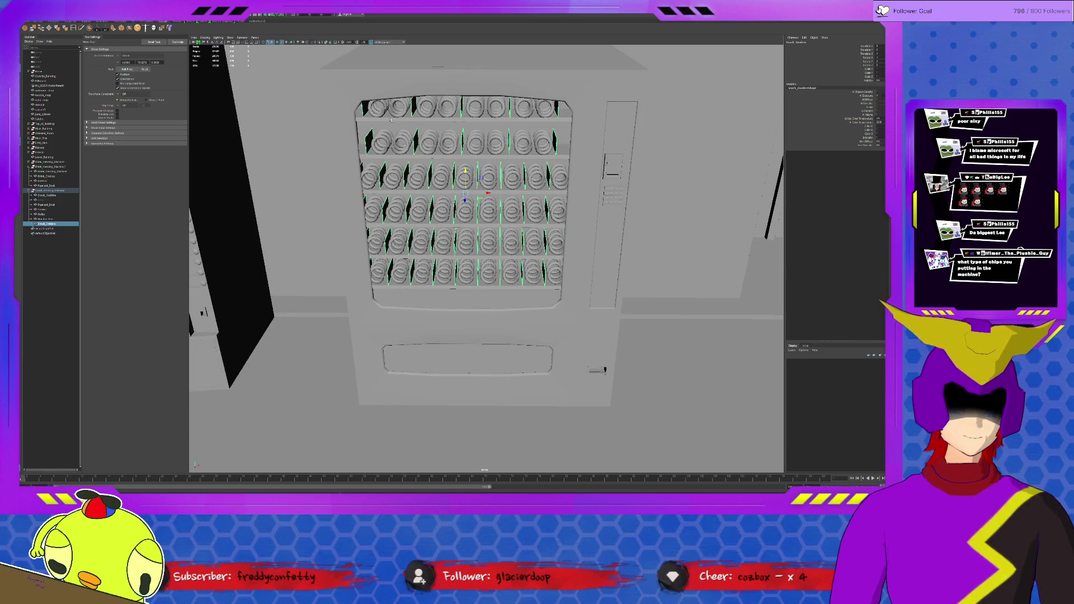
pyautogui.press('Up')
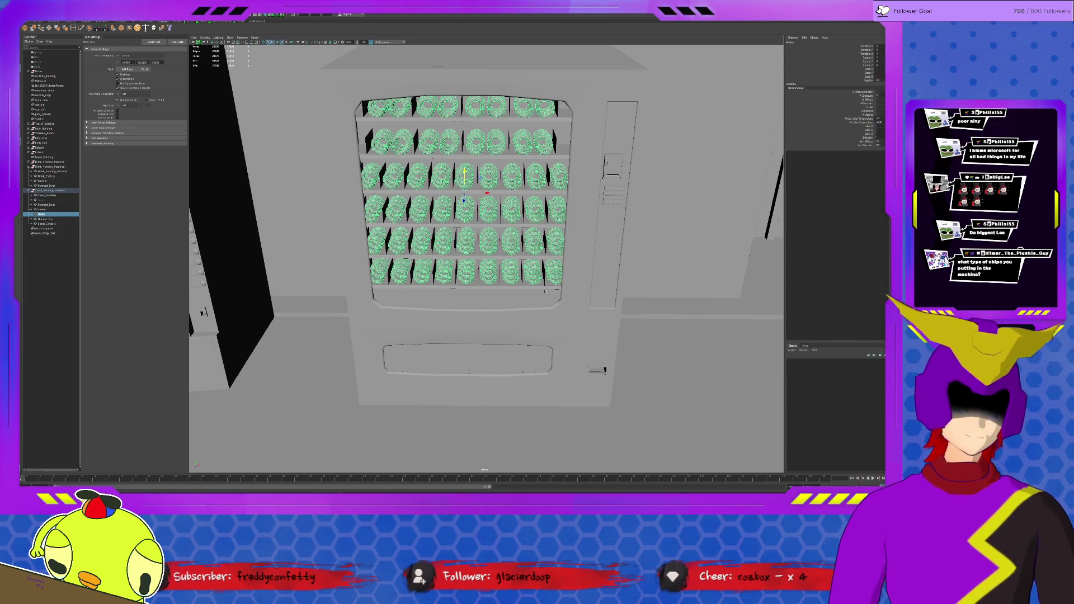
pyautogui.keyDown('alt'); pyautogui.moveTo(527, 305); pyautogui.dragTo(475, 312); pyautogui.keyUp('alt')
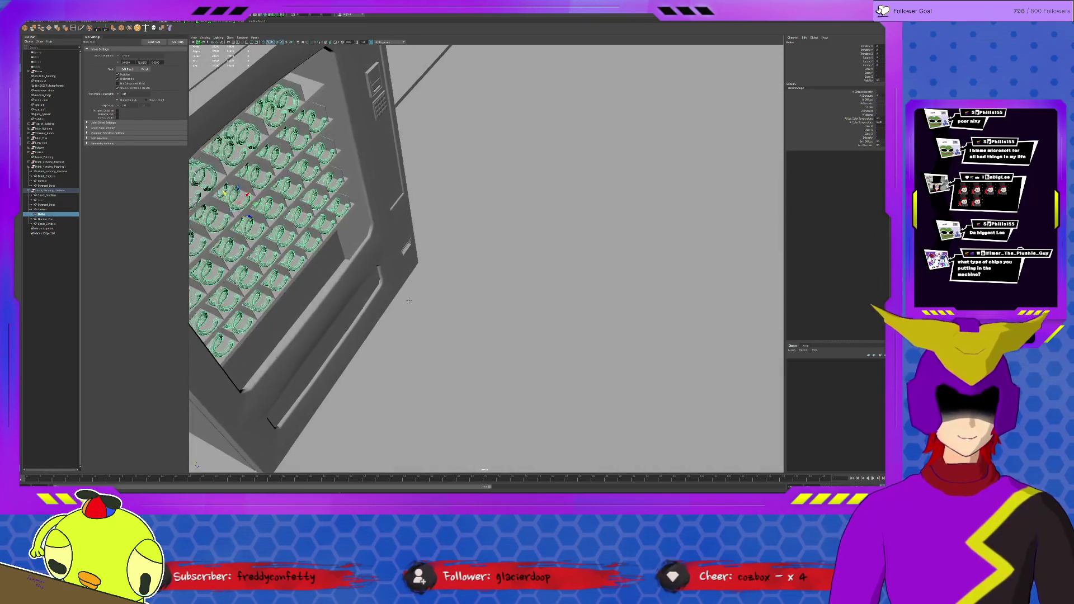
# Select the inner panel below the chip rings and raise it slightly with the Move tool.
pyautogui.click(428, 293)
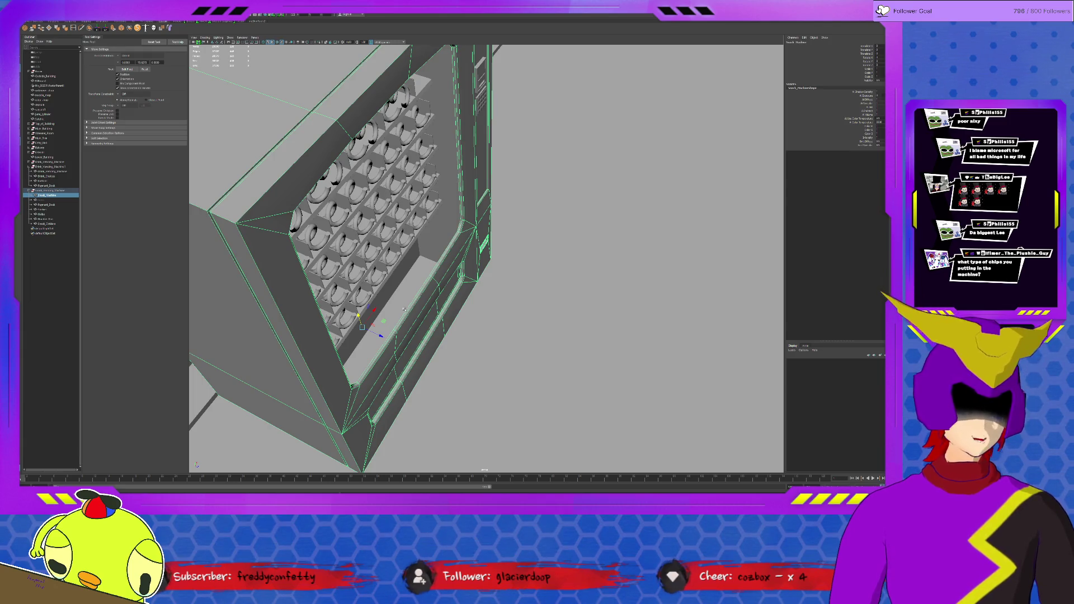
pyautogui.keyDown('alt'); pyautogui.moveTo(404, 309); pyautogui.dragTo(441, 229); pyautogui.keyUp('alt')
pyautogui.click(441, 229)
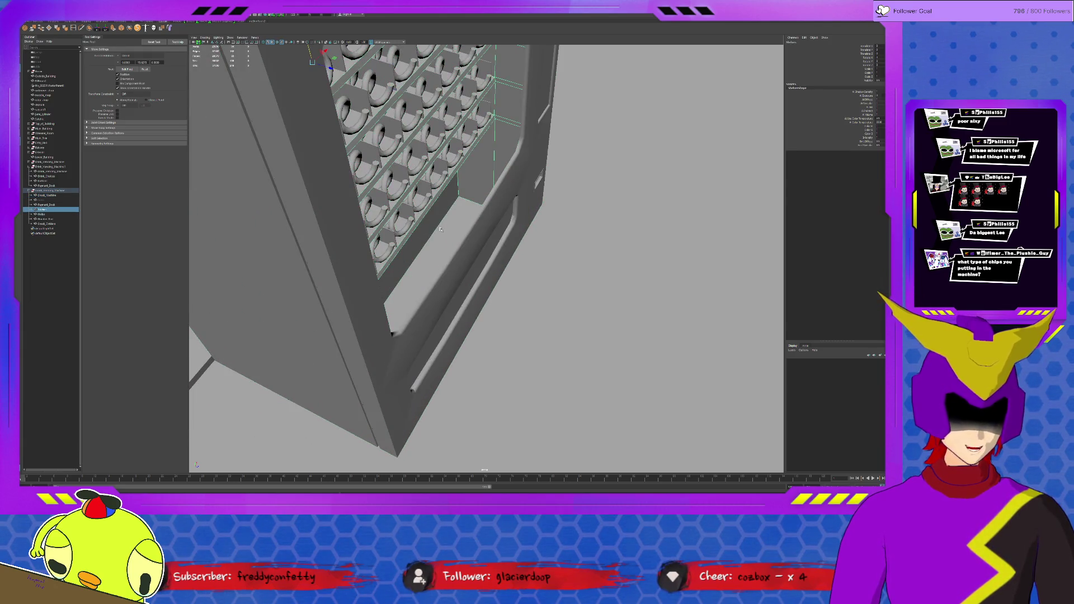
pyautogui.click(442, 226)
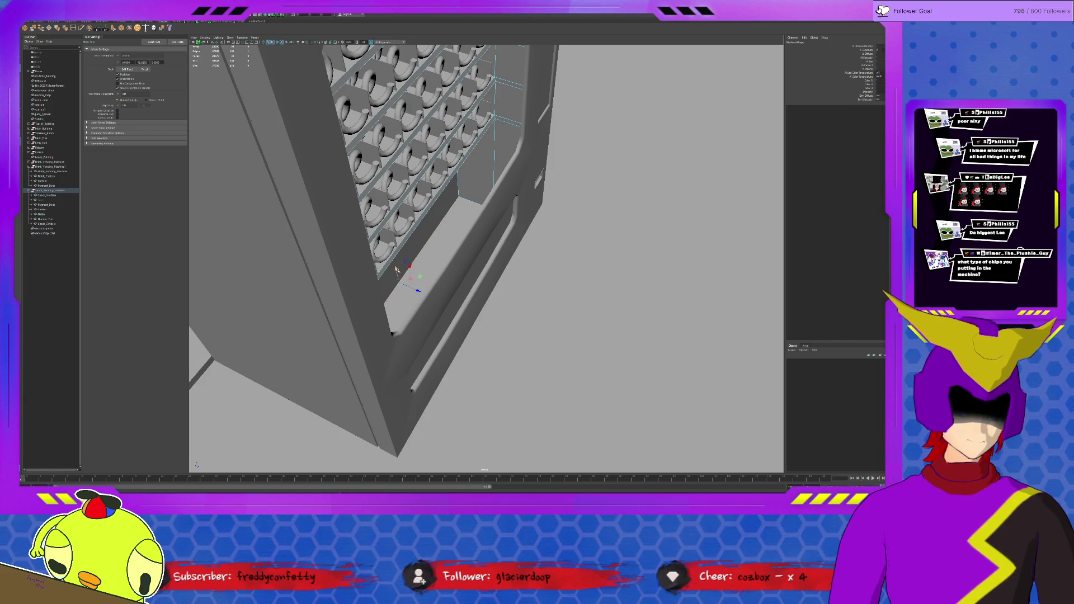
pyautogui.keyDown('alt'); pyautogui.moveTo(397, 269); pyautogui.dragTo(418, 273); pyautogui.keyUp('alt')
pyautogui.moveTo(409, 317); pyautogui.dragTo(404, 271)
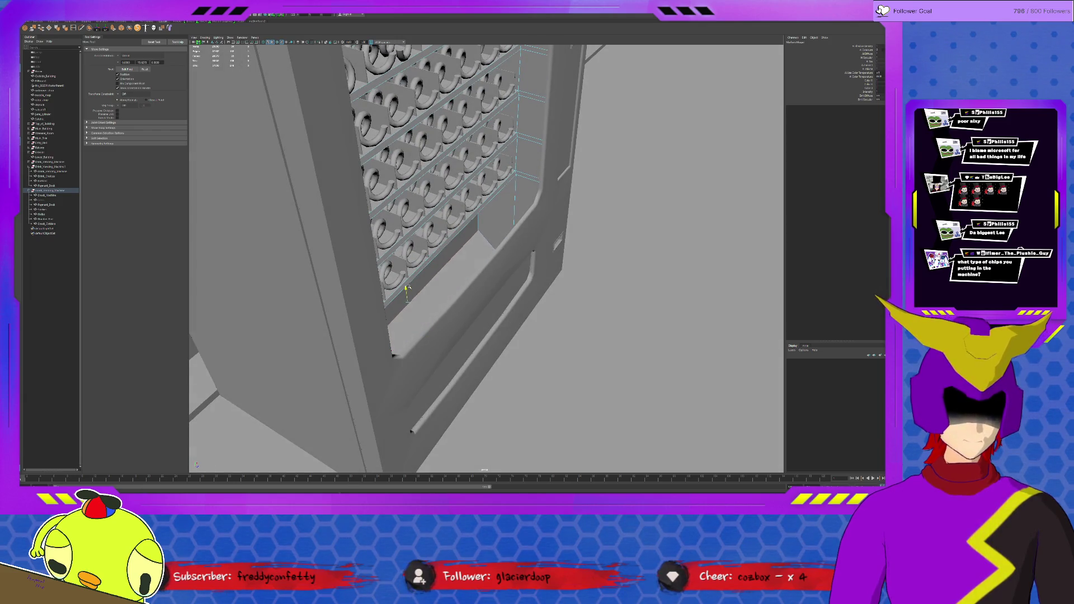
pyautogui.moveTo(515, 286)
pyautogui.keyDown('alt'); pyautogui.mouseDown()
pyautogui.moveTo(475, 232)
pyautogui.moveTo(484, 206)
pyautogui.mouseUp(); pyautogui.keyUp('alt')
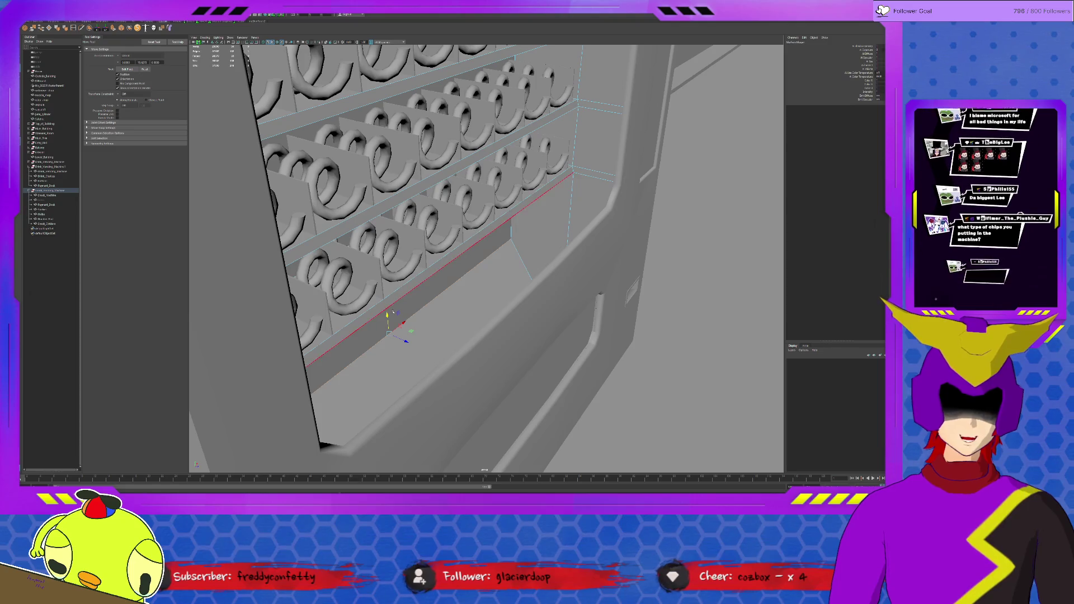
pyautogui.moveTo(387, 317); pyautogui.dragTo(387, 296)
# Isolate the dispensing tray with Hide/Show, restore the shelves, and select the entire snack machine.
pyautogui.moveTo(473, 276)
pyautogui.keyDown('alt'); pyautogui.mouseDown()
pyautogui.moveTo(516, 264)
pyautogui.moveTo(492, 247)
pyautogui.moveTo(505, 200)
pyautogui.moveTo(478, 210)
pyautogui.mouseUp(); pyautogui.keyUp('alt')
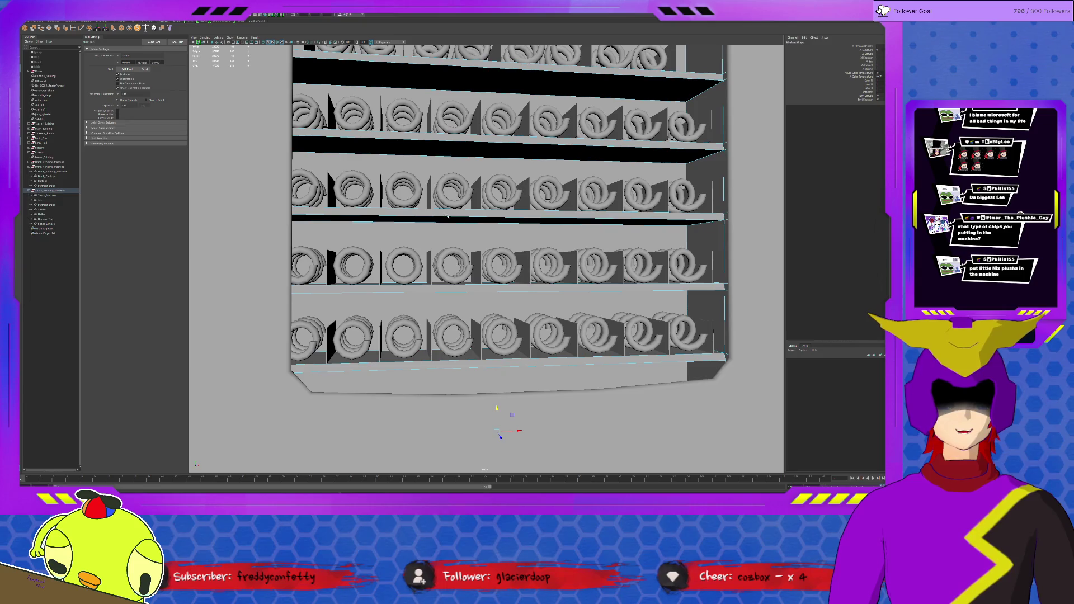
pyautogui.scroll(-3, 447, 215)
pyautogui.scroll(-1, 448, 220)
pyautogui.keyDown('alt'); pyautogui.moveTo(412, 213); pyautogui.dragTo(415, 228); pyautogui.keyUp('alt')
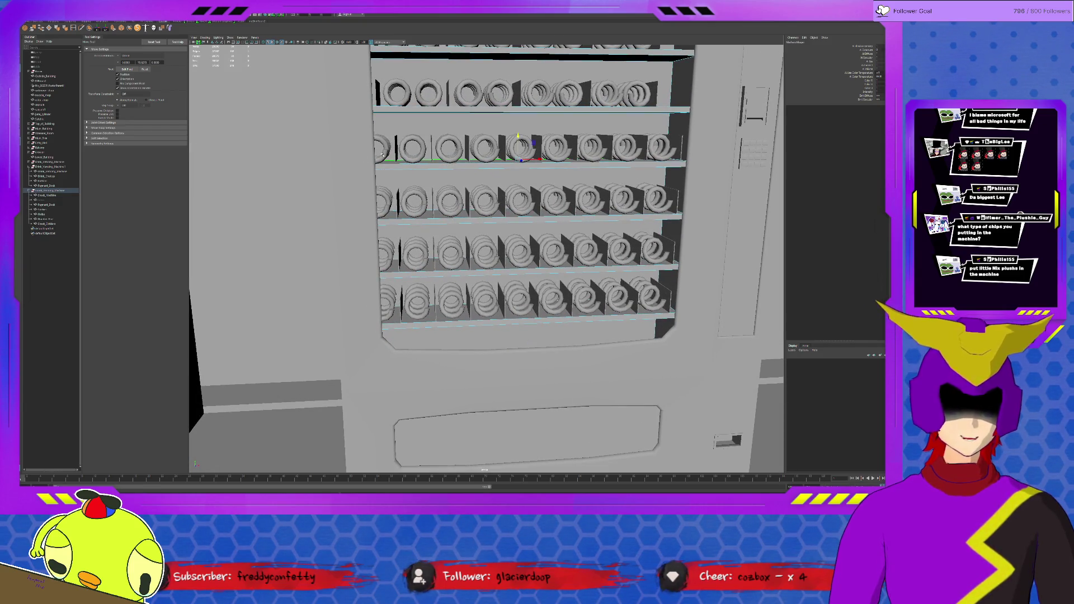
pyautogui.moveTo(525, 182)
pyautogui.keyDown('alt'); pyautogui.mouseDown()
pyautogui.moveTo(492, 182)
pyautogui.moveTo(542, 161)
pyautogui.moveTo(601, 170)
pyautogui.mouseUp(); pyautogui.keyUp('alt')
pyautogui.click(46, 199)
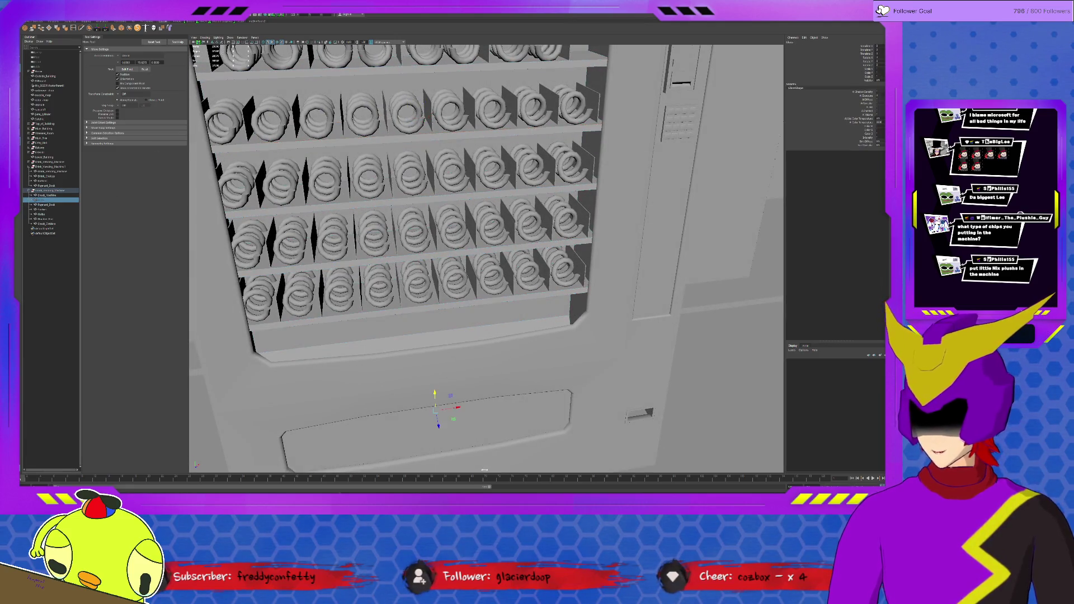
pyautogui.hotkey('ctrl', 'h')
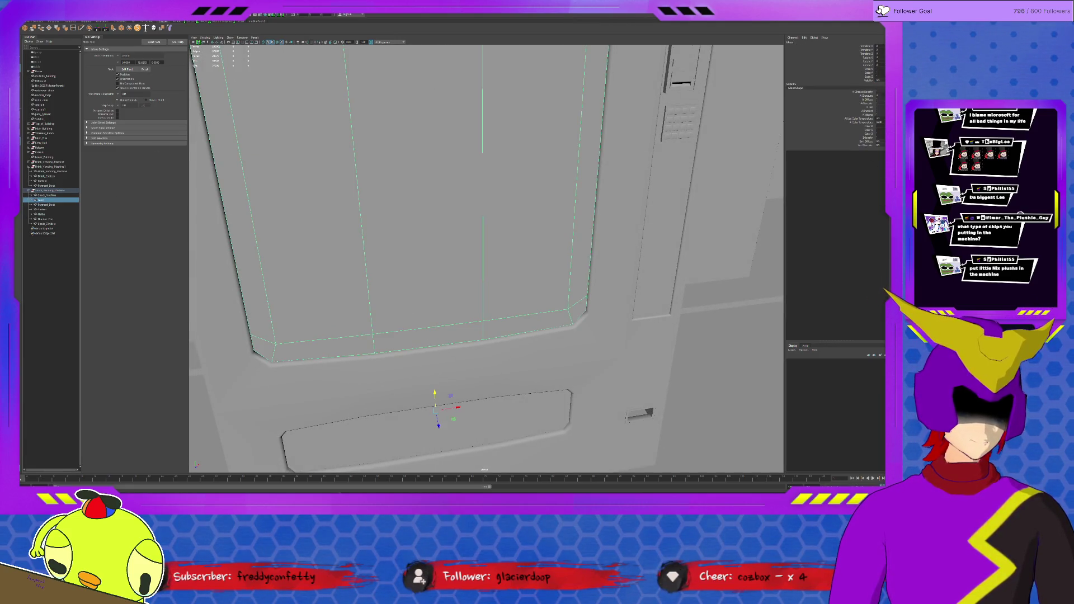
pyautogui.hotkey('ctrl', 'shift', 'h')
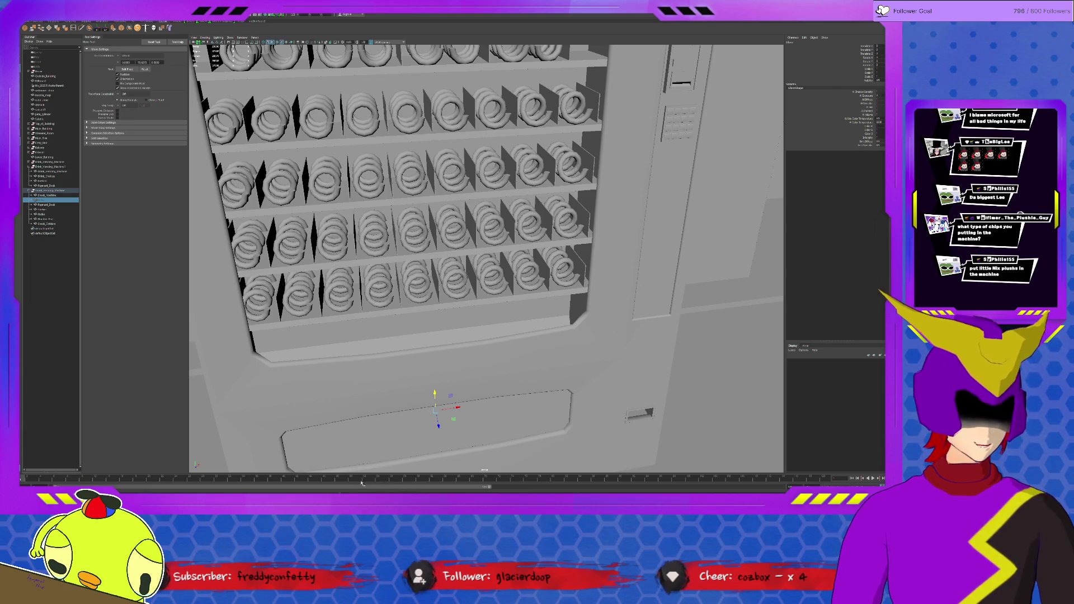
pyautogui.scroll(-10, 440, 362)
pyautogui.press('Up')
# Select the small block between the two large rooftop blocks and frame it in a front view.
pyautogui.hotkey('alt', 'v')
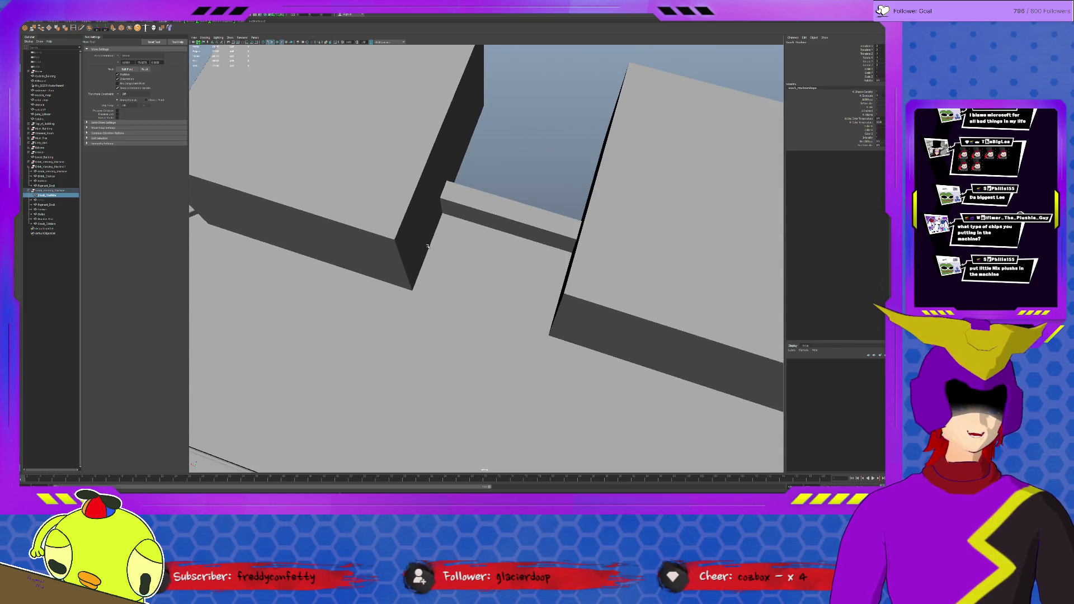
pyautogui.click(427, 245)
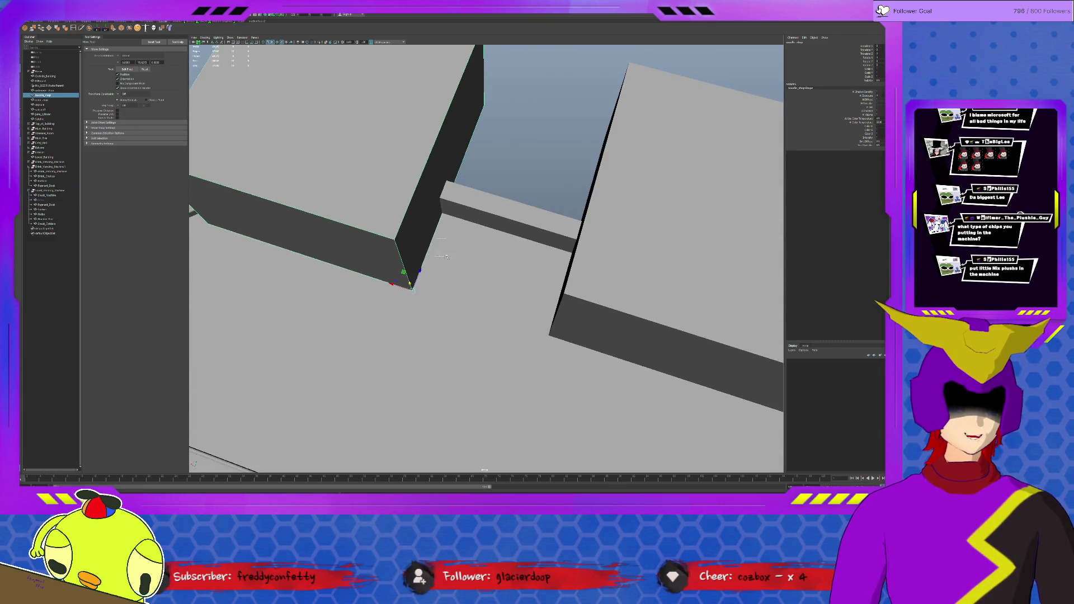
pyautogui.keyDown('alt'); pyautogui.moveTo(502, 325); pyautogui.dragTo(511, 306); pyautogui.keyUp('alt')
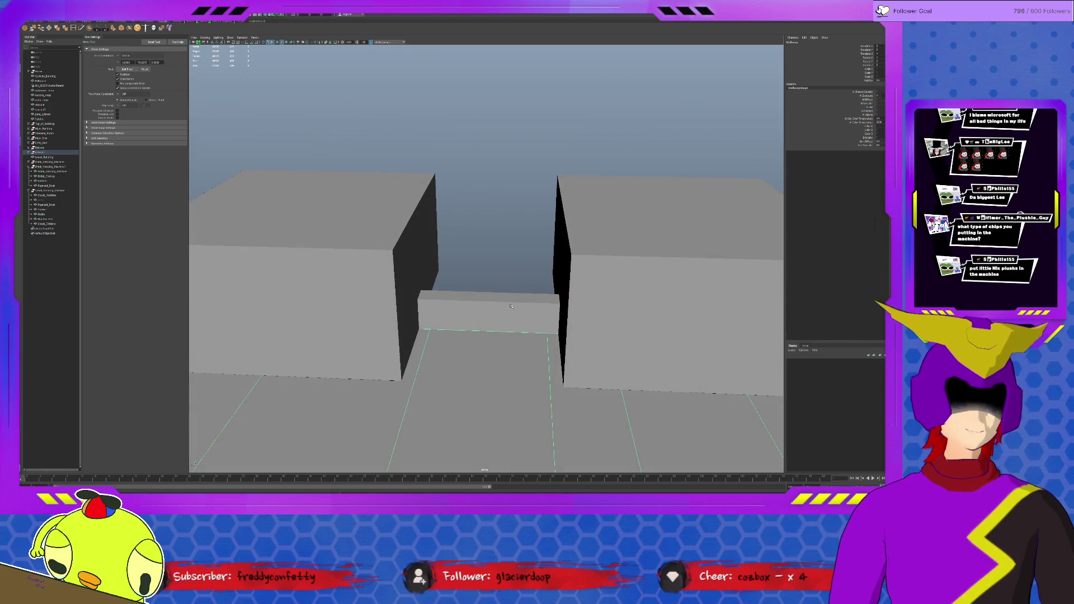
pyautogui.click(511, 306)
pyautogui.press('f')
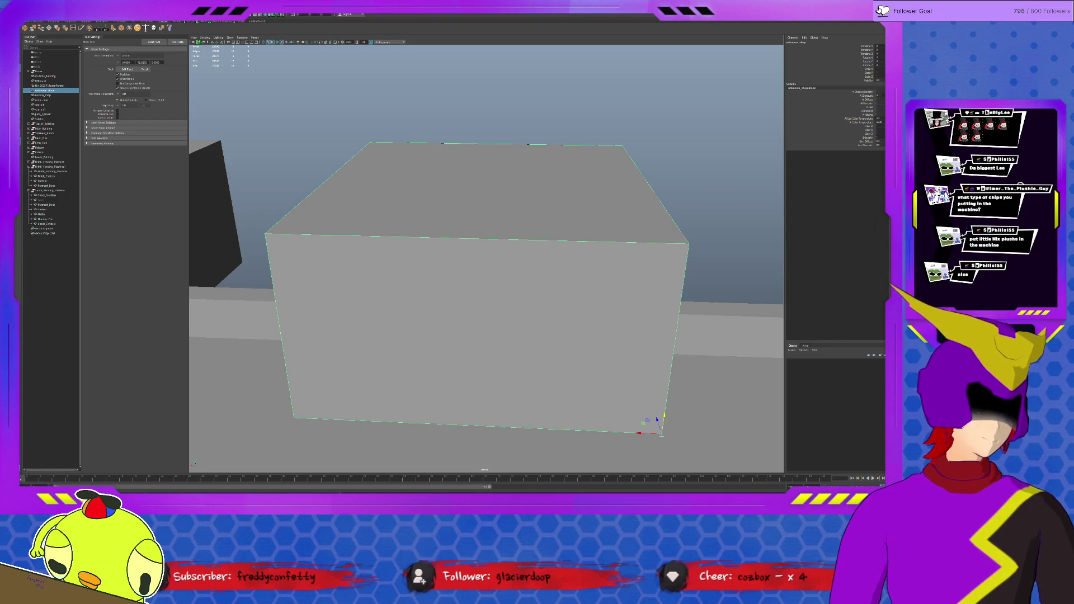
pyautogui.scroll(-2, 654, 288)
pyautogui.scroll(-2, 654, 288)
pyautogui.scroll(-2, 654, 288)
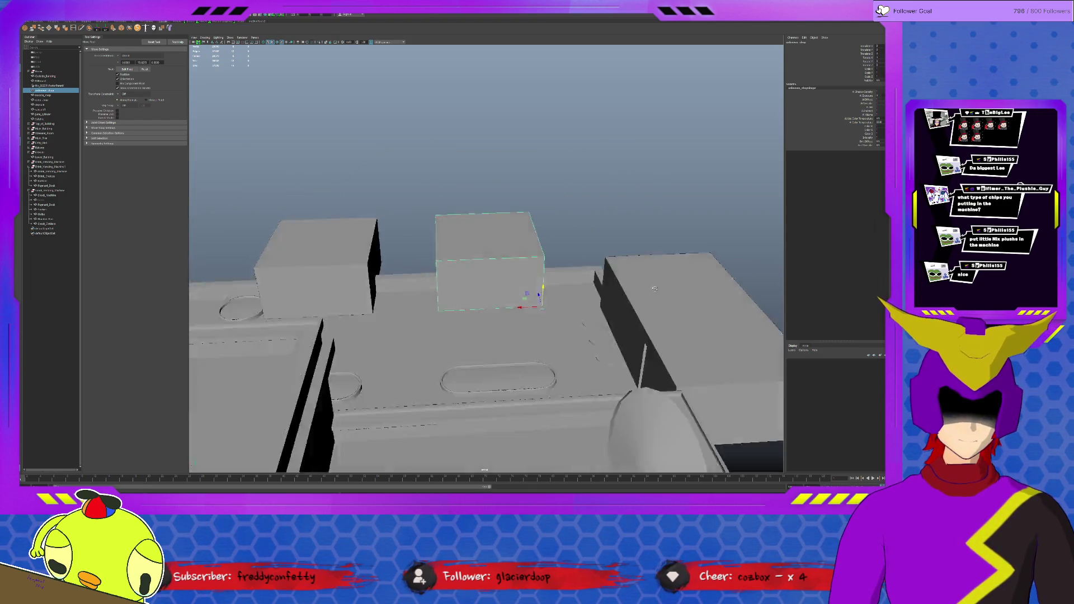
pyautogui.scroll(-3, 653, 288)
# Isolate the middle and snack vending machines from the rest of the scene.
pyautogui.moveTo(653, 289)
pyautogui.keyDown('alt'); pyautogui.mouseDown()
pyautogui.moveTo(692, 228)
pyautogui.moveTo(459, 273)
pyautogui.mouseUp(); pyautogui.keyUp('alt')
pyautogui.scroll(5, 459, 273)
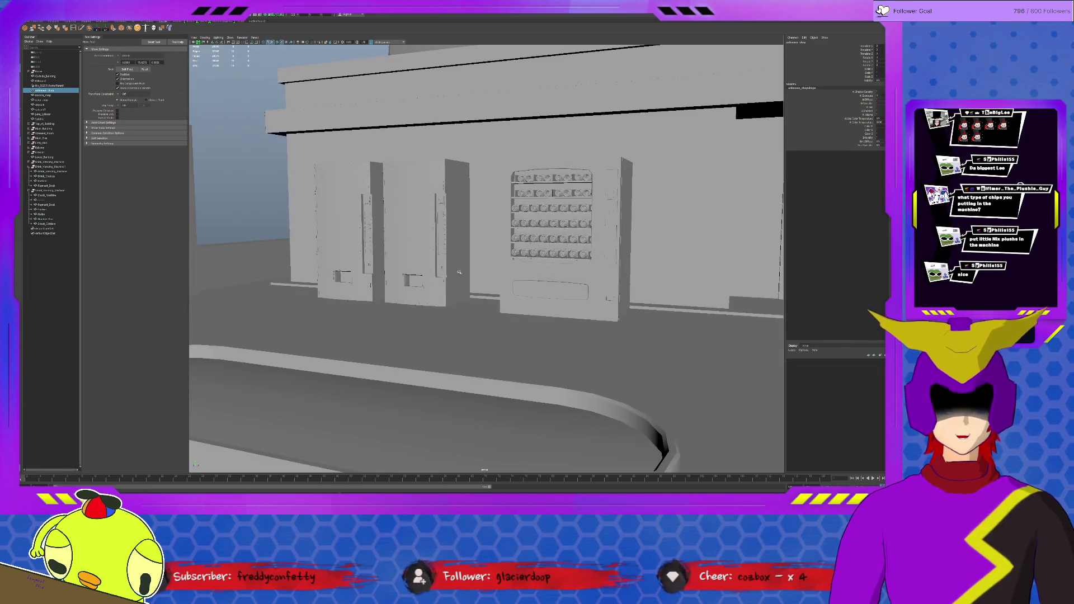
pyautogui.click(48, 161)
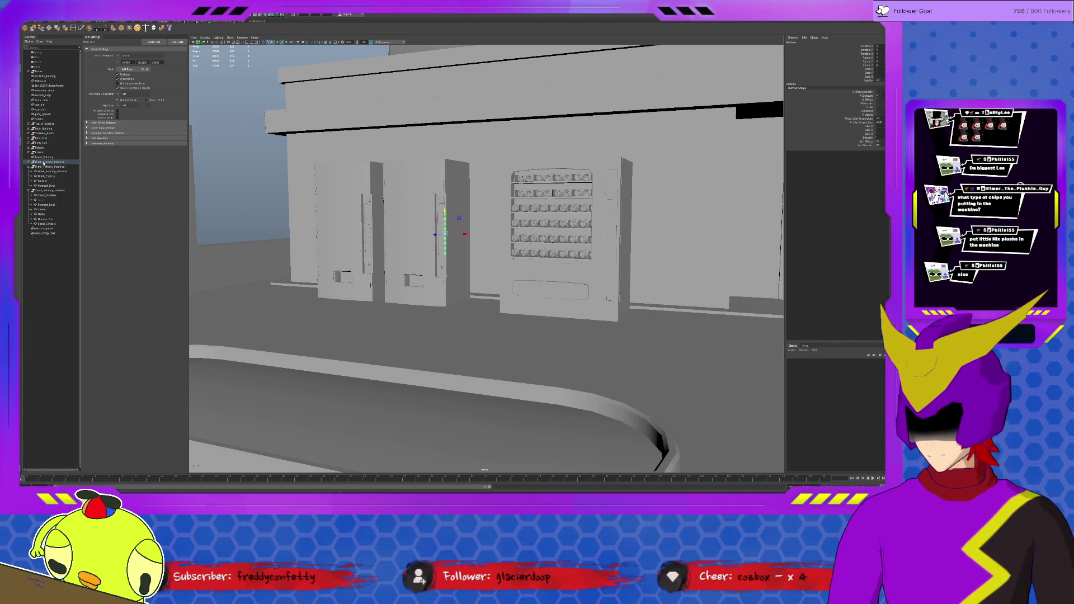
pyautogui.keyDown('ctrl'); pyautogui.click(45, 196); pyautogui.keyUp('ctrl')
pyautogui.hotkey('ctrl', '1')
pyautogui.click(488, 238)
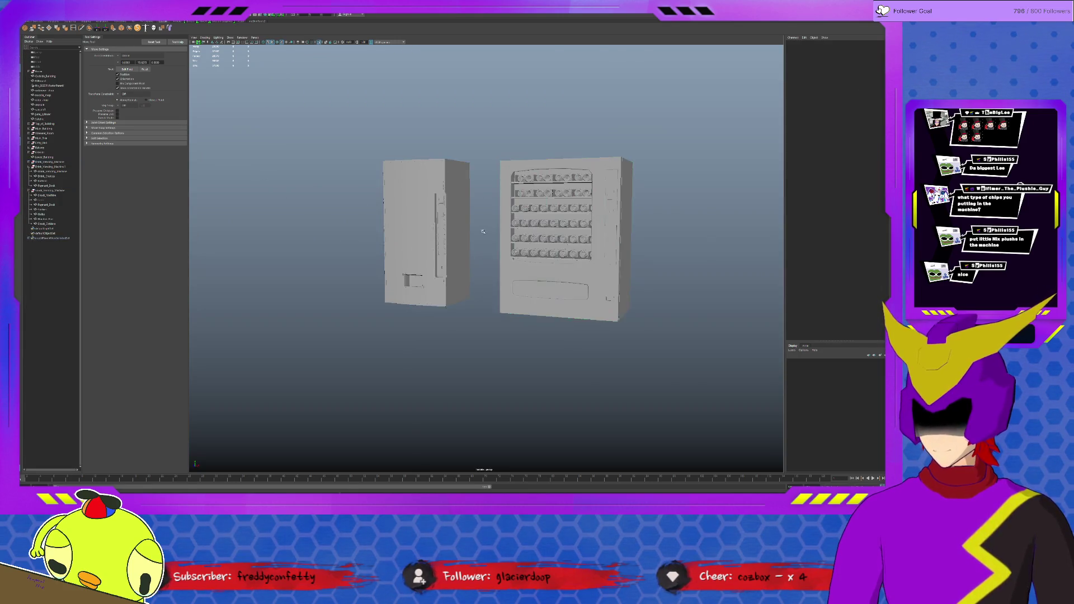
pyautogui.scroll(5, 487, 238)
pyautogui.scroll(-3, 484, 245)
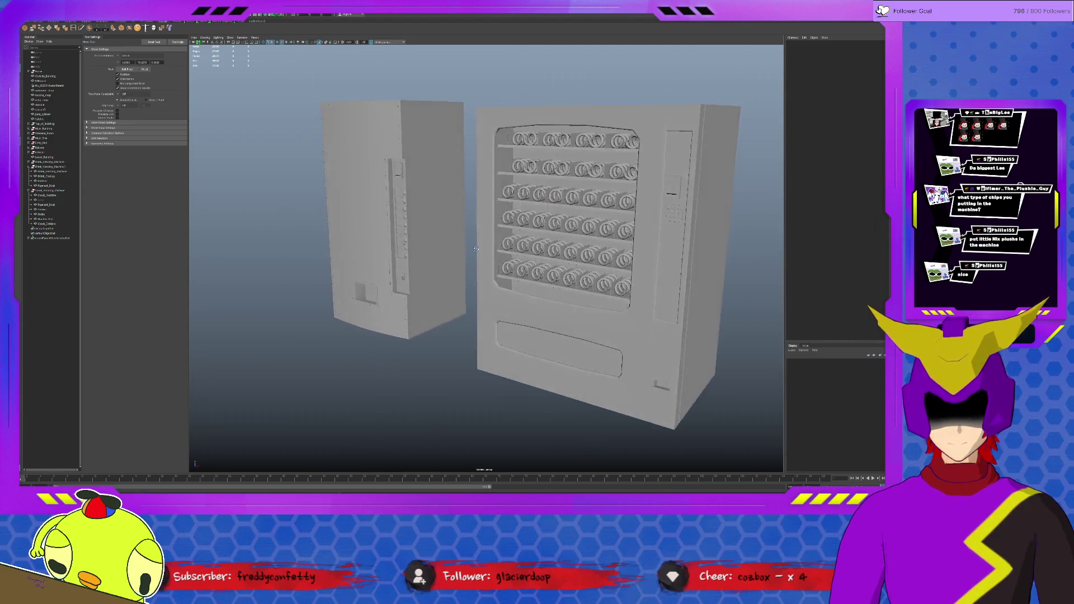
# Tumble around the two machines and leave the plain drink machine selected.
pyautogui.keyDown('alt'); pyautogui.moveTo(483, 245); pyautogui.dragTo(472, 245); pyautogui.keyUp('alt')
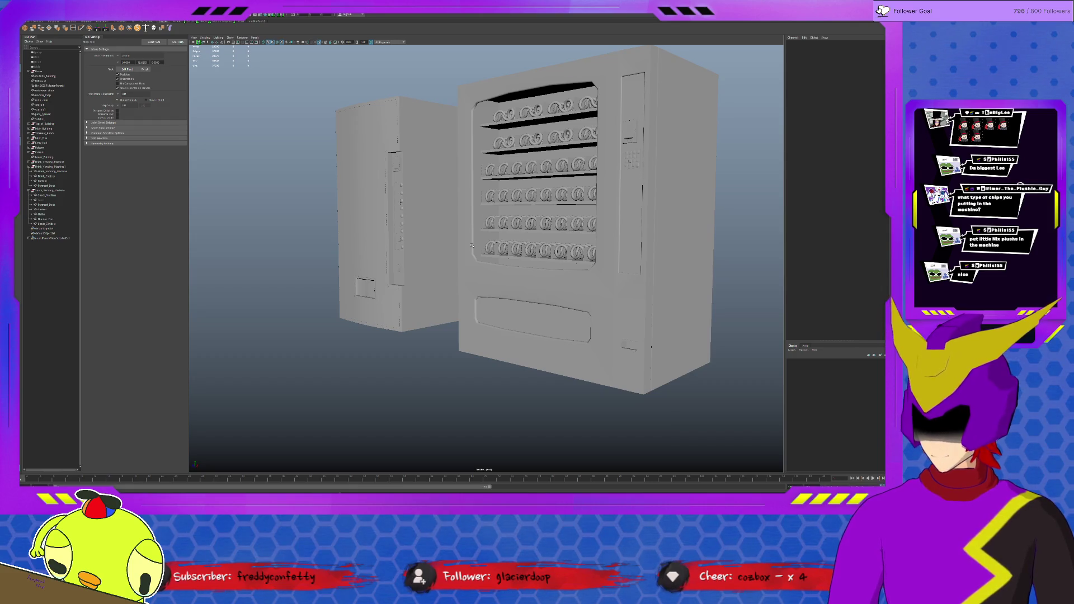
pyautogui.keyDown('alt'); pyautogui.moveTo(471, 246); pyautogui.dragTo(534, 306, button='right'); pyautogui.keyUp('alt')
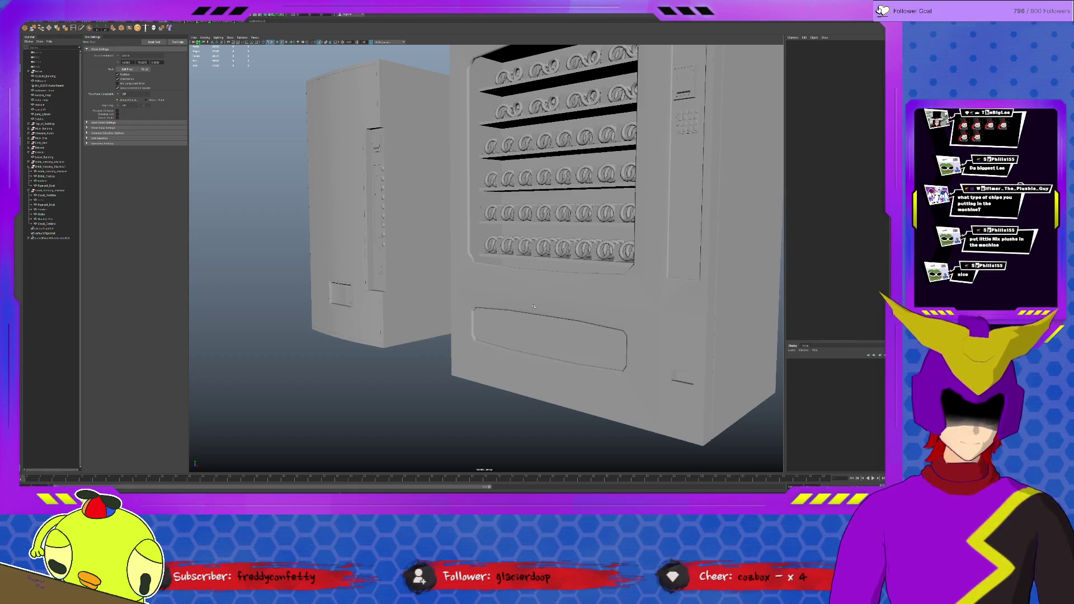
pyautogui.click(678, 384)
pyautogui.moveTo(678, 384)
pyautogui.keyDown('alt'); pyautogui.mouseDown()
pyautogui.moveTo(626, 357)
pyautogui.moveTo(646, 336)
pyautogui.mouseUp(); pyautogui.keyUp('alt')
pyautogui.click(419, 216)
pyautogui.click(521, 271)
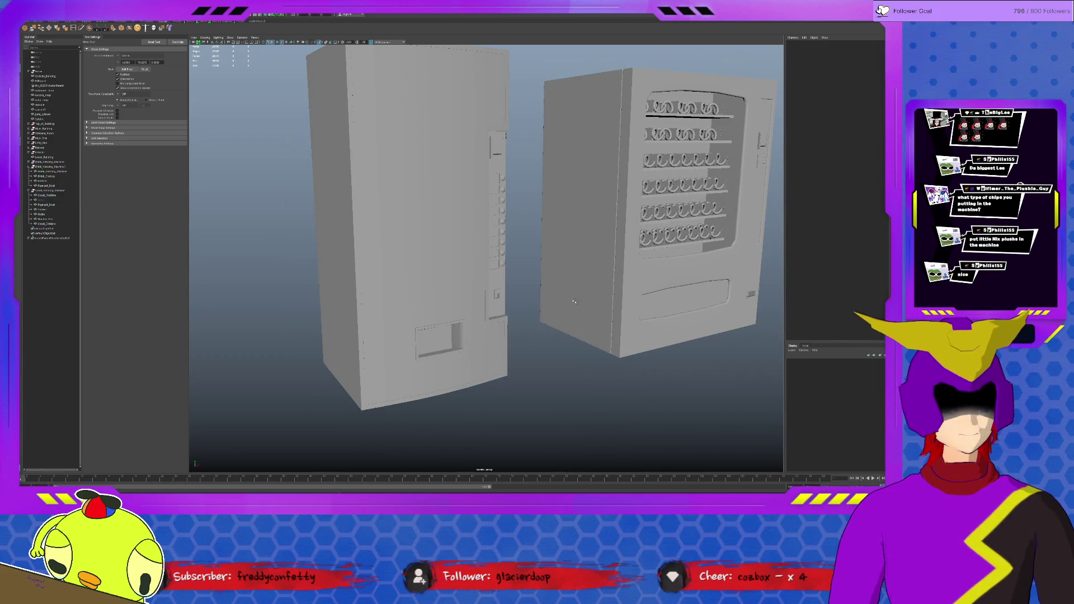
pyautogui.keyDown('alt'); pyautogui.moveTo(574, 301); pyautogui.dragTo(465, 272); pyautogui.keyUp('alt')
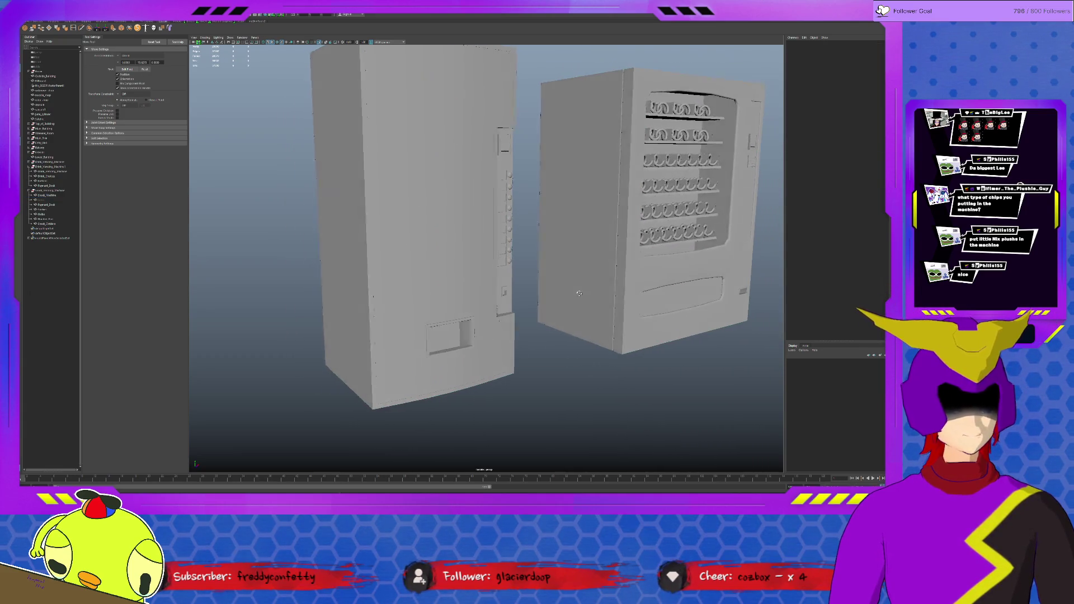
pyautogui.click(464, 272)
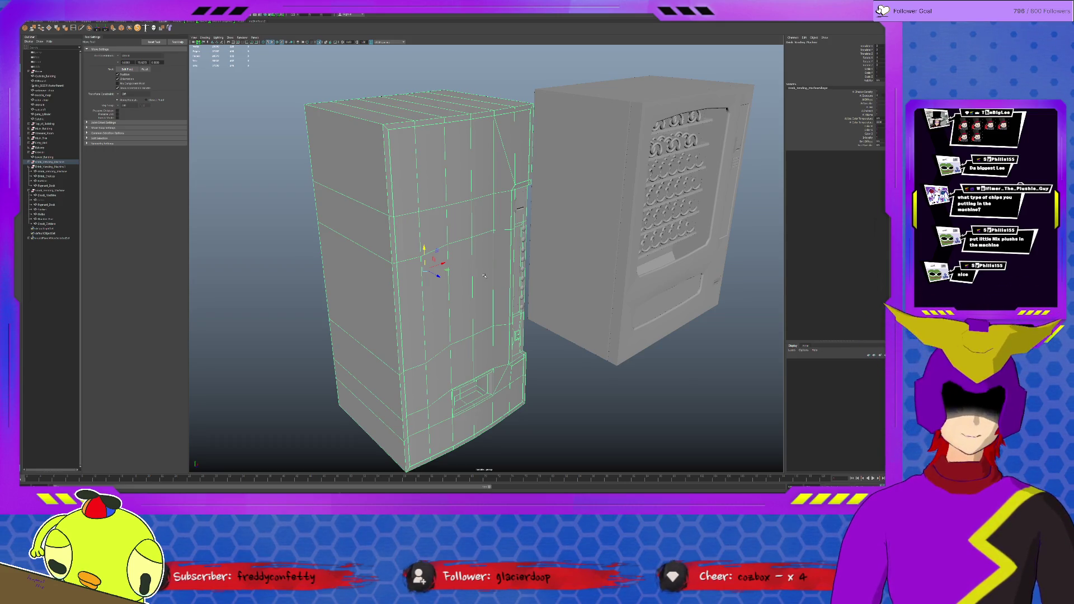
pyautogui.keyDown('alt'); pyautogui.moveTo(483, 275); pyautogui.dragTo(468, 255); pyautogui.keyUp('alt')
pyautogui.keyDown('alt'); pyautogui.moveTo(468, 254); pyautogui.dragTo(518, 283, button='right'); pyautogui.keyUp('alt')
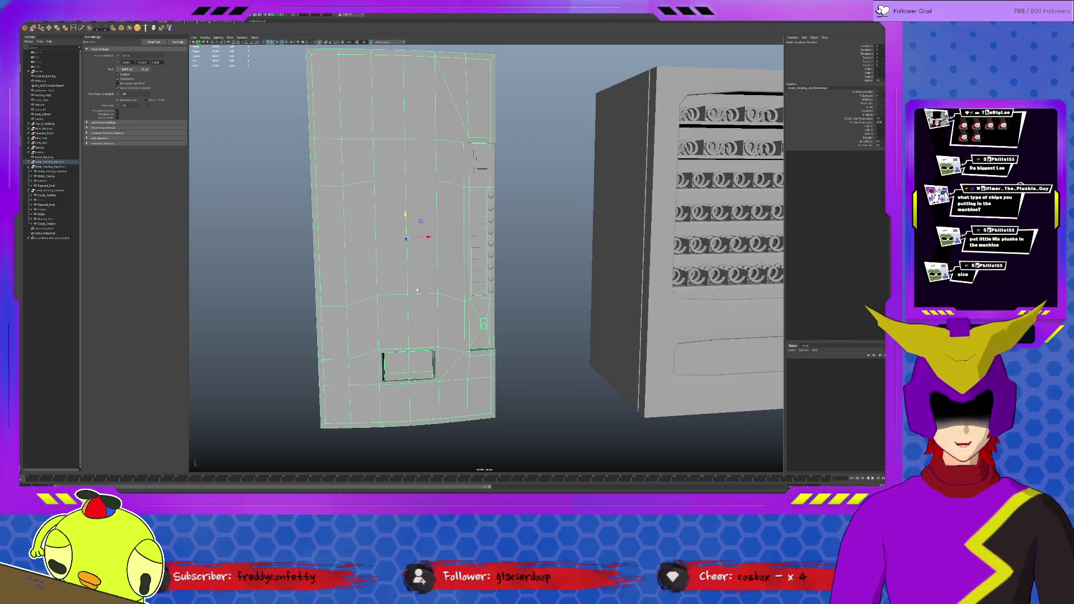
pyautogui.press('Down')
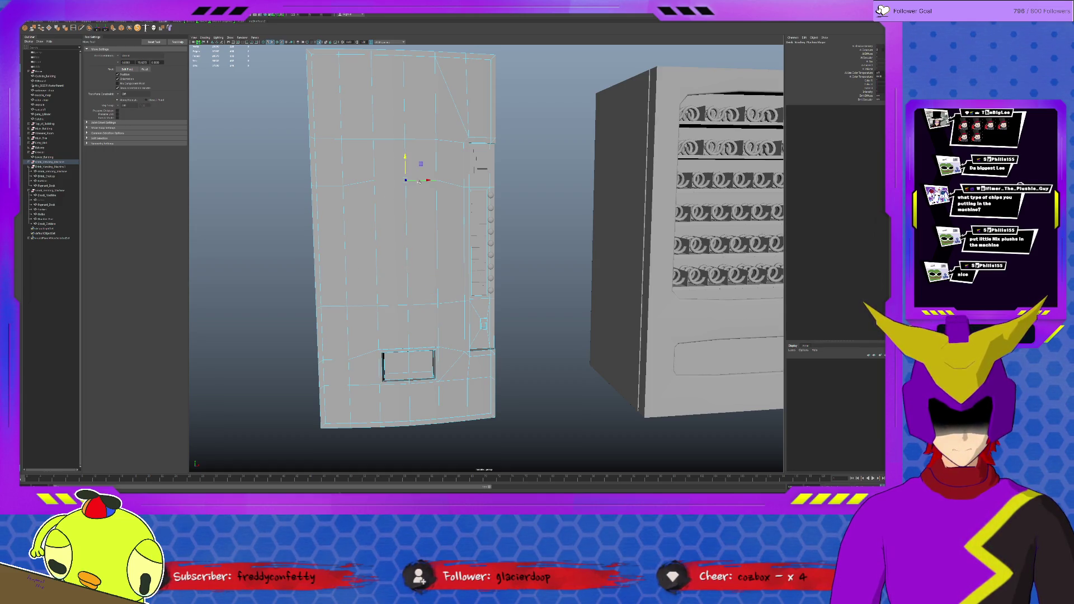
pyautogui.press('Up')
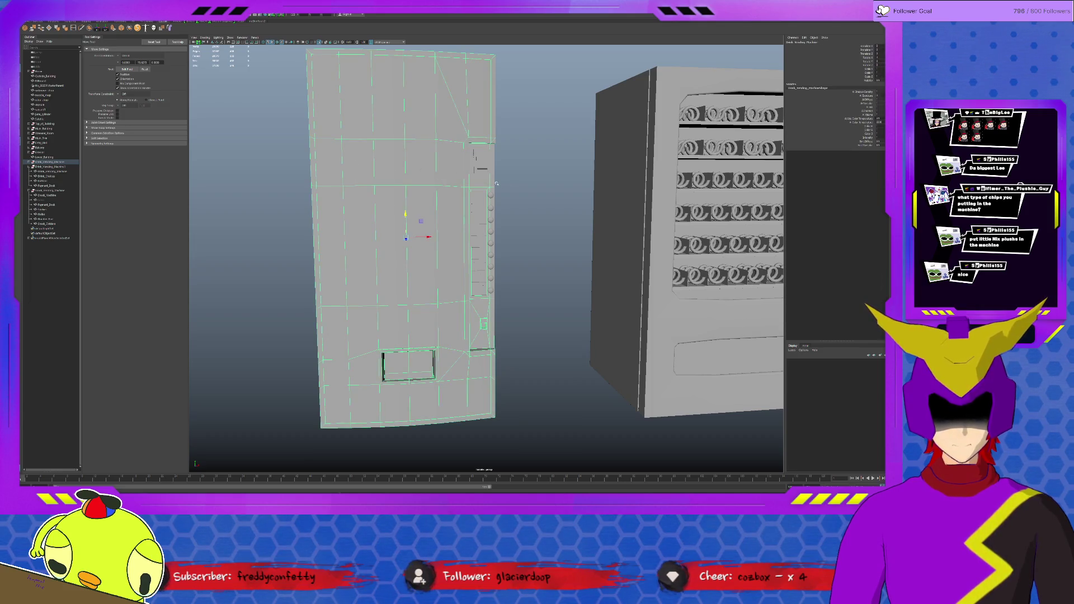
pyautogui.press('f')
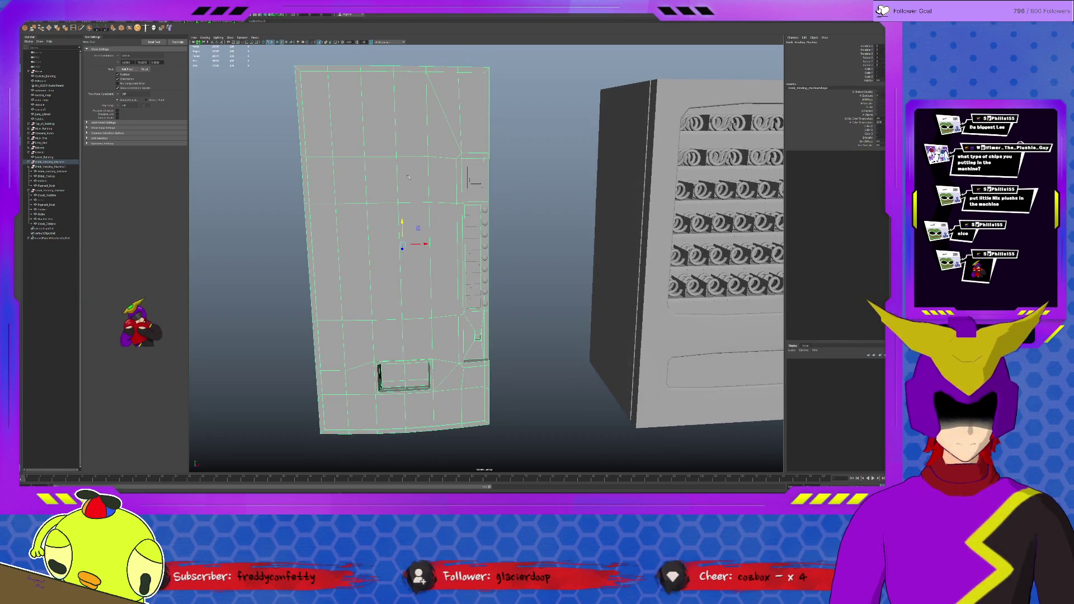
pyautogui.hotkey('ctrl', 'shift', 'h')
pyautogui.scroll(-5, 531, 223)
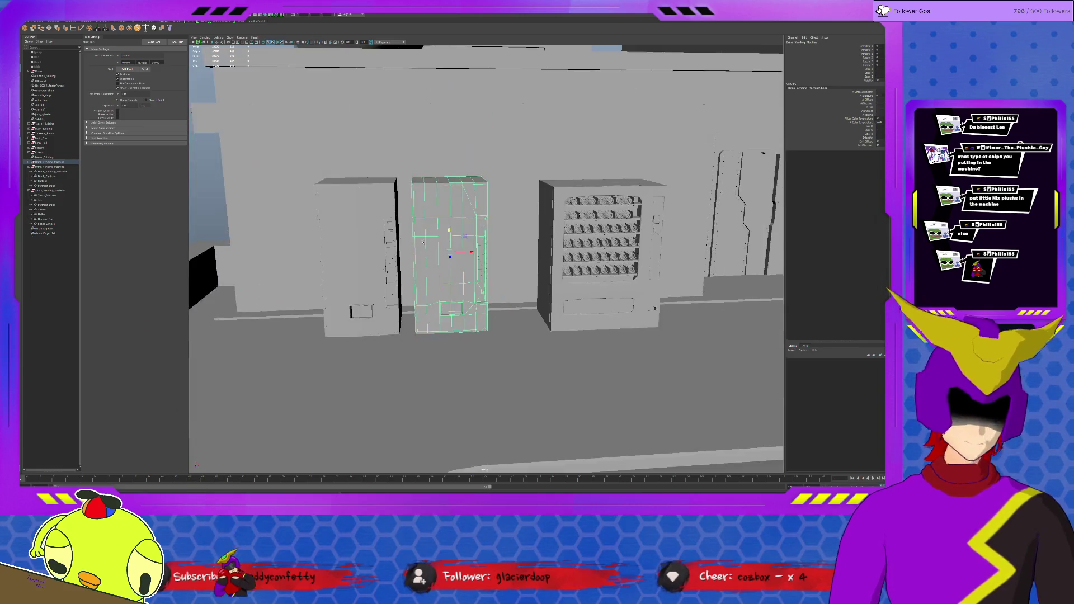
pyautogui.scroll(-3, 531, 222)
pyautogui.scroll(2, 480, 241)
pyautogui.click(481, 241)
pyautogui.press('f')
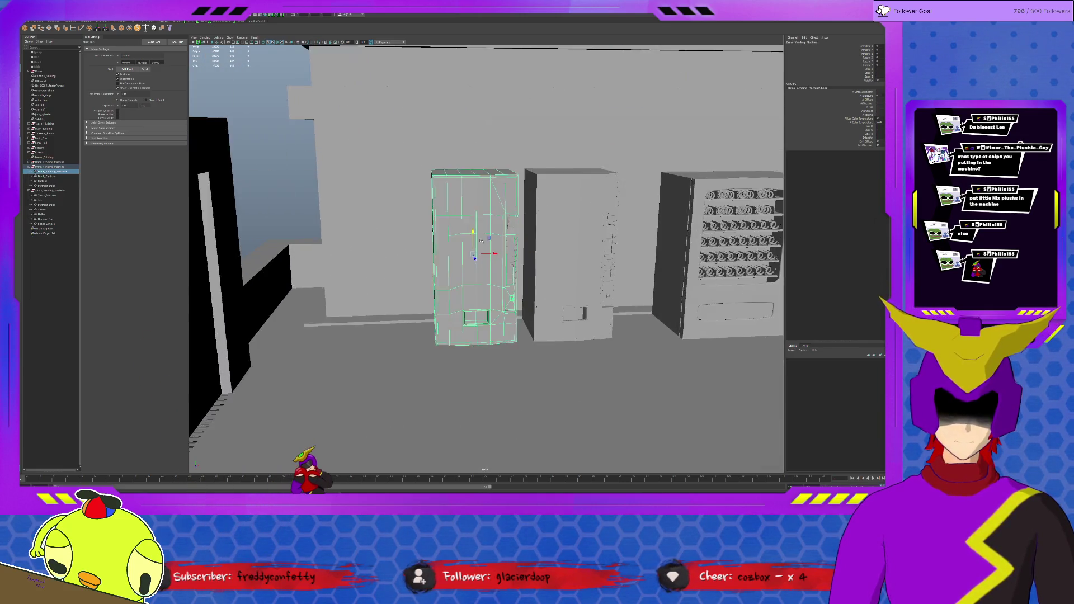
pyautogui.hotkey('ctrl', '1')
pyautogui.press('Down')
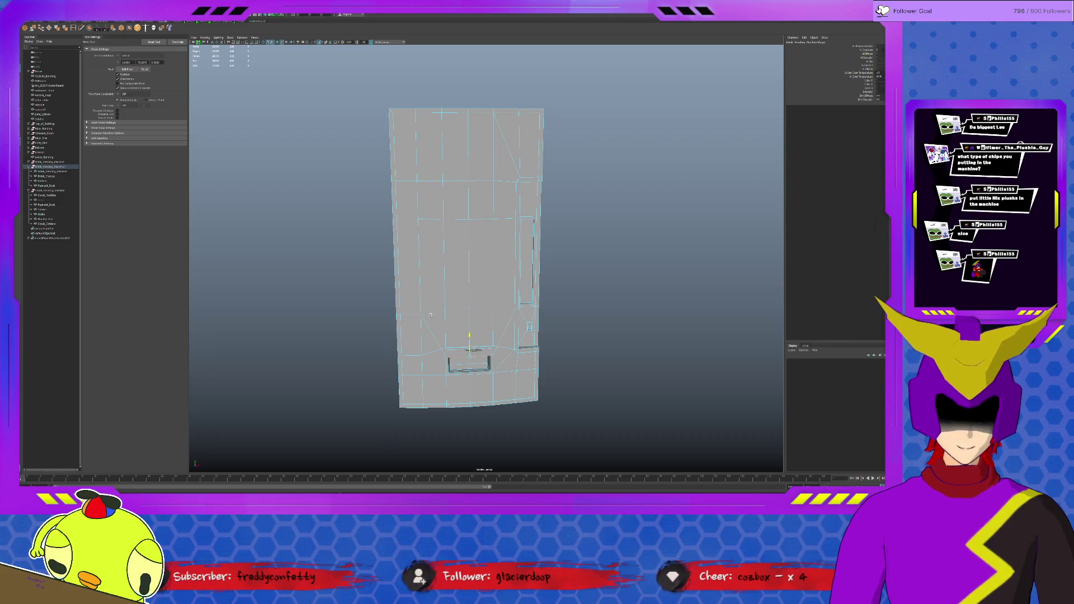
pyautogui.press('Down')
pyautogui.hotkey('ctrl', '1')
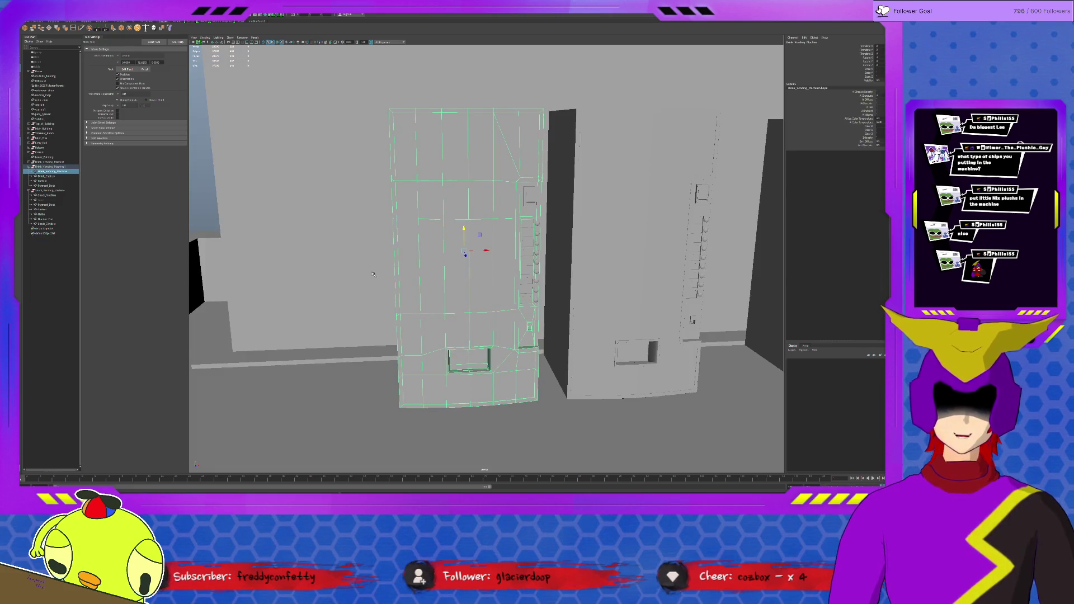
pyautogui.click(212, 203)
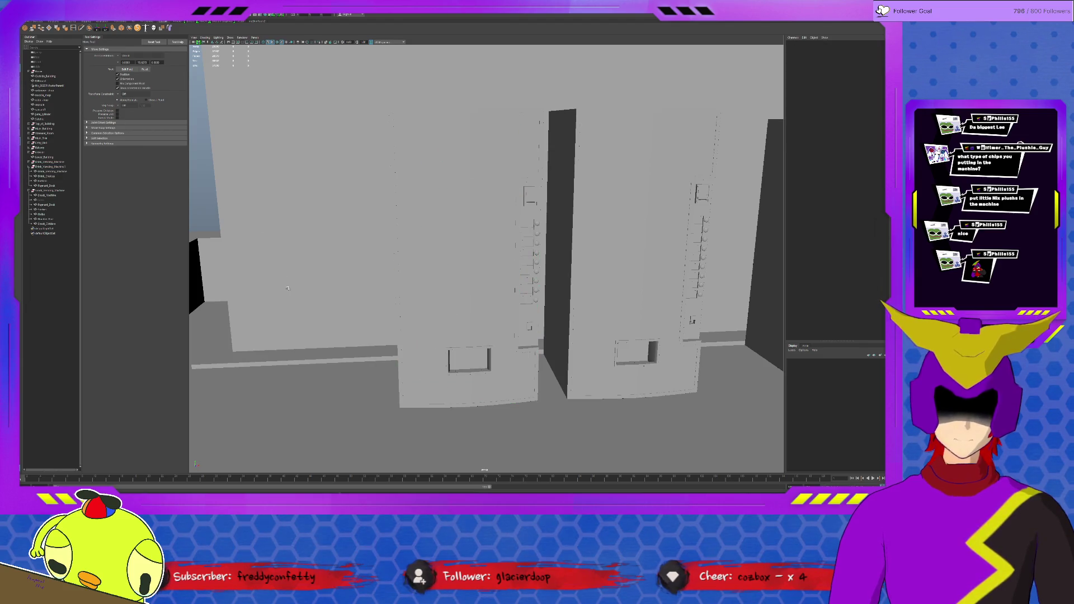
pyautogui.scroll(-5, 287, 289)
pyautogui.scroll(-2, 408, 262)
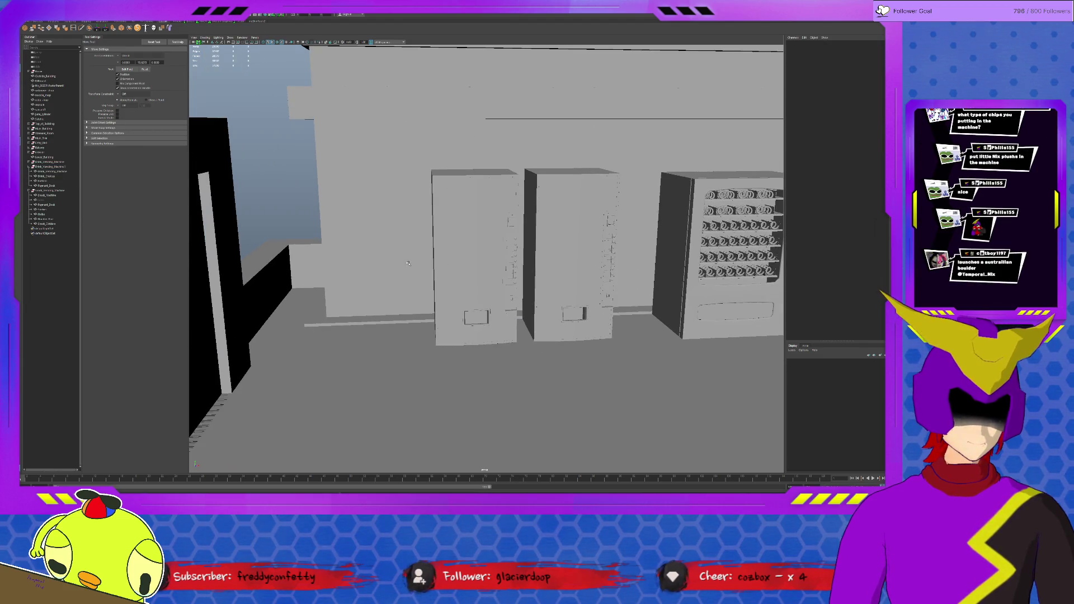
pyautogui.keyDown('alt'); pyautogui.moveTo(408, 263); pyautogui.dragTo(432, 254); pyautogui.keyUp('alt')
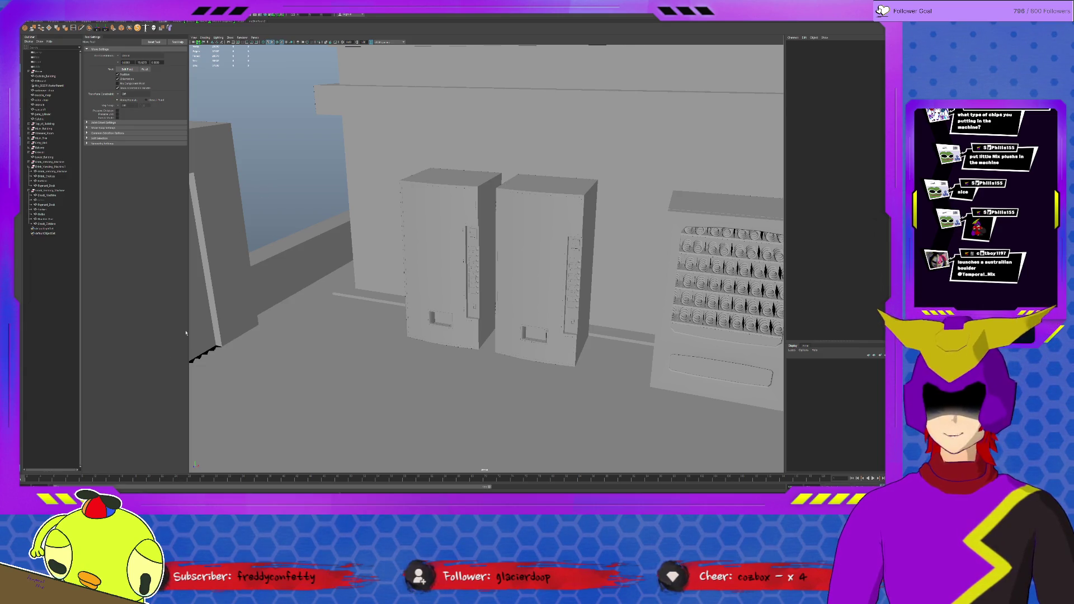
# Dolly back for a wider rooftop view, briefly selecting a vending machine to inspect it.
pyautogui.keyDown('alt'); pyautogui.moveTo(187, 334); pyautogui.dragTo(343, 400); pyautogui.keyUp('alt')
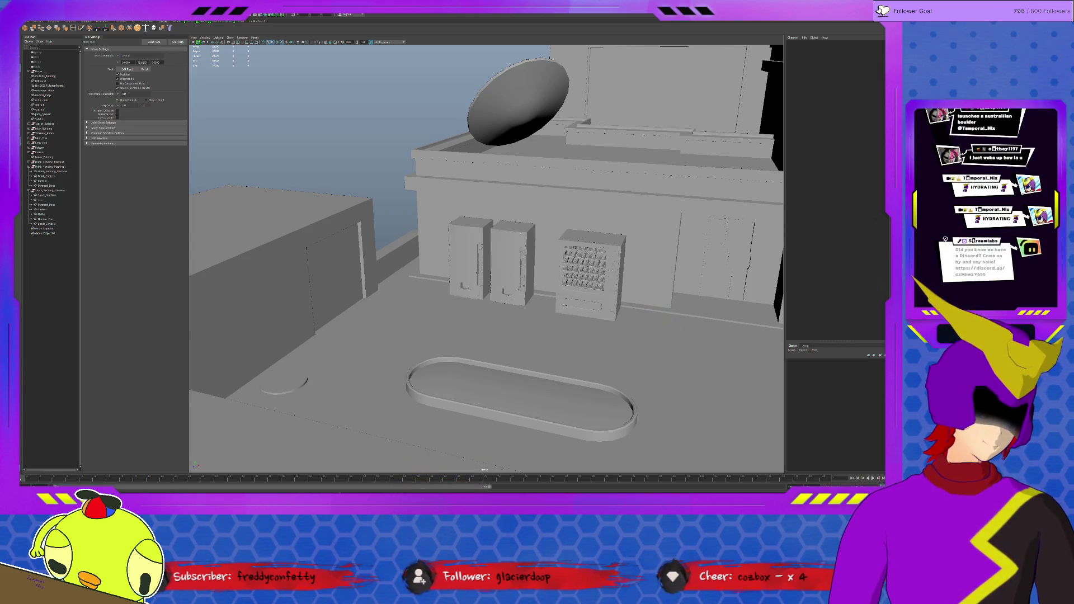
pyautogui.click(588, 273)
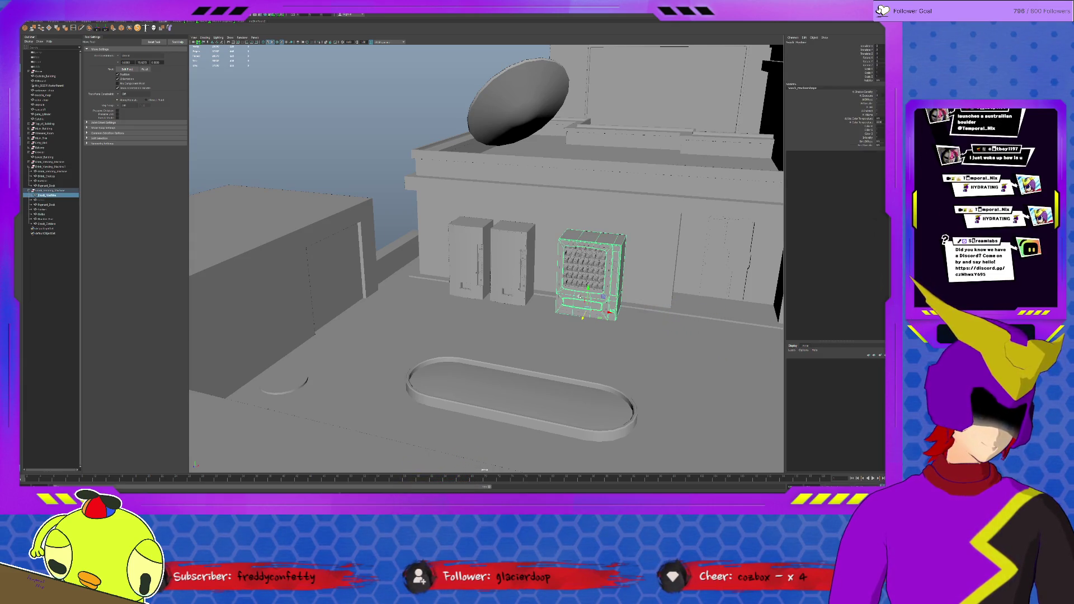
pyautogui.click(398, 206)
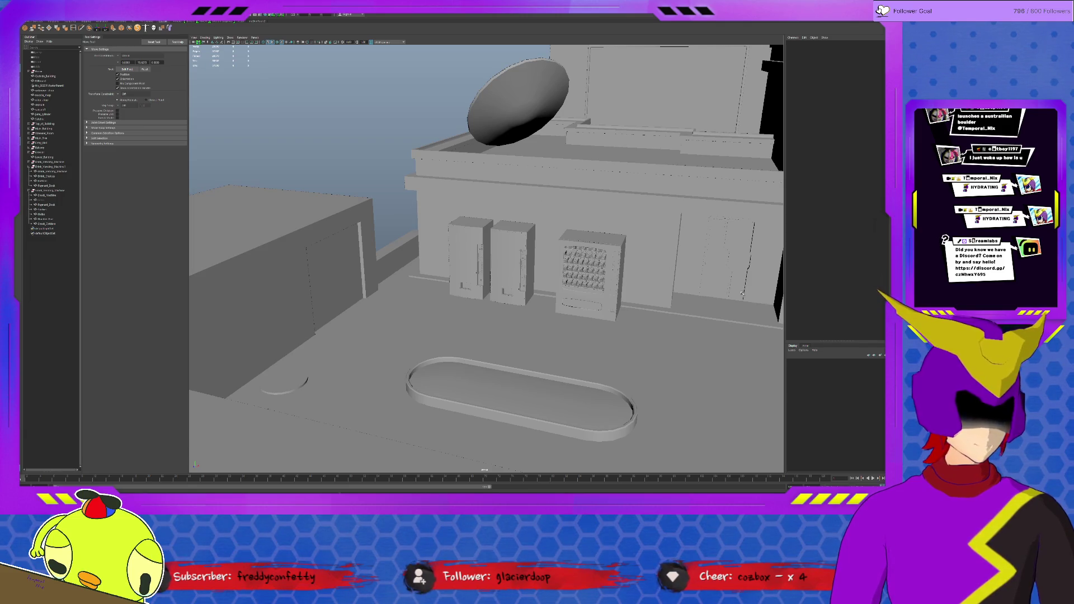
# Frame the thin object beside the storefront, then pull out to a distant view of the building front.
pyautogui.click(725, 279)
pyautogui.press('f')
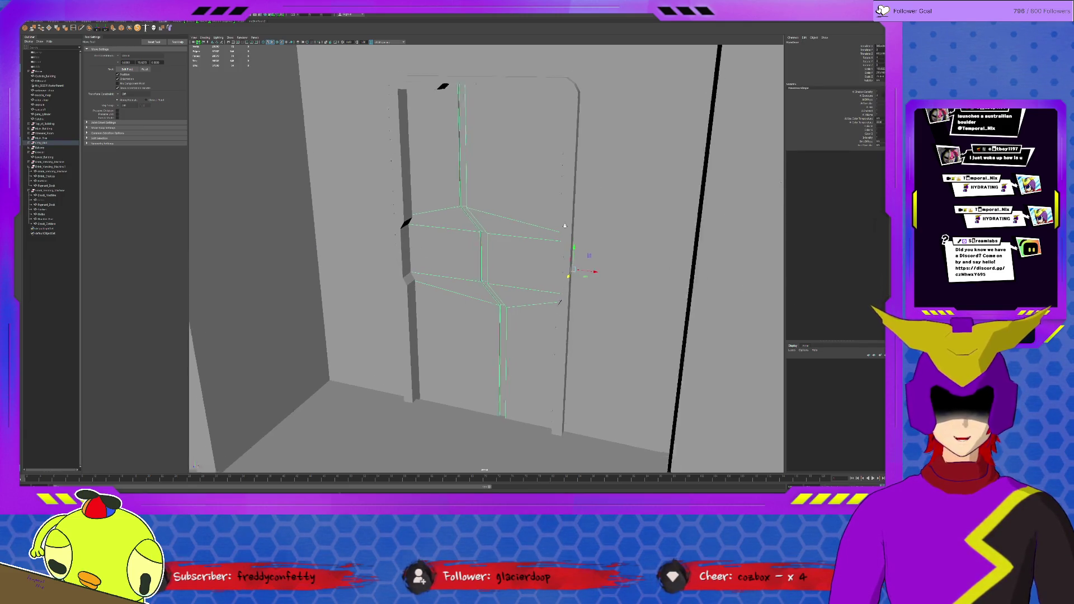
pyautogui.scroll(3, 547, 275)
pyautogui.scroll(2, 546, 274)
pyautogui.scroll(2, 546, 275)
pyautogui.scroll(2, 537, 275)
pyautogui.scroll(2, 516, 277)
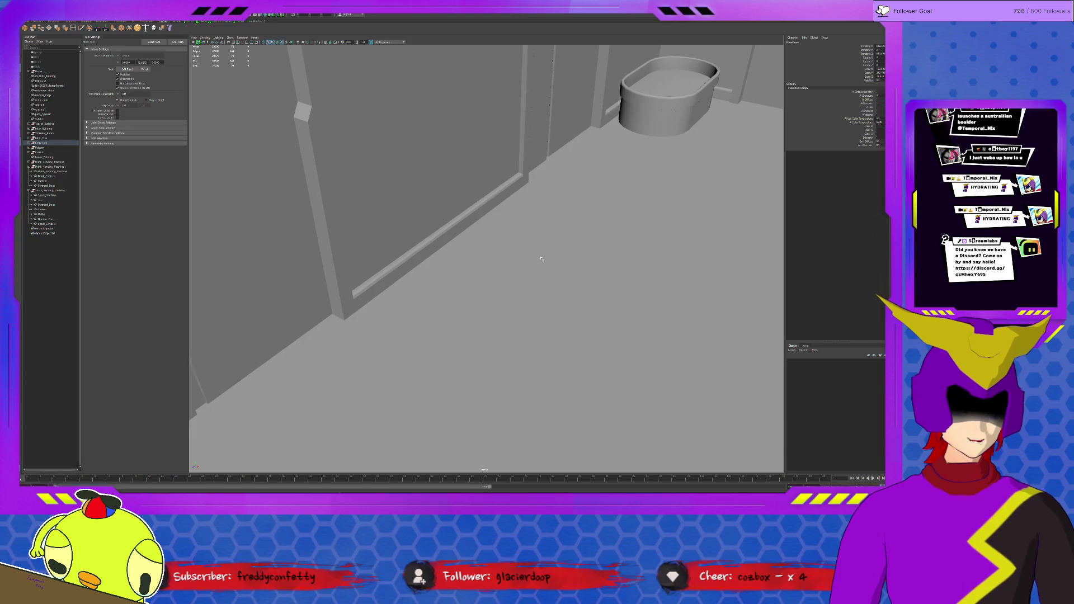
pyautogui.moveTo(546, 270)
pyautogui.keyDown('alt'); pyautogui.mouseDown()
pyautogui.moveTo(551, 254)
pyautogui.moveTo(459, 241)
pyautogui.moveTo(361, 255)
pyautogui.mouseUp(); pyautogui.keyUp('alt')
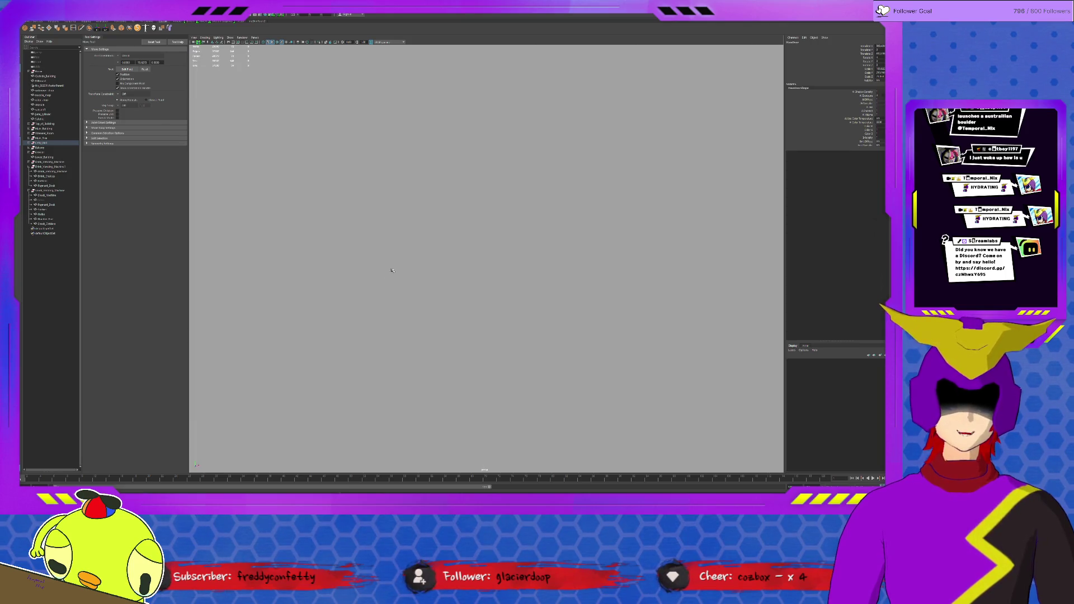
pyautogui.click(533, 134)
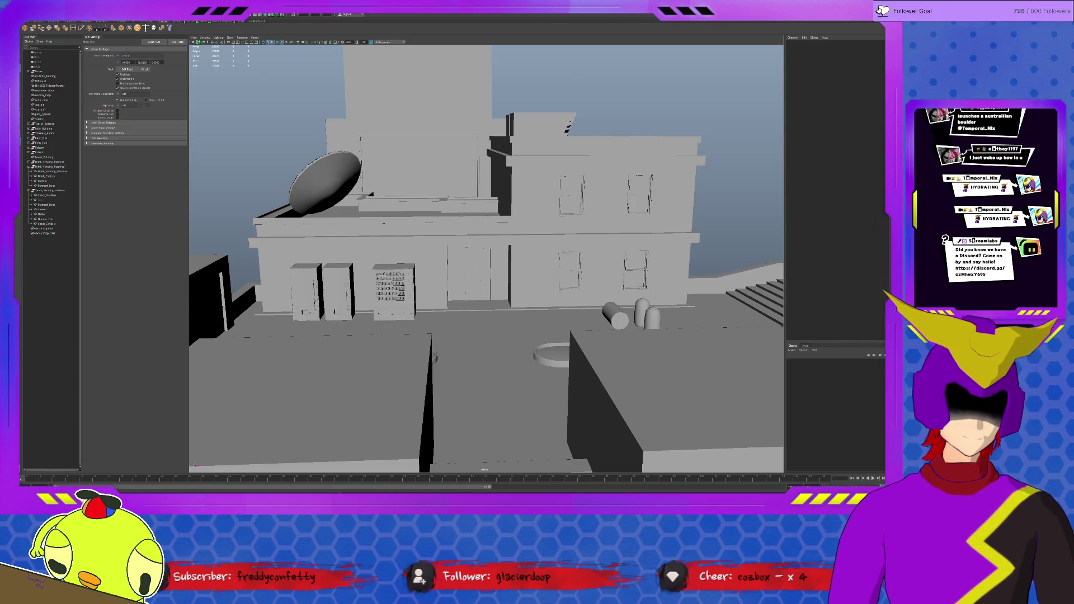
pyautogui.scroll(2, 609, 111)
pyautogui.scroll(2, 609, 111)
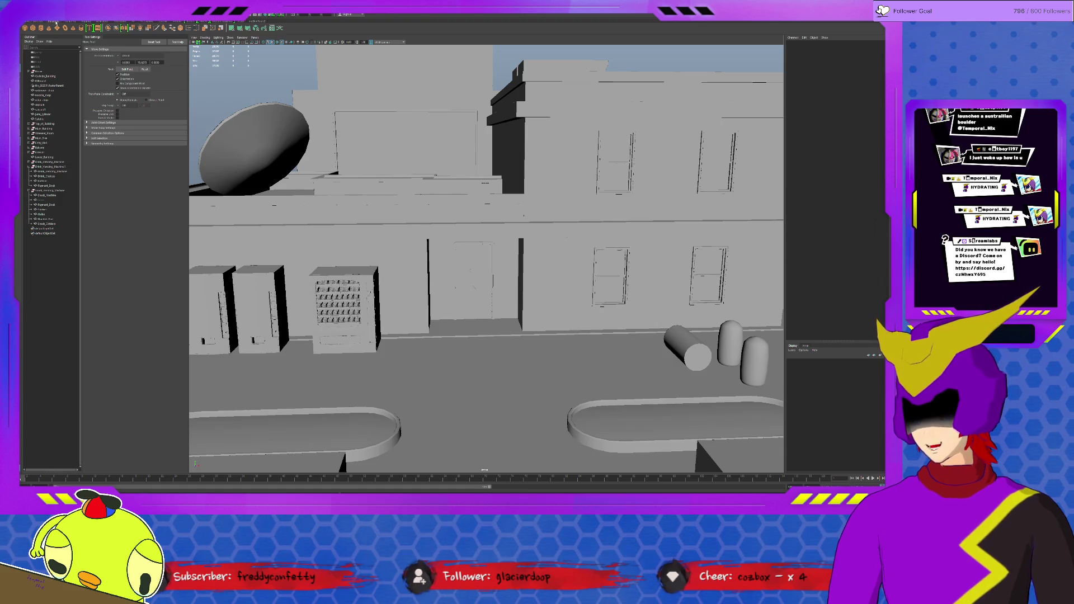
# Hide the vending machines, planters and ground blocks via the Outliner.
pyautogui.click(32, 191)
pyautogui.click(31, 172)
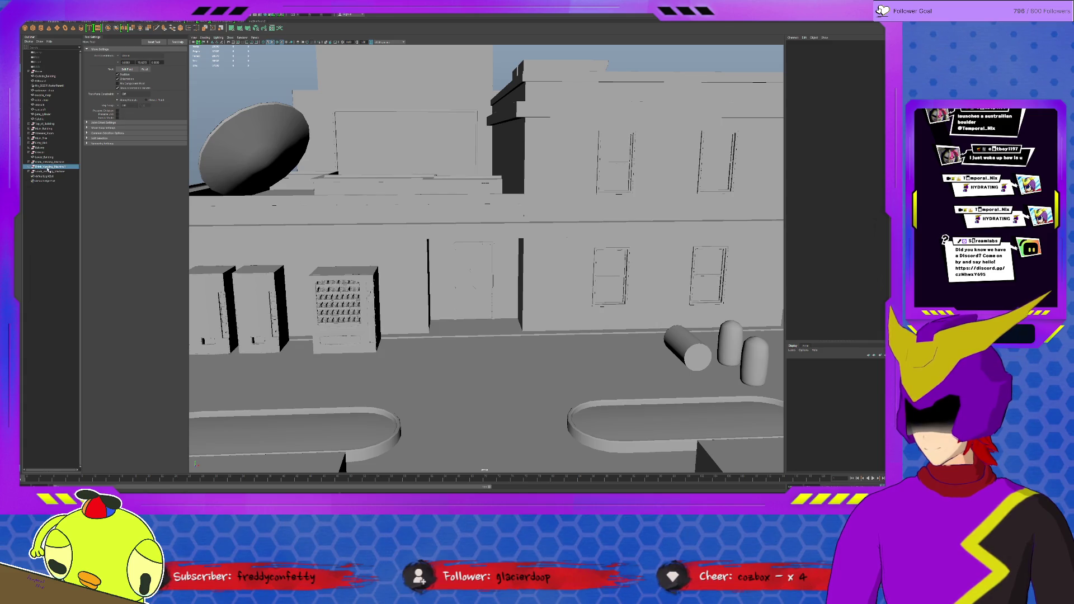
pyautogui.click(49, 171)
pyautogui.keyDown('shift'); pyautogui.click(48, 163); pyautogui.keyUp('shift')
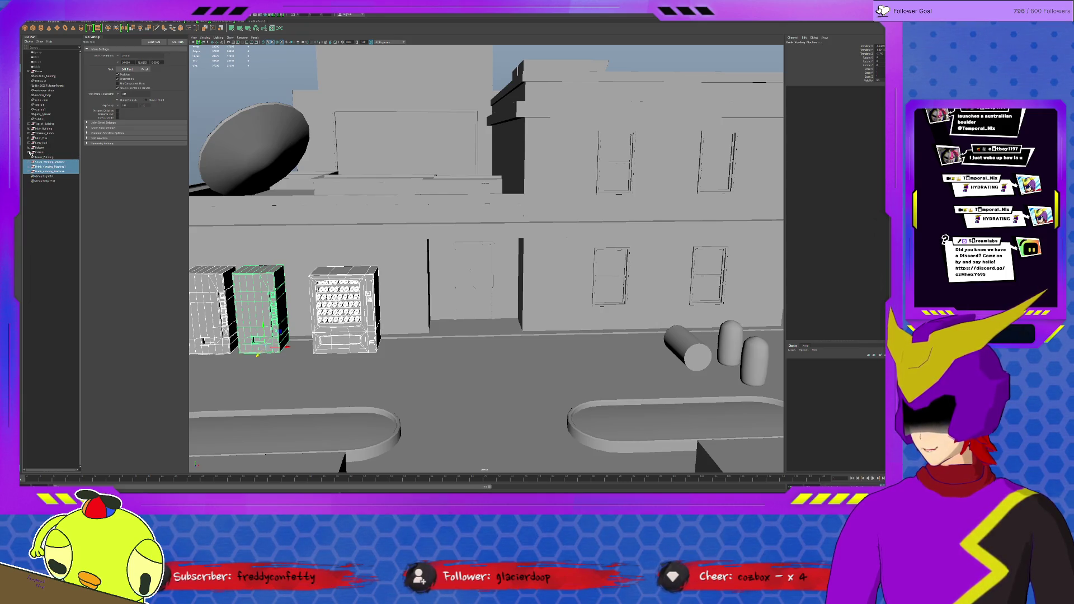
pyautogui.click(38, 153)
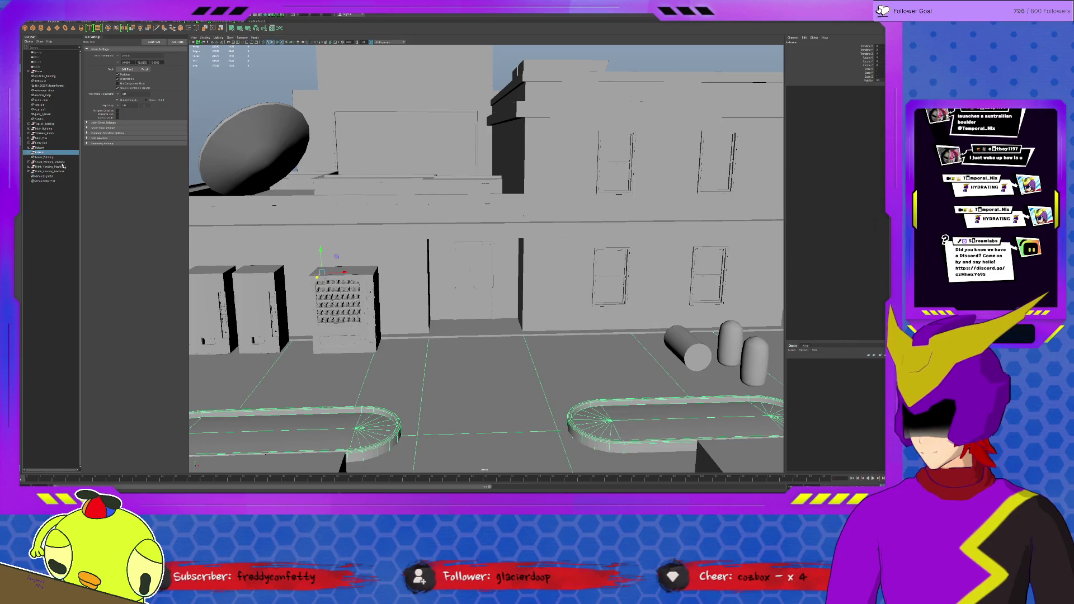
pyautogui.click(48, 163)
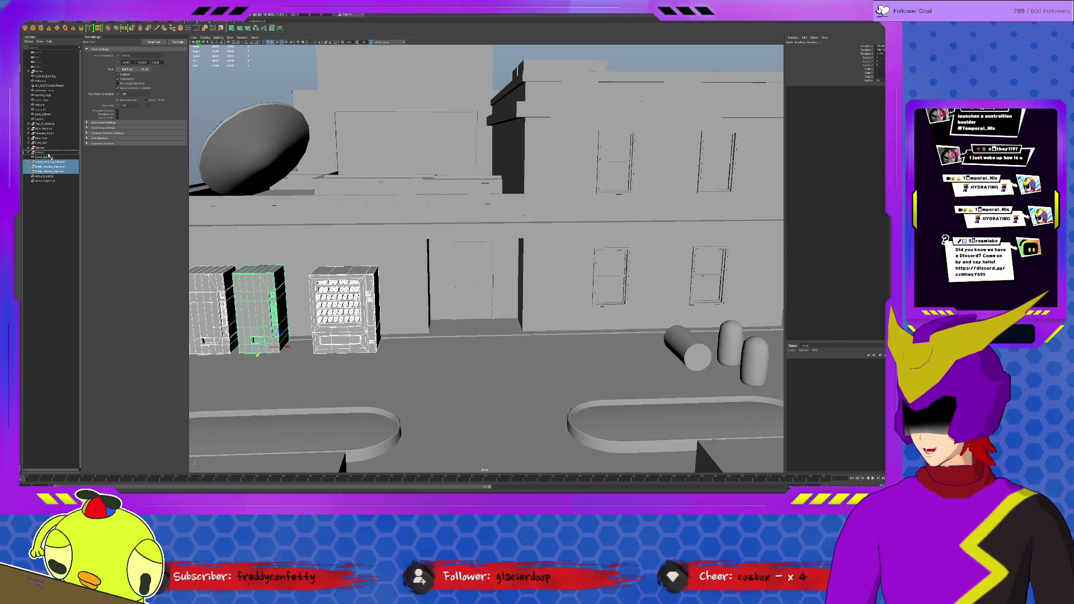
pyautogui.click(49, 158)
pyautogui.click(47, 154)
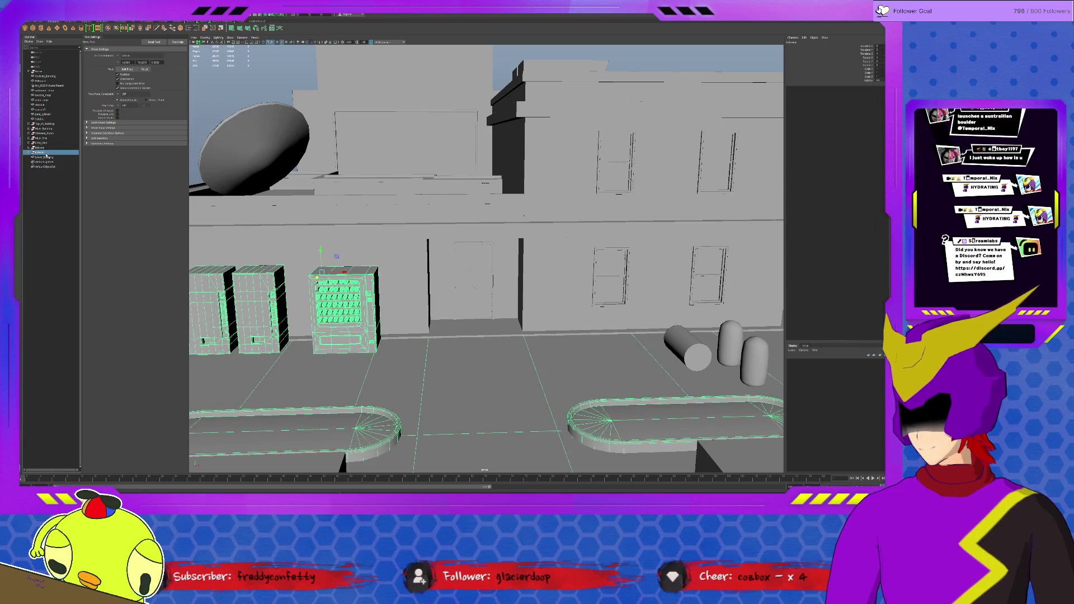
pyautogui.press('f')
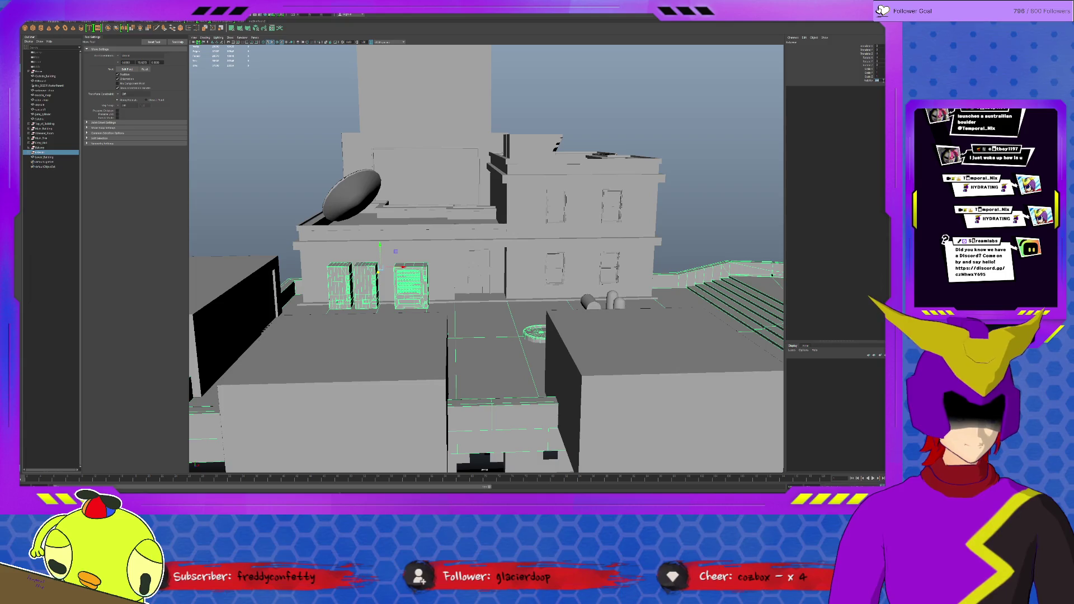
pyautogui.hotkey('ctrl', 'h')
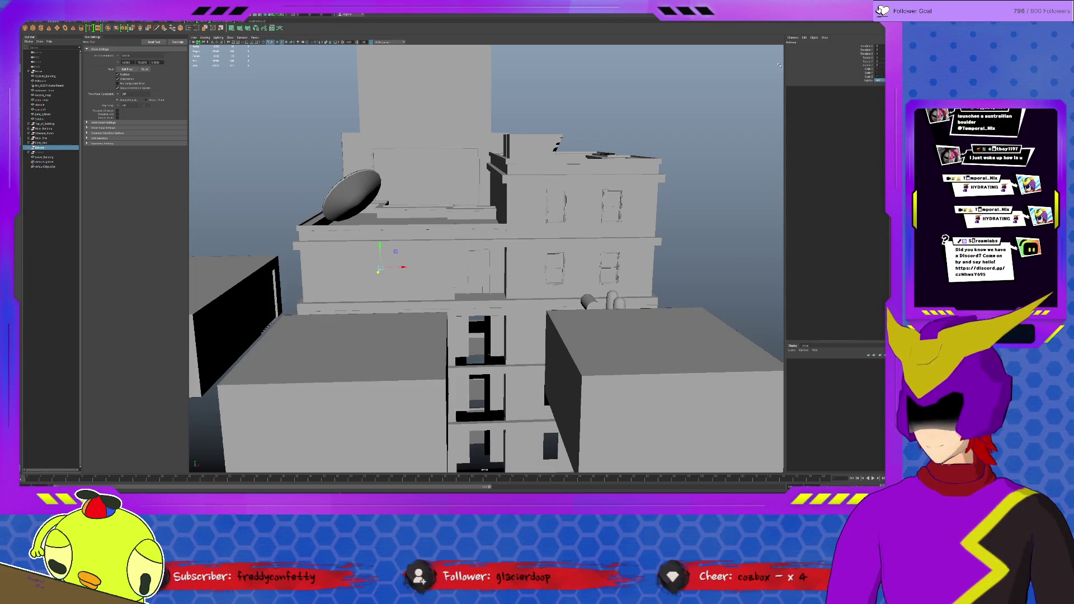
# Hide the middle and upper building storeys to expose the doorway behind.
pyautogui.click(51, 142)
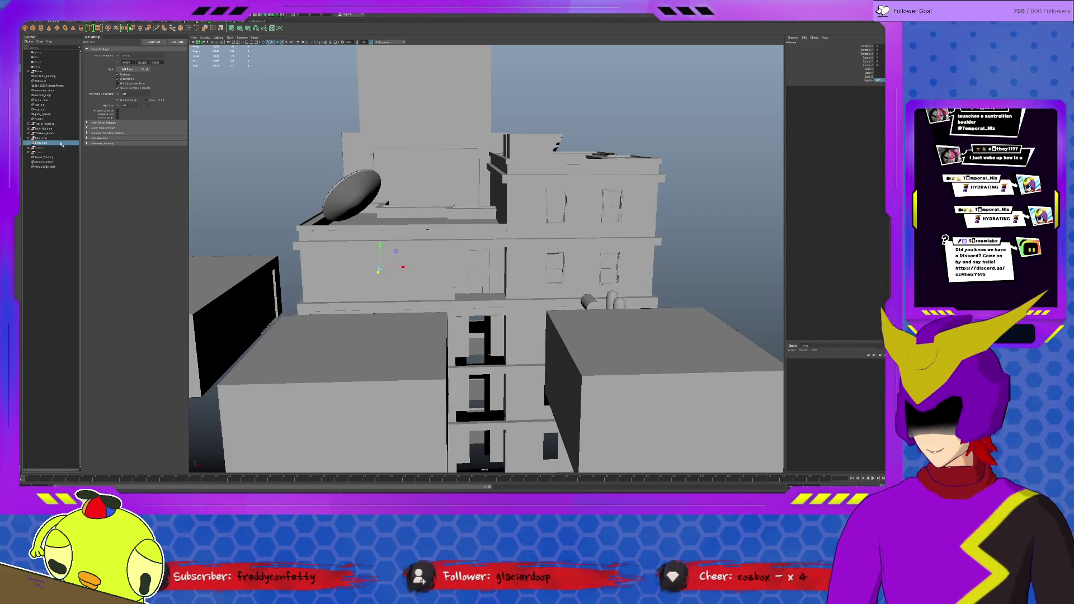
pyautogui.click(51, 138)
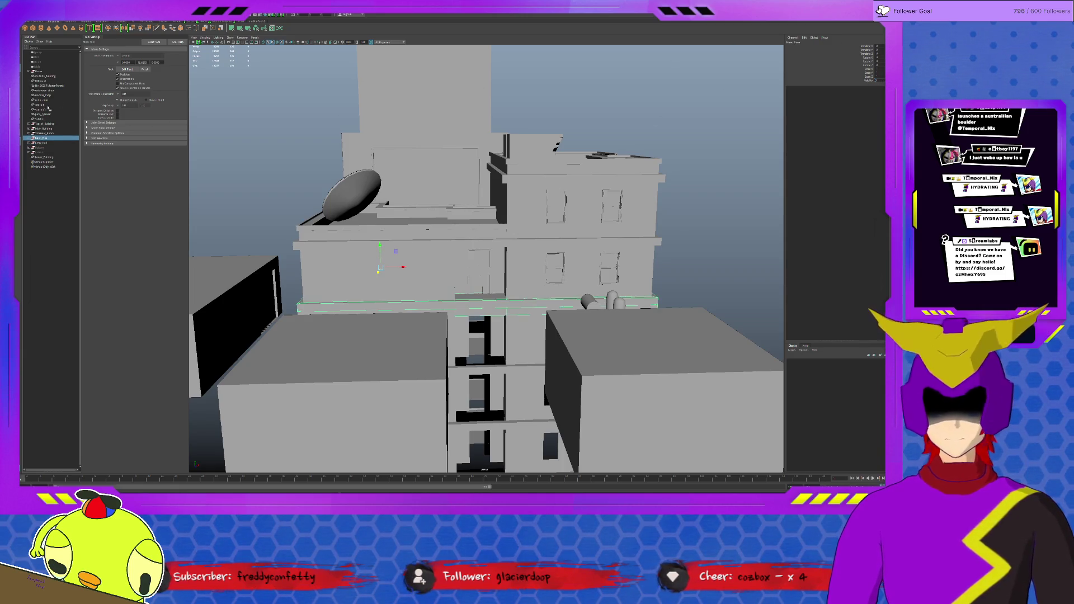
pyautogui.click(47, 133)
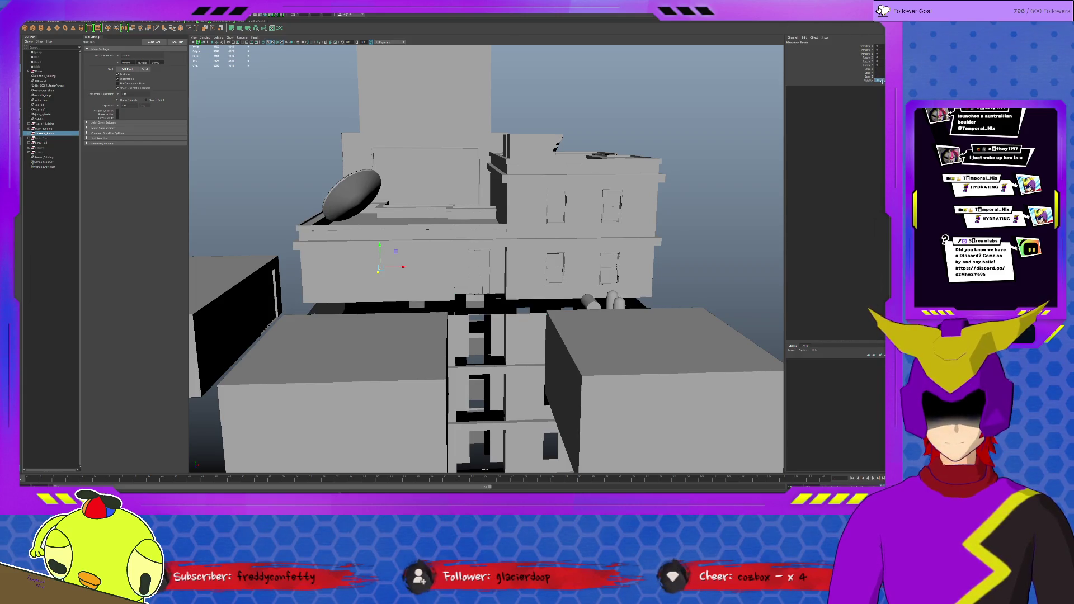
pyautogui.click(47, 128)
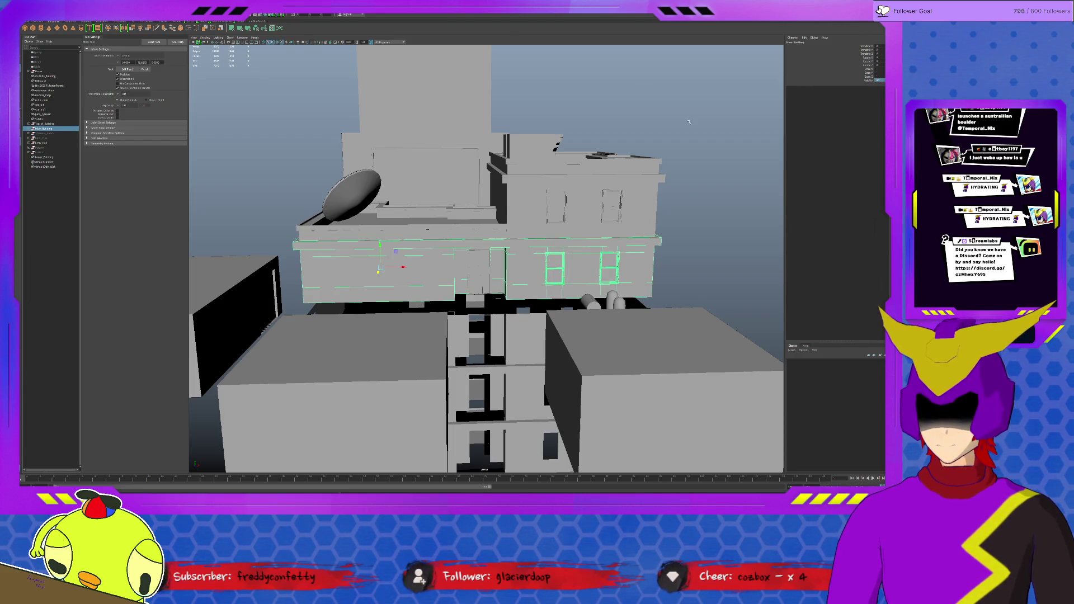
pyautogui.hotkey('ctrl', 'h')
pyautogui.click(47, 123)
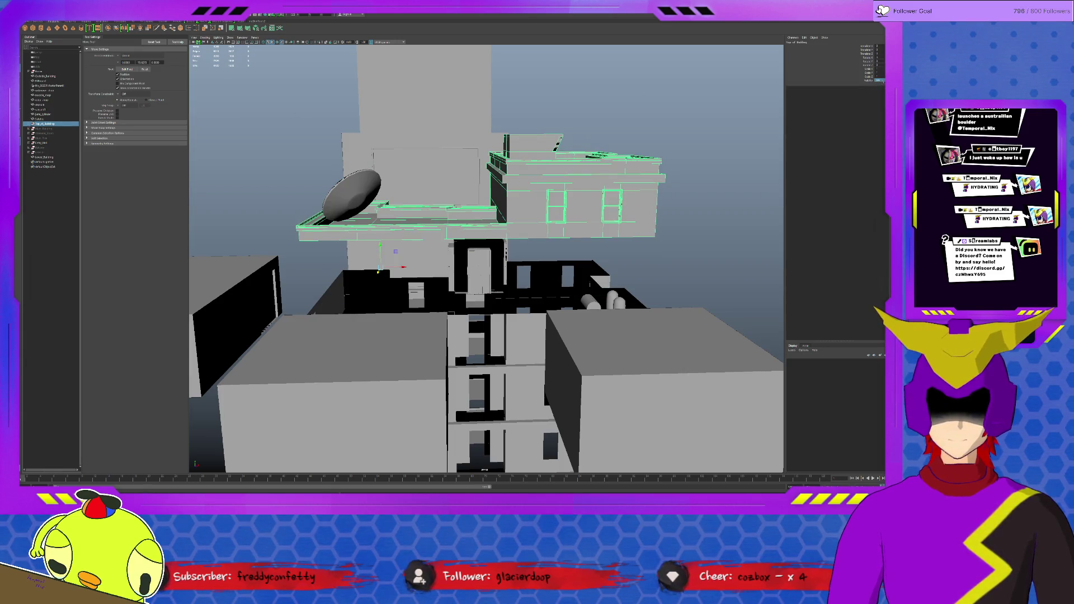
pyautogui.hotkey('ctrl', 'h')
pyautogui.scroll(2, 512, 214)
pyautogui.scroll(5, 513, 213)
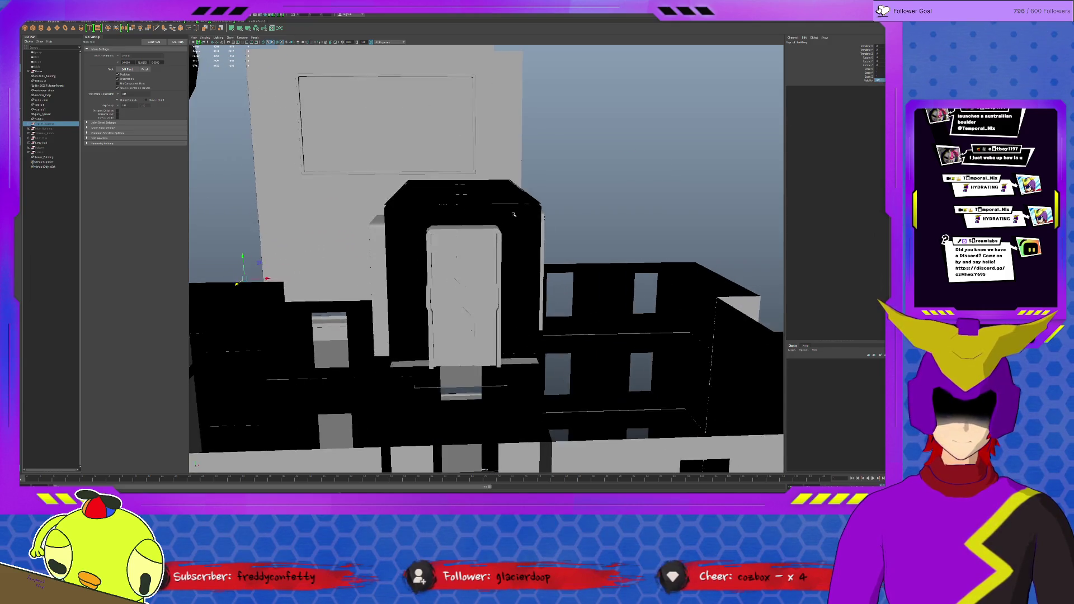
pyautogui.scroll(4, 513, 213)
pyautogui.scroll(4, 512, 213)
pyautogui.scroll(3, 495, 193)
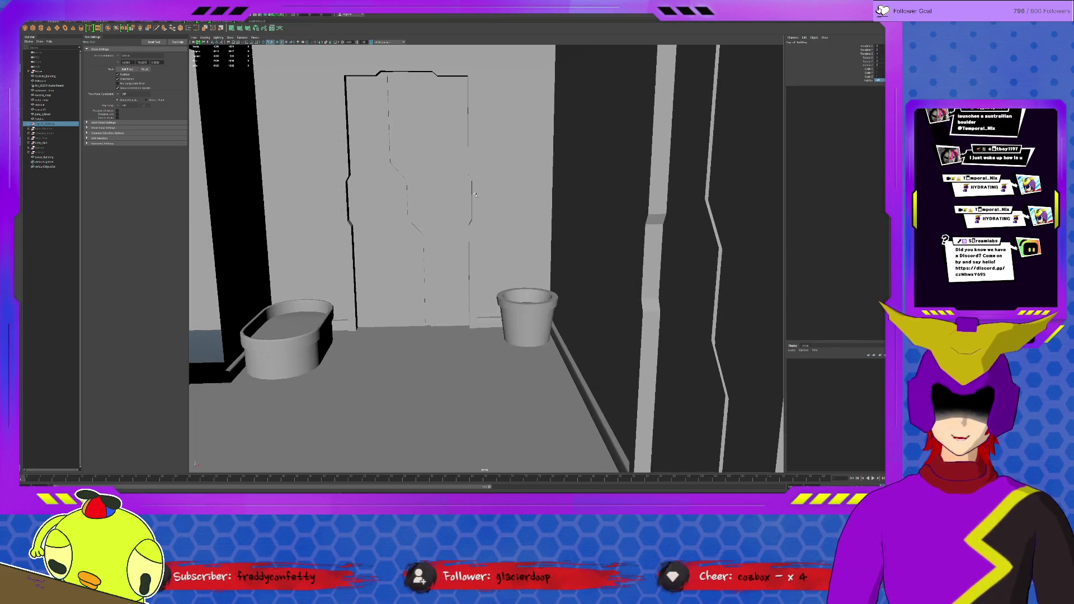
pyautogui.scroll(5, 469, 175)
pyautogui.scroll(-8, 469, 175)
pyautogui.scroll(2, 478, 197)
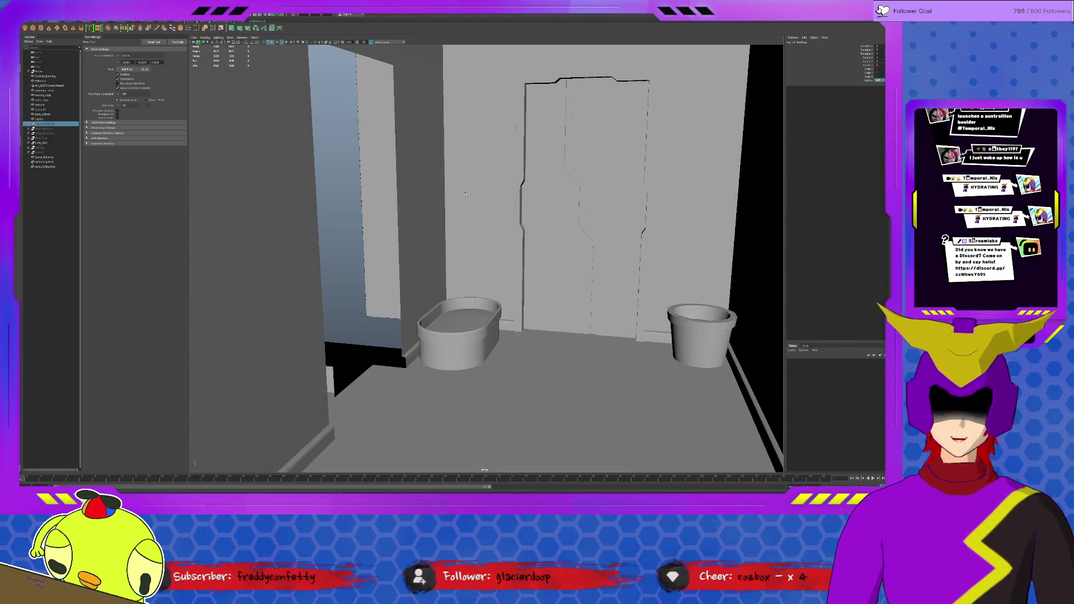
# Frame the black counter and oval planter tub from above and select the tub.
pyautogui.click(468, 316)
pyautogui.press('f')
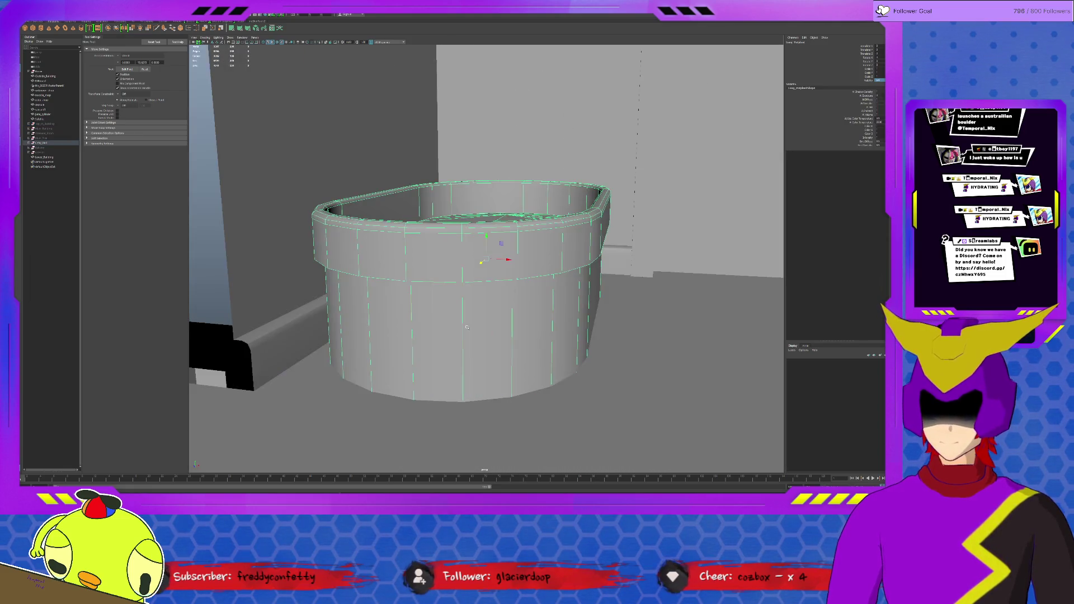
pyautogui.scroll(-2, 468, 317)
pyautogui.scroll(-1, 470, 311)
pyautogui.scroll(-1, 473, 301)
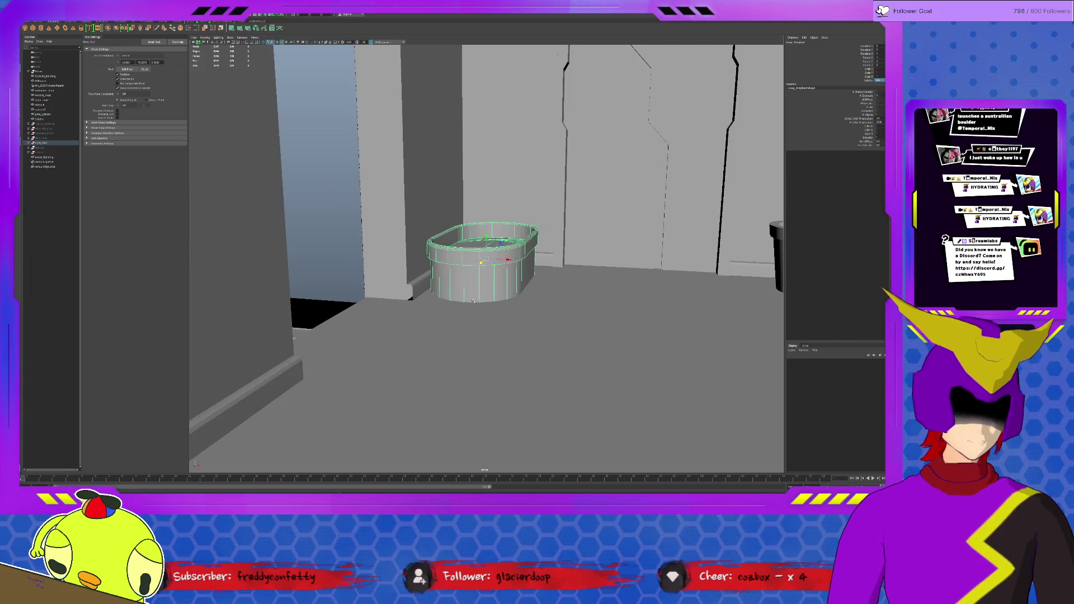
pyautogui.keyDown('alt'); pyautogui.moveTo(490, 278); pyautogui.dragTo(120, 45); pyautogui.keyUp('alt')
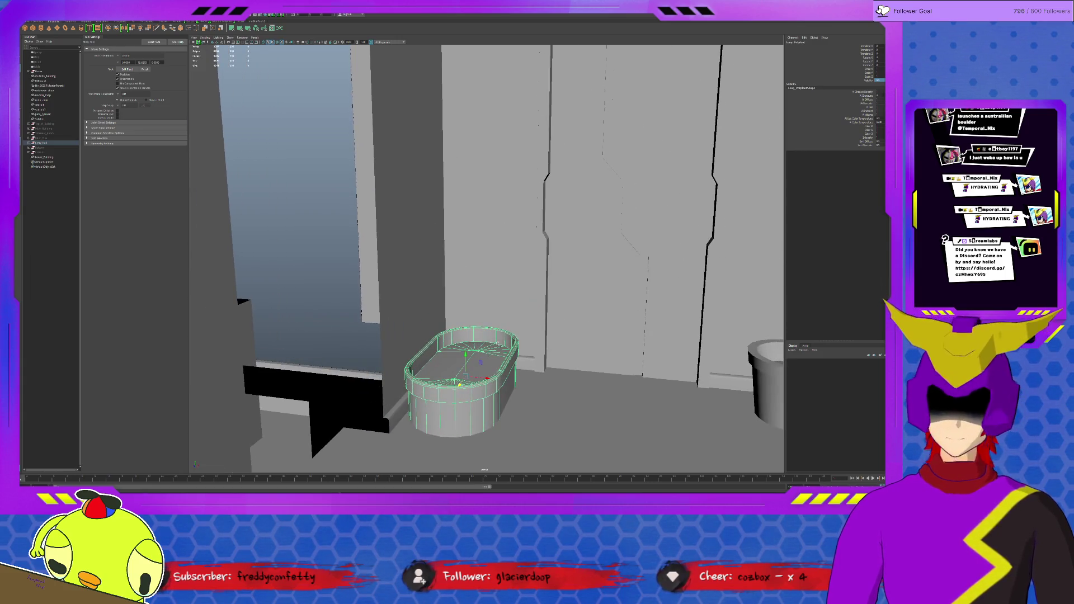
pyautogui.click(240, 300)
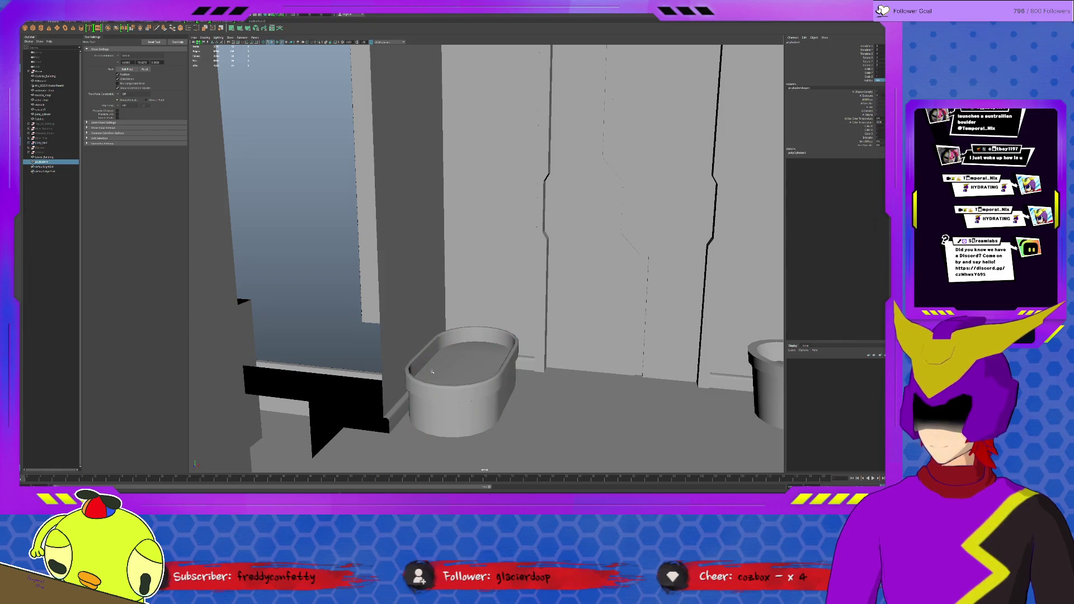
pyautogui.press('f')
pyautogui.scroll(-3, 320, 291)
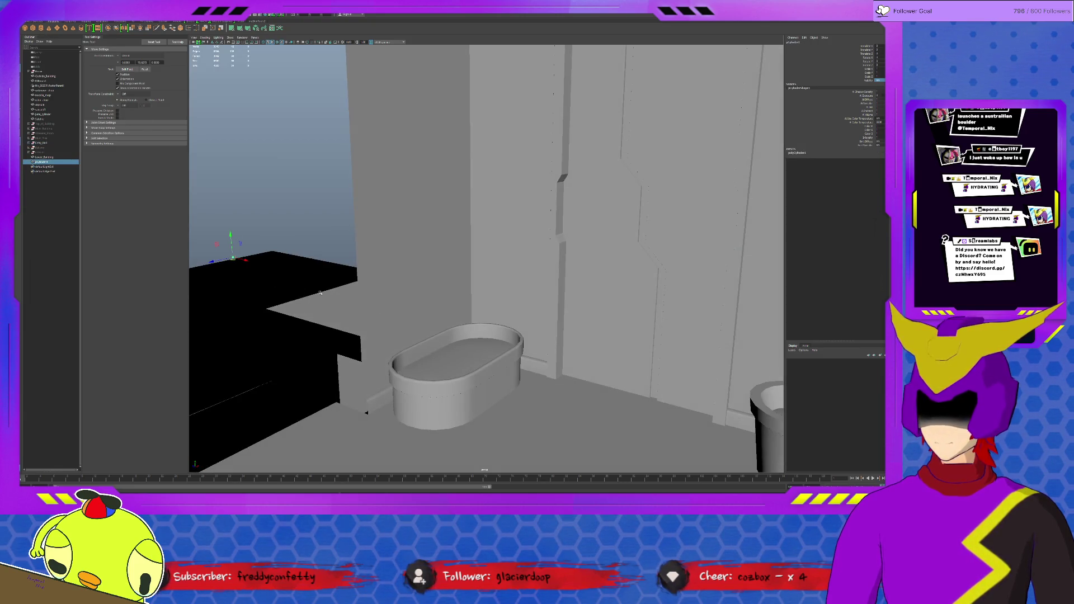
pyautogui.click(447, 355)
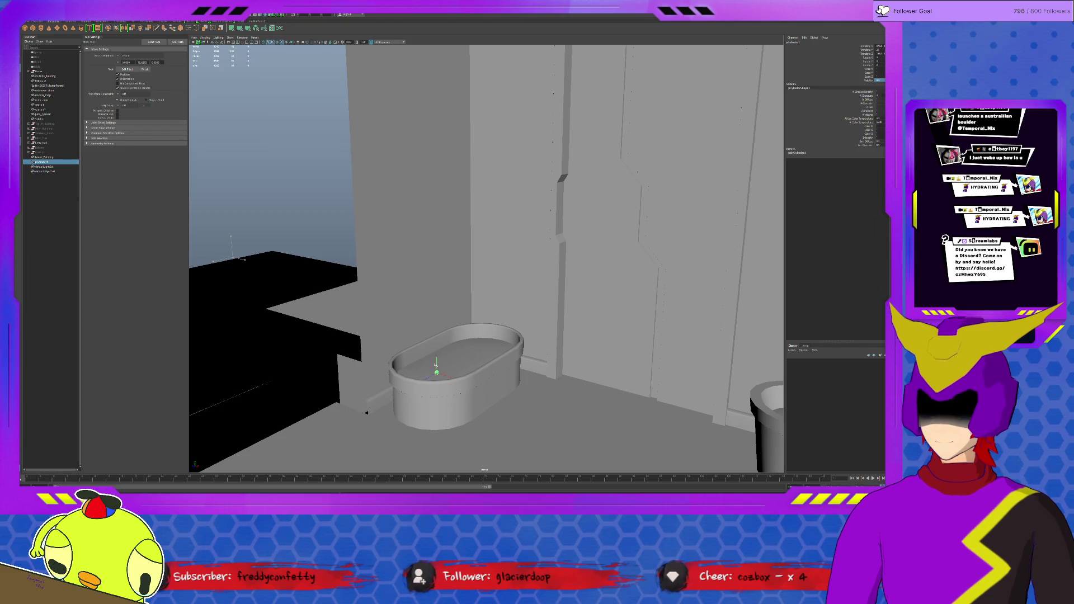
# Lift the small cylinder up in the tub and stretch it into a tall column.
pyautogui.press('r')
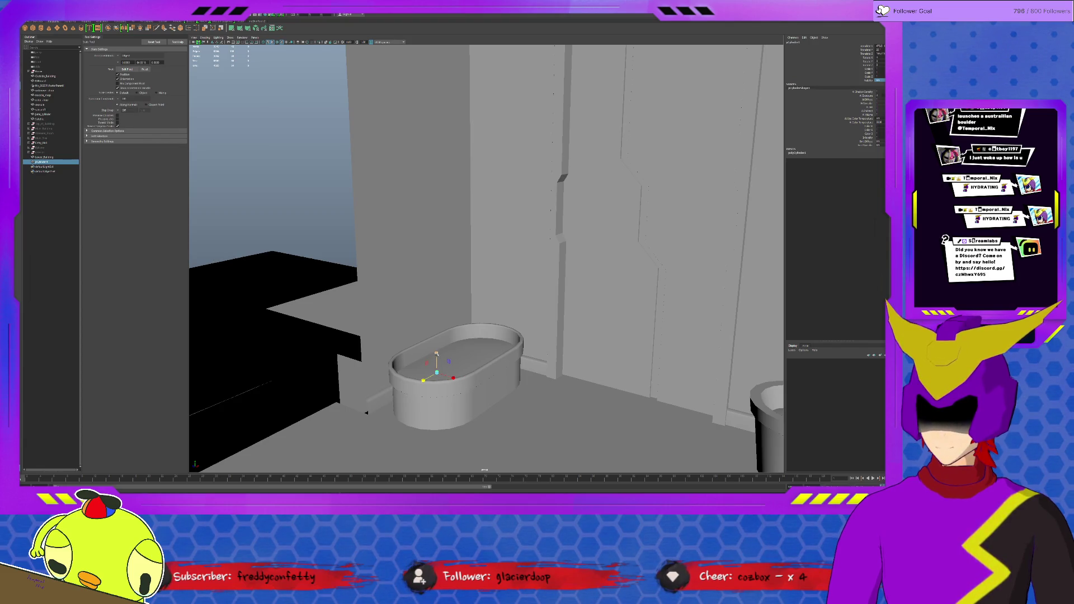
pyautogui.press('=')
pyautogui.press('=')
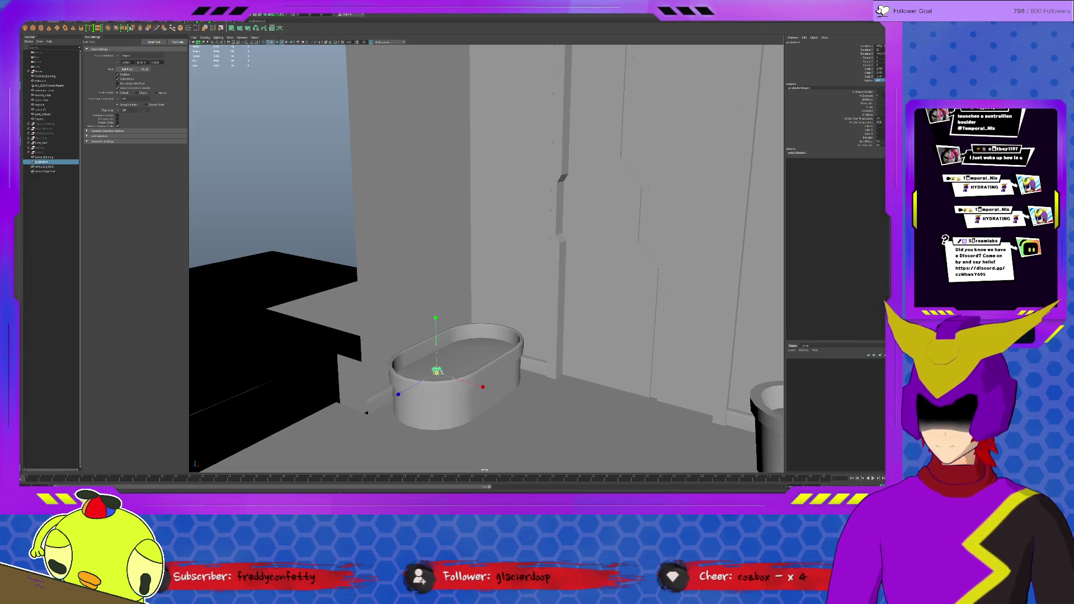
pyautogui.press('-')
pyautogui.press('-')
pyautogui.press('w')
pyautogui.moveTo(436, 369); pyautogui.dragTo(449, 303)
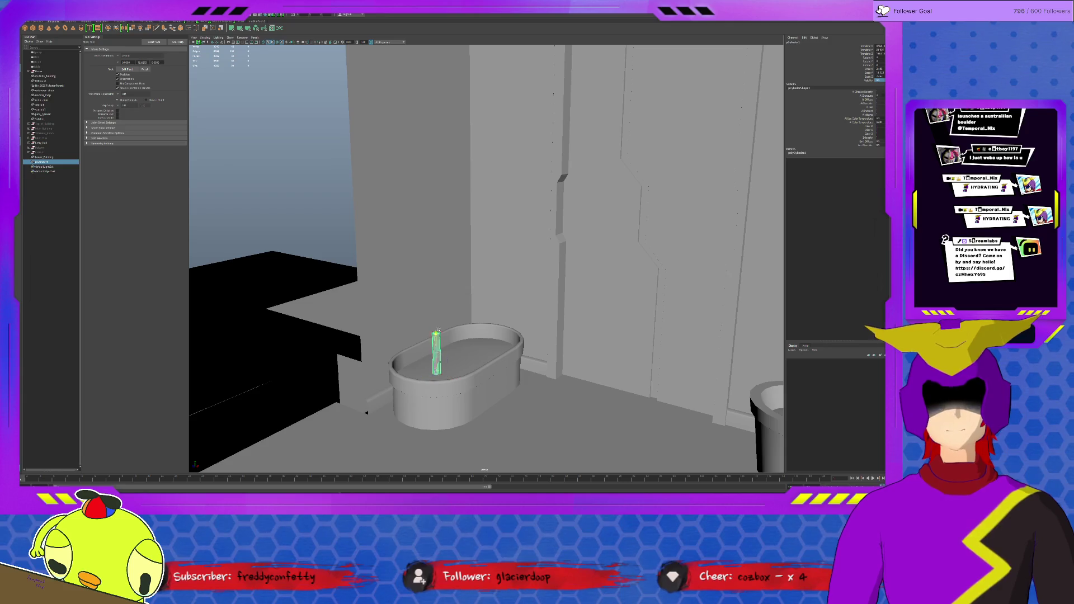
pyautogui.press('r')
pyautogui.moveTo(434, 256)
pyautogui.mouseDown()
pyautogui.moveTo(487, 153)
pyautogui.moveTo(485, 173)
pyautogui.mouseUp()
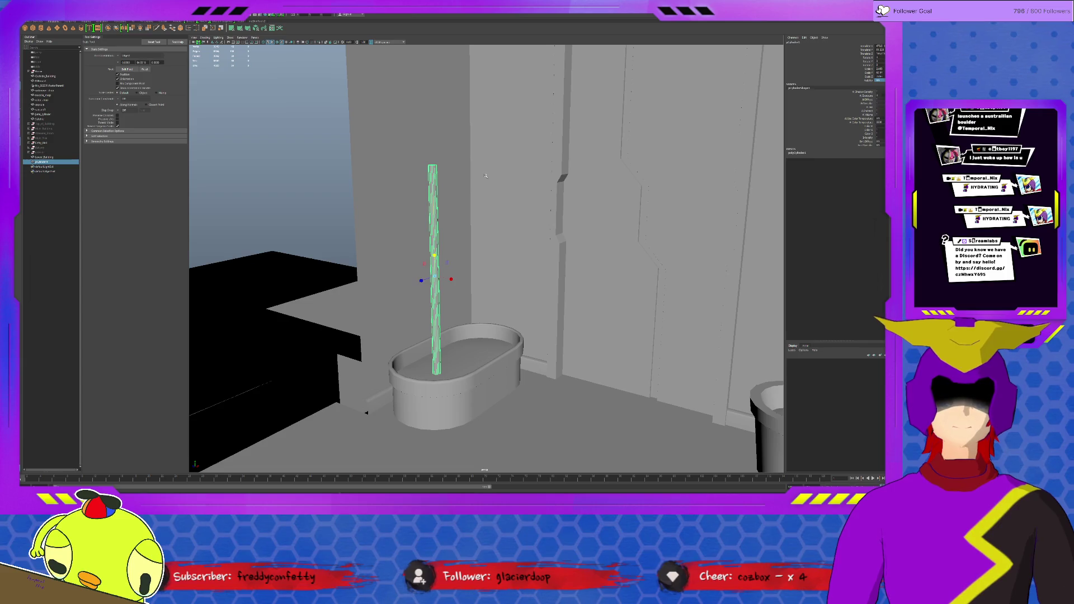
pyautogui.scroll(2, 485, 174)
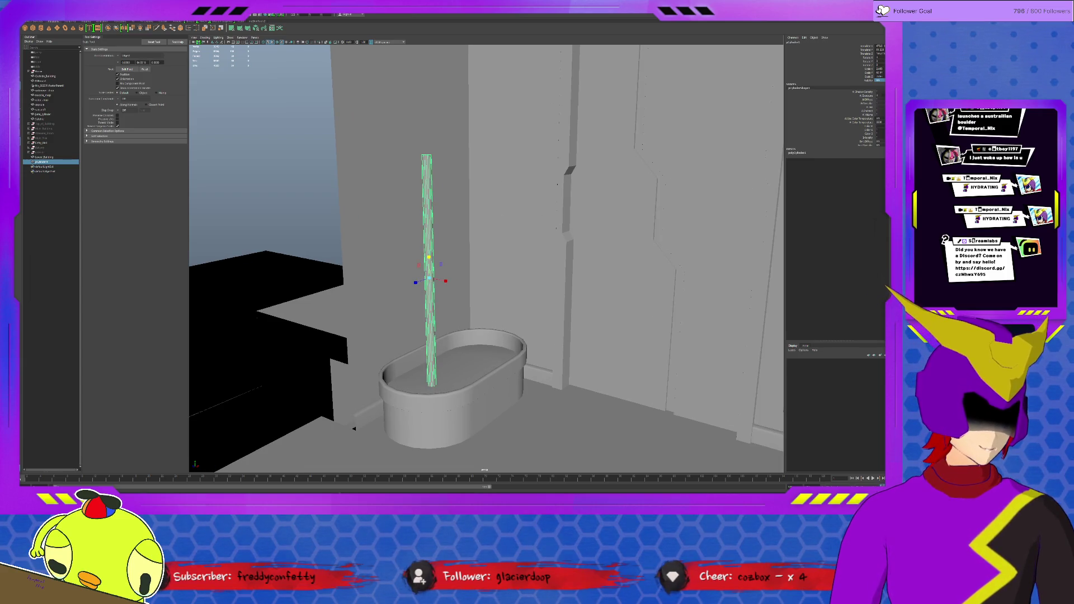
# Adjust the column's subdivision settings in the Attribute Editor and inspect it.
pyautogui.hotkey('ctrl', 'a')
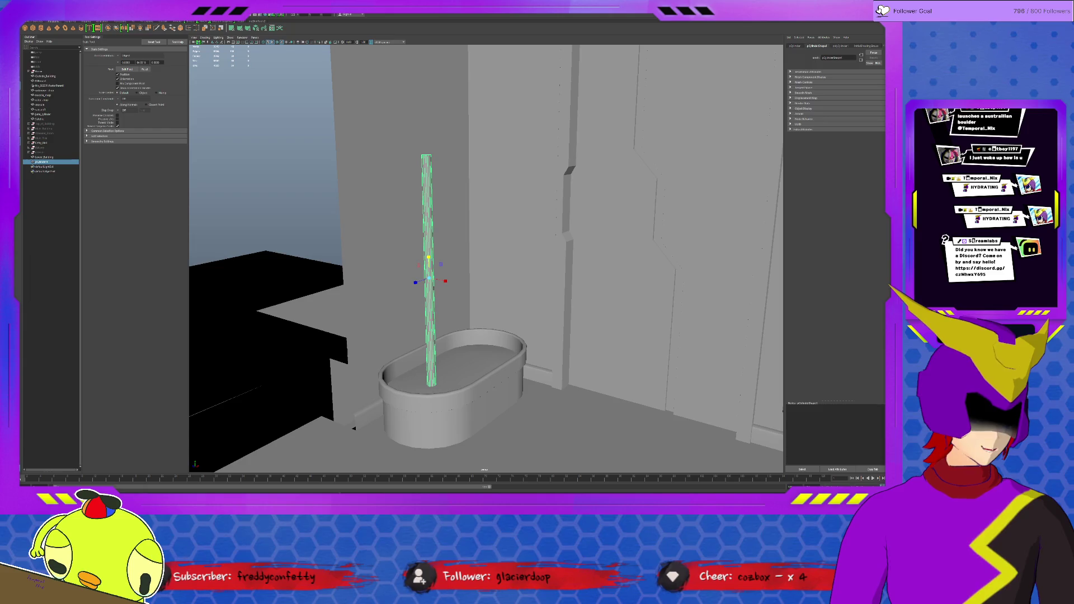
pyautogui.scroll(2, 420, 277)
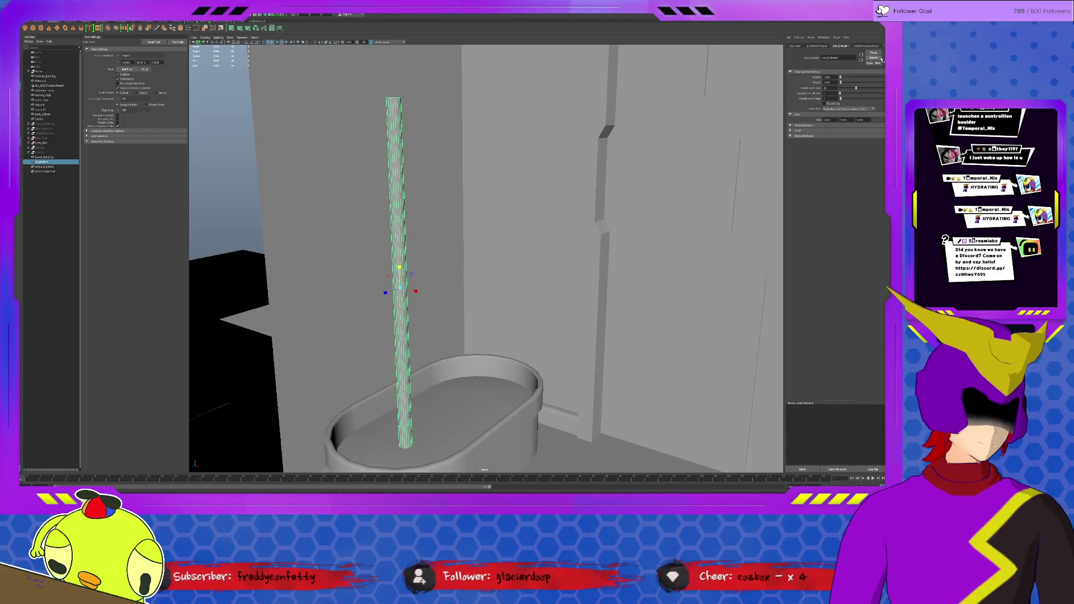
pyautogui.moveTo(856, 88); pyautogui.dragTo(847, 87)
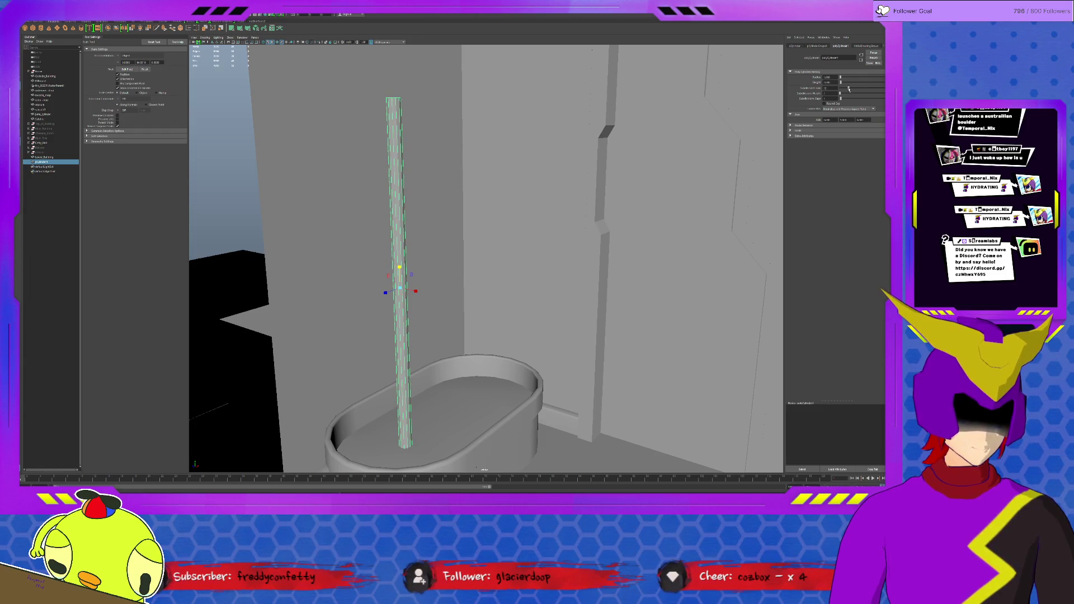
pyautogui.keyDown('alt'); pyautogui.moveTo(470, 210); pyautogui.dragTo(495, 191); pyautogui.keyUp('alt')
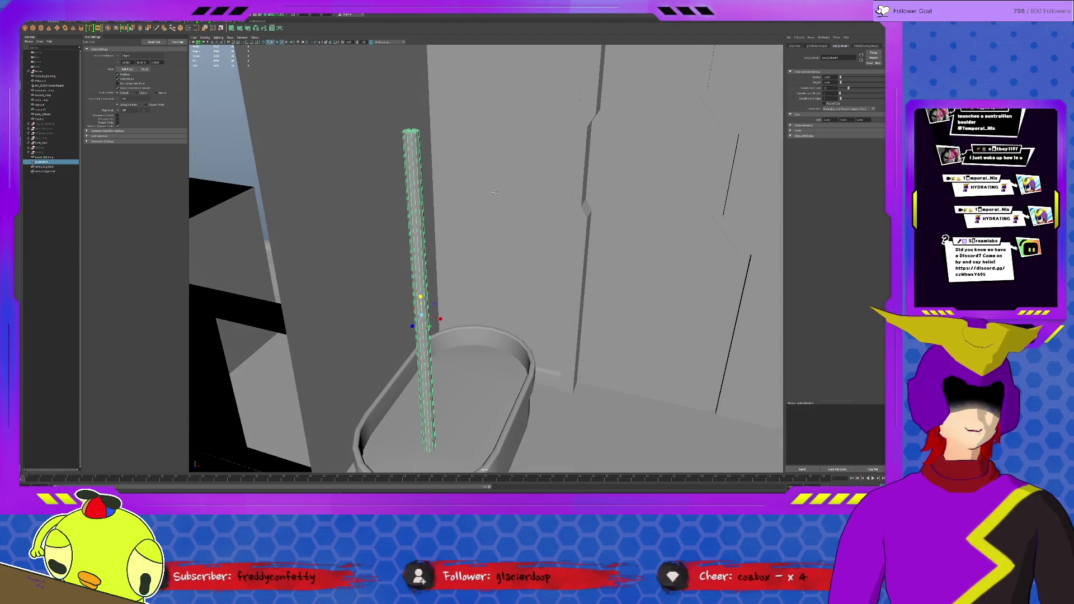
pyautogui.moveTo(512, 236)
pyautogui.keyDown('alt'); pyautogui.mouseDown()
pyautogui.moveTo(441, 235)
pyautogui.moveTo(458, 217)
pyautogui.mouseUp(); pyautogui.keyUp('alt')
# Isolate the column on its own and center its pivot.
pyautogui.hotkey('ctrl', '1')
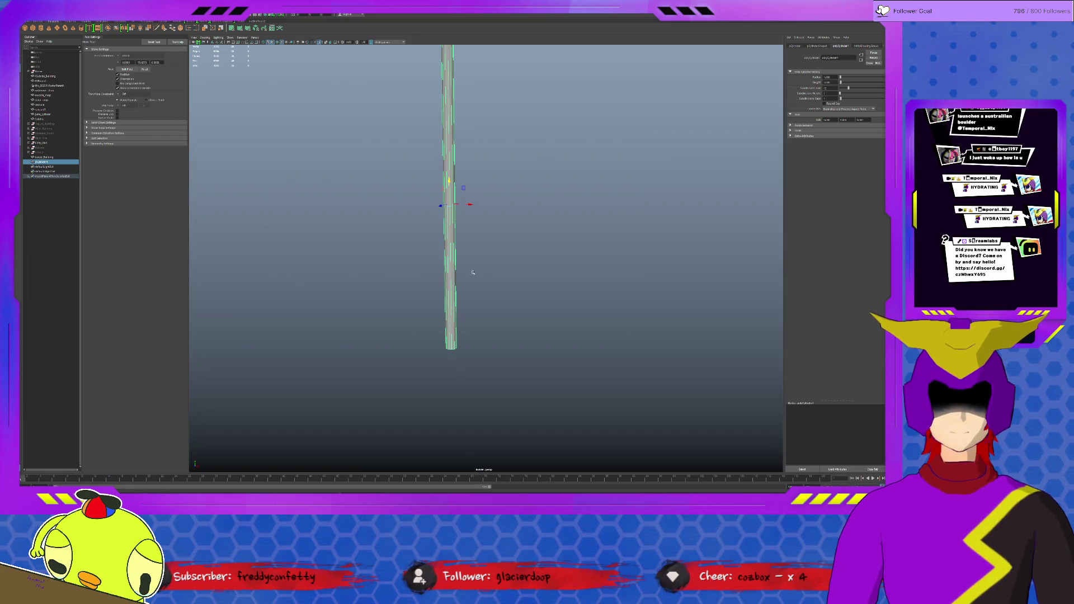
pyautogui.click(458, 355)
pyautogui.click(452, 345)
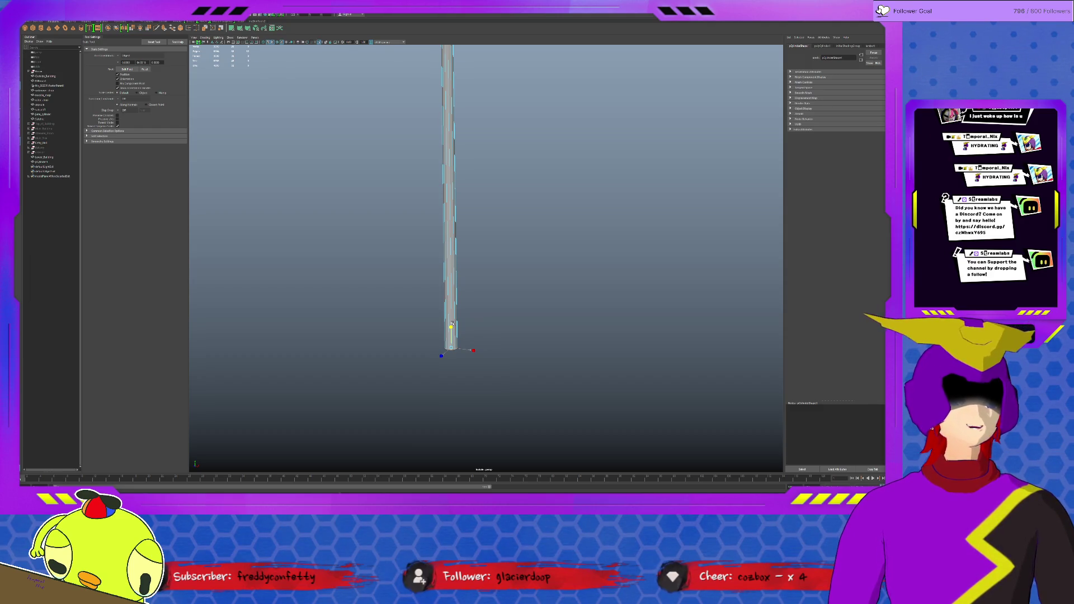
pyautogui.scroll(-1, 452, 327)
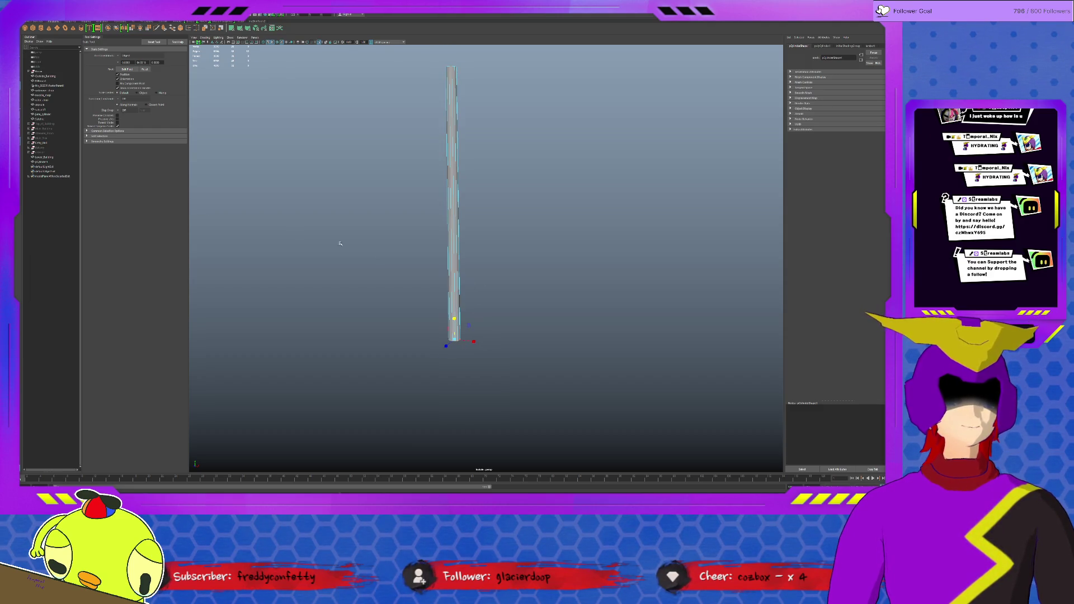
pyautogui.click(162, 23)
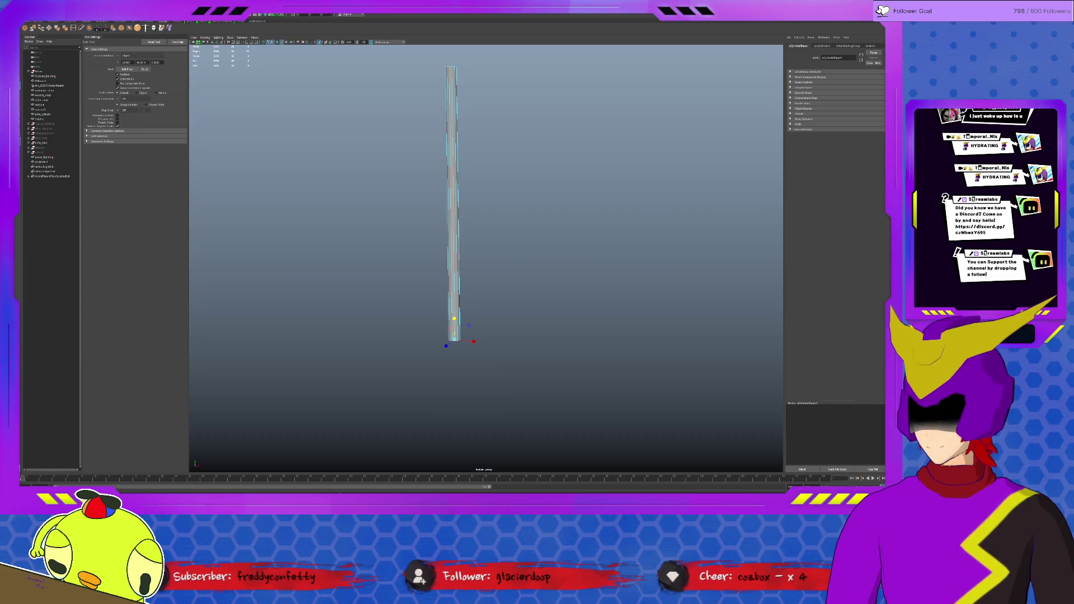
pyautogui.click(57, 28)
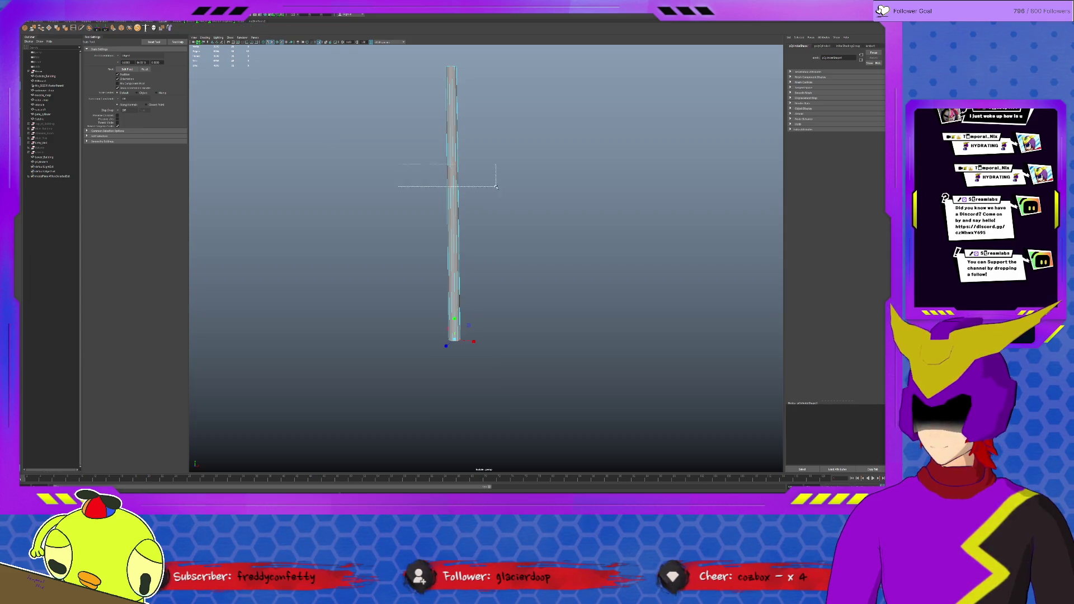
# Start the Insert Edge Loop tool set to multiple evenly spaced loops.
pyautogui.click(70, 29)
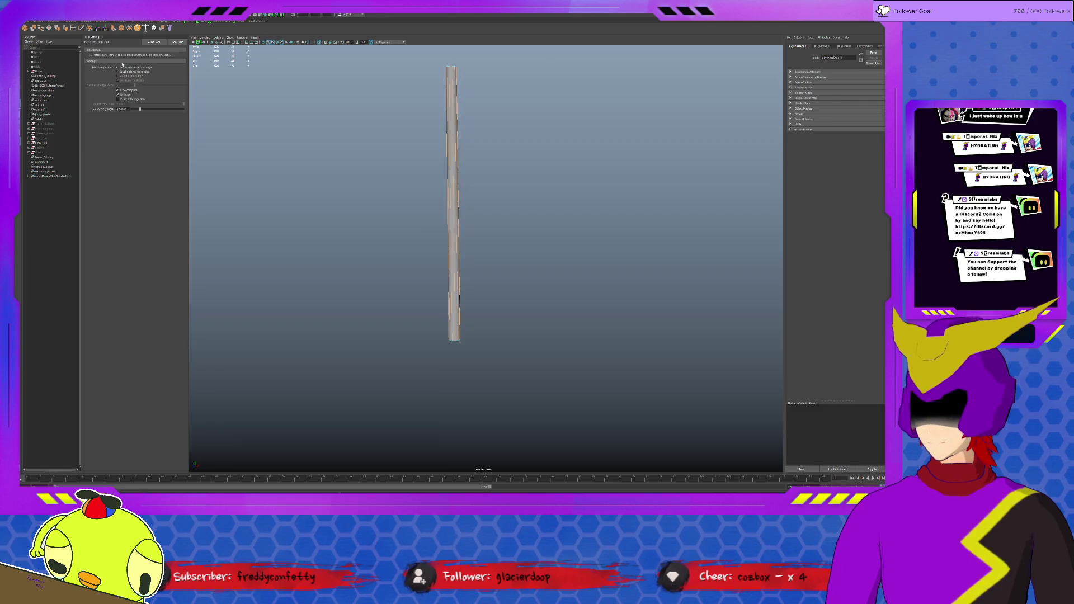
pyautogui.click(452, 194)
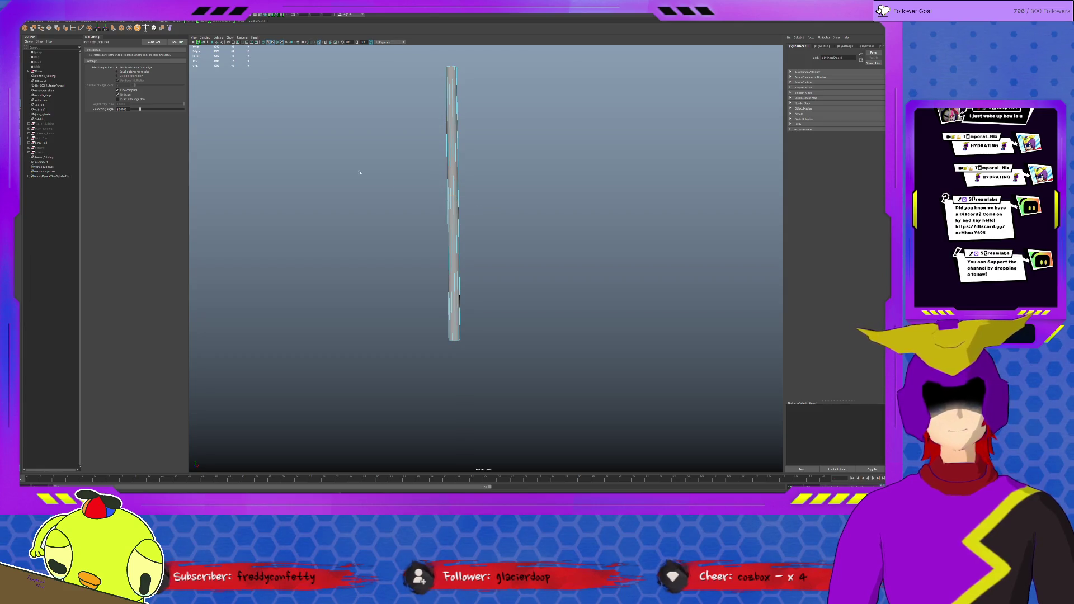
pyautogui.click(117, 80)
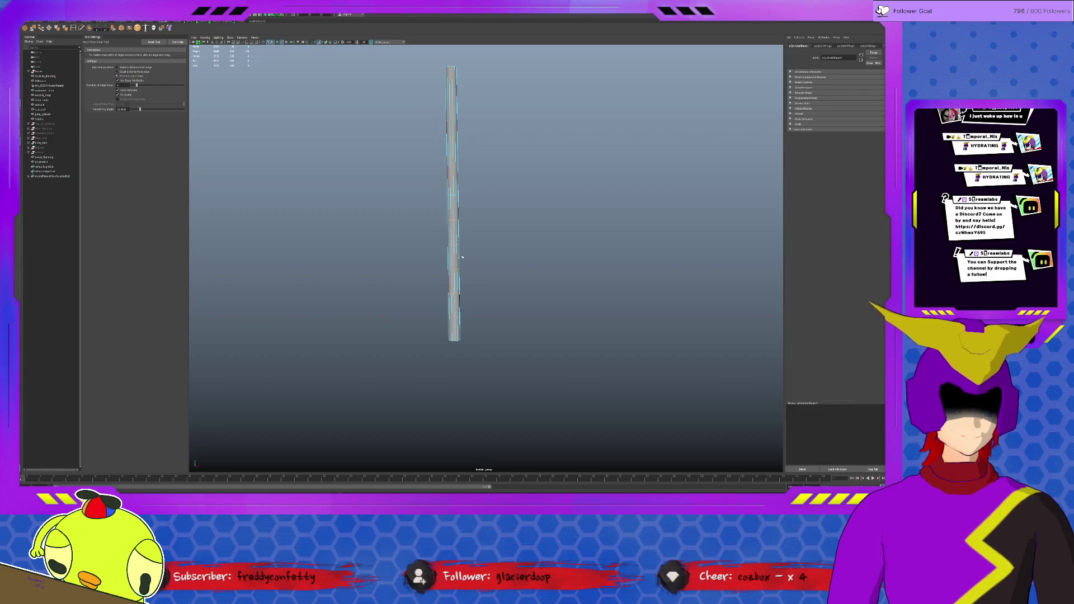
pyautogui.scroll(1, 463, 258)
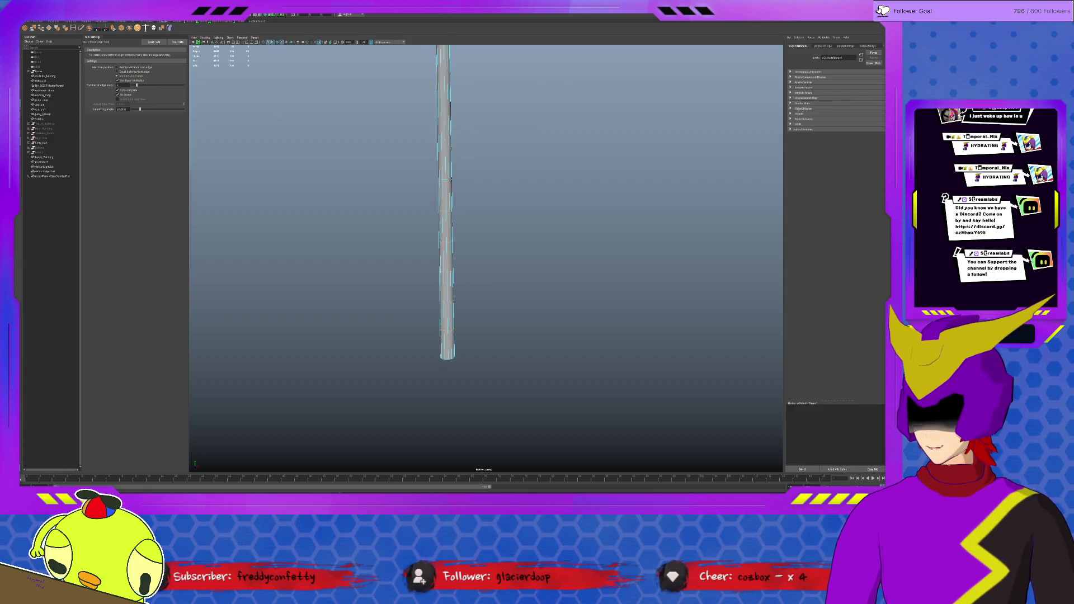
# Select five edge rings along the column and scale them outward into bulging nodes.
pyautogui.click(337, 149)
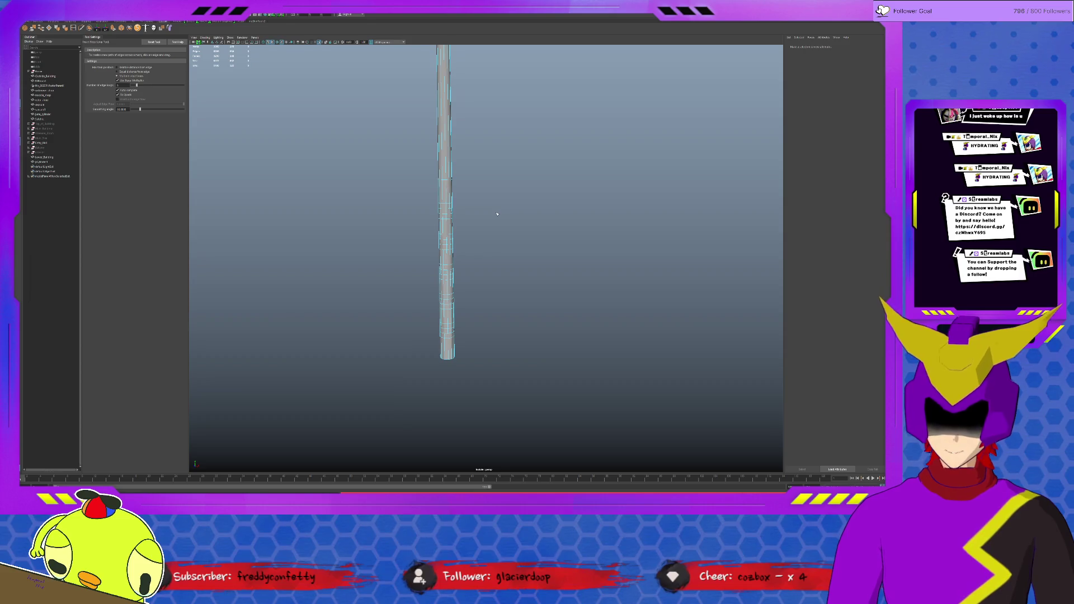
pyautogui.scroll(1, 454, 239)
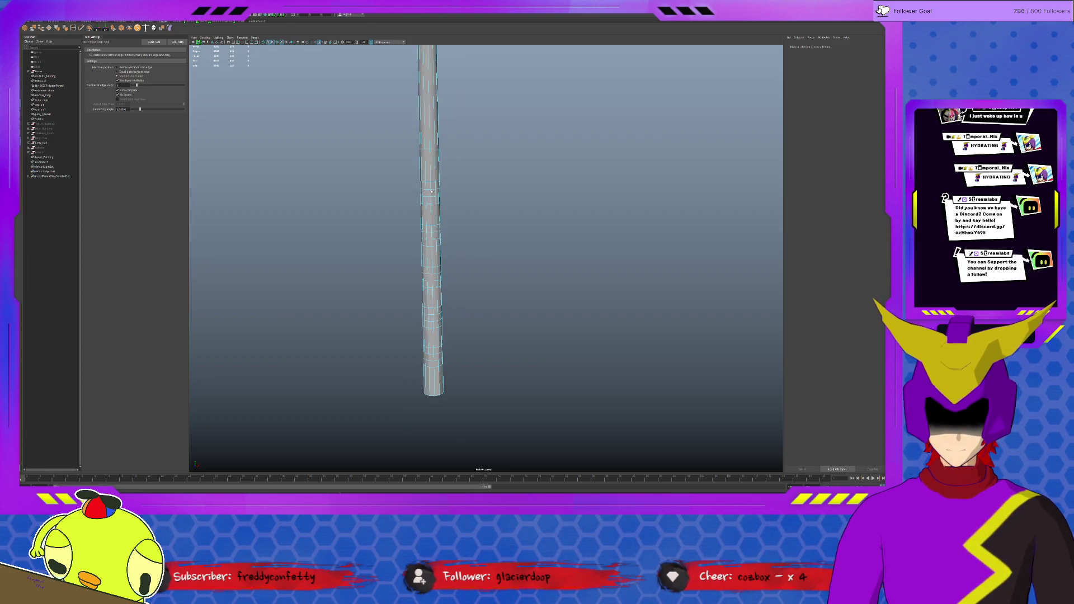
pyautogui.scroll(1, 416, 191)
pyautogui.press('q')
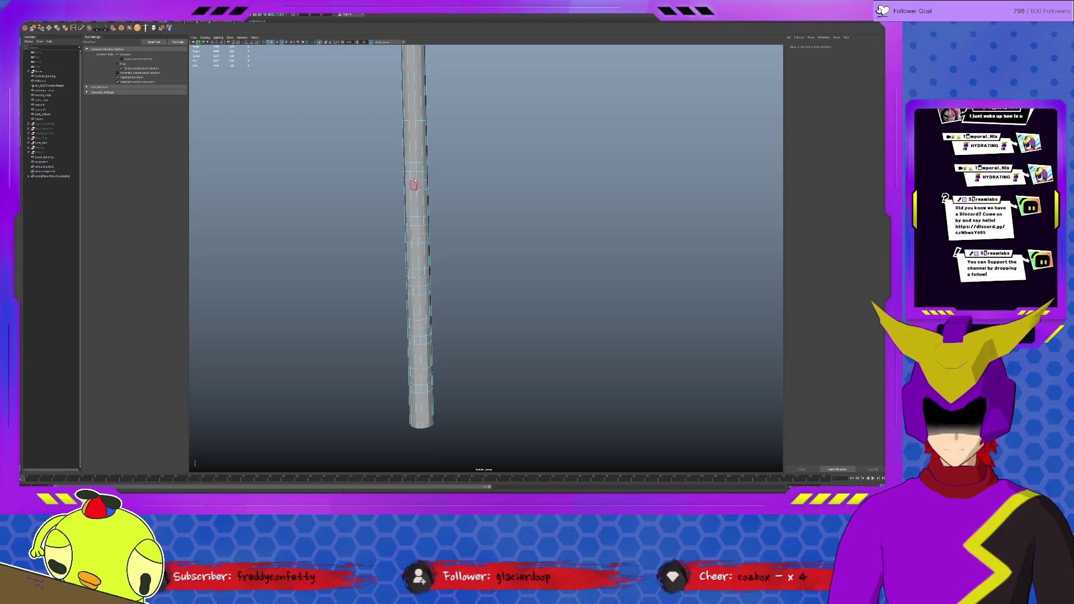
pyautogui.click(419, 177)
pyautogui.click(419, 175)
pyautogui.keyDown('shift'); pyautogui.click(419, 229); pyautogui.keyUp('shift')
pyautogui.keyDown('shift'); pyautogui.click(420, 282); pyautogui.keyUp('shift')
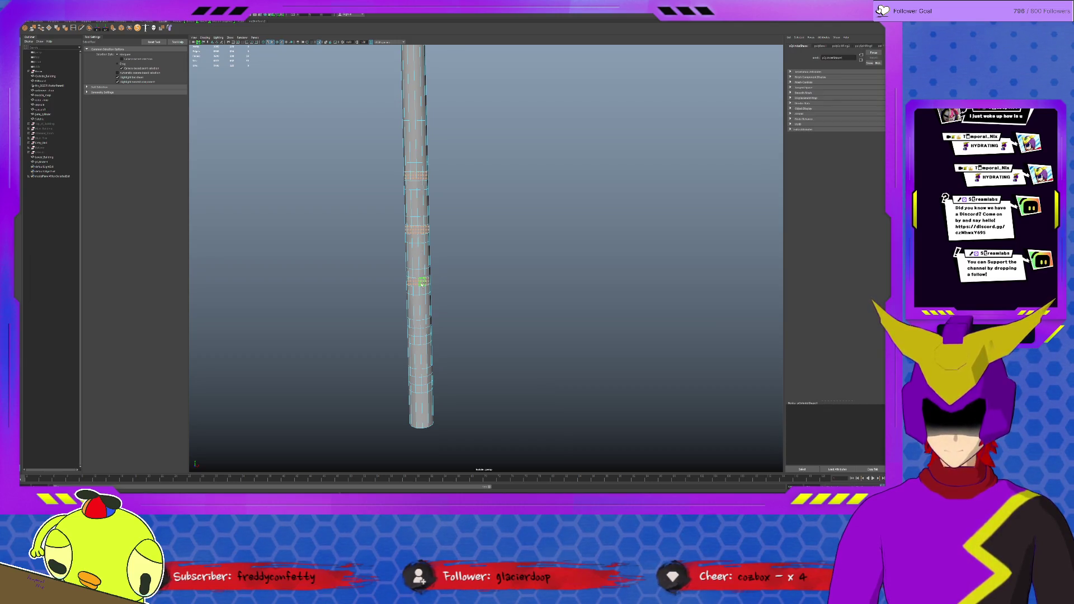
pyautogui.keyDown('shift'); pyautogui.click(421, 330); pyautogui.keyUp('shift')
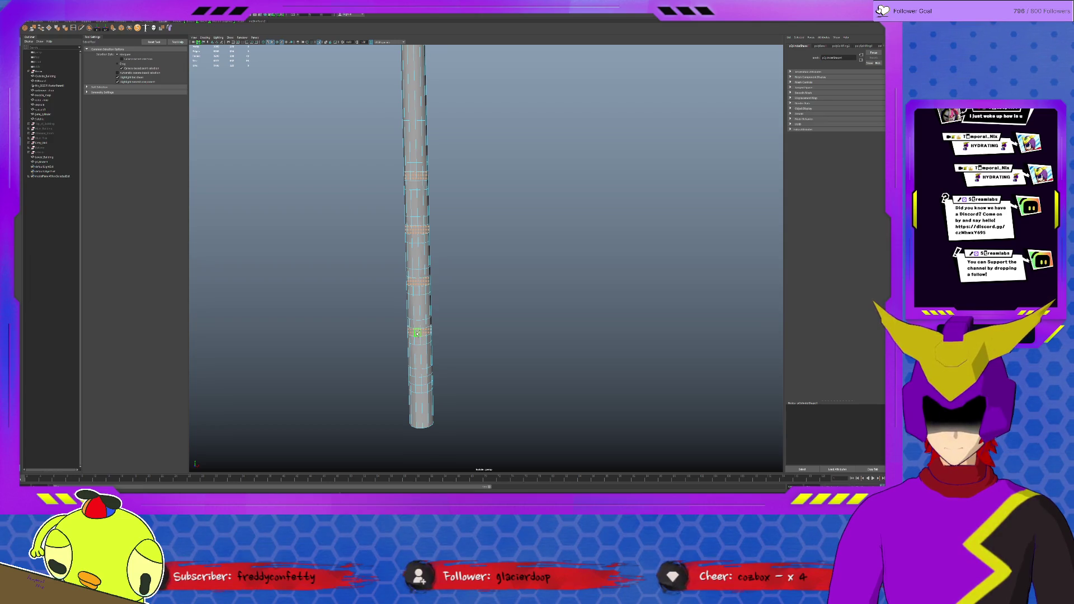
pyautogui.keyDown('shift'); pyautogui.click(424, 381); pyautogui.keyUp('shift')
pyautogui.press('r')
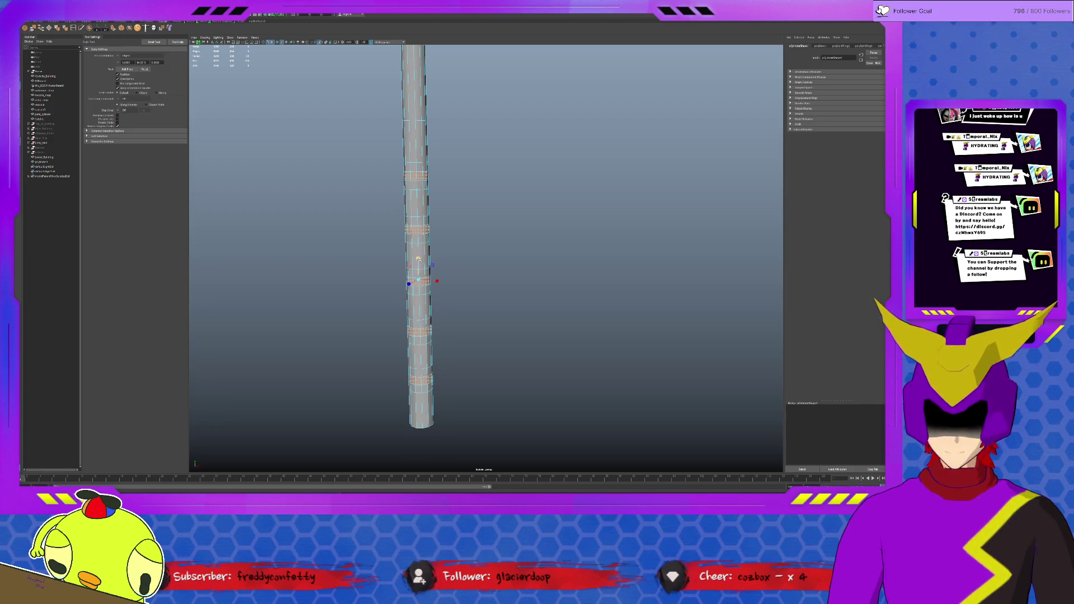
pyautogui.moveTo(418, 258); pyautogui.dragTo(429, 258)
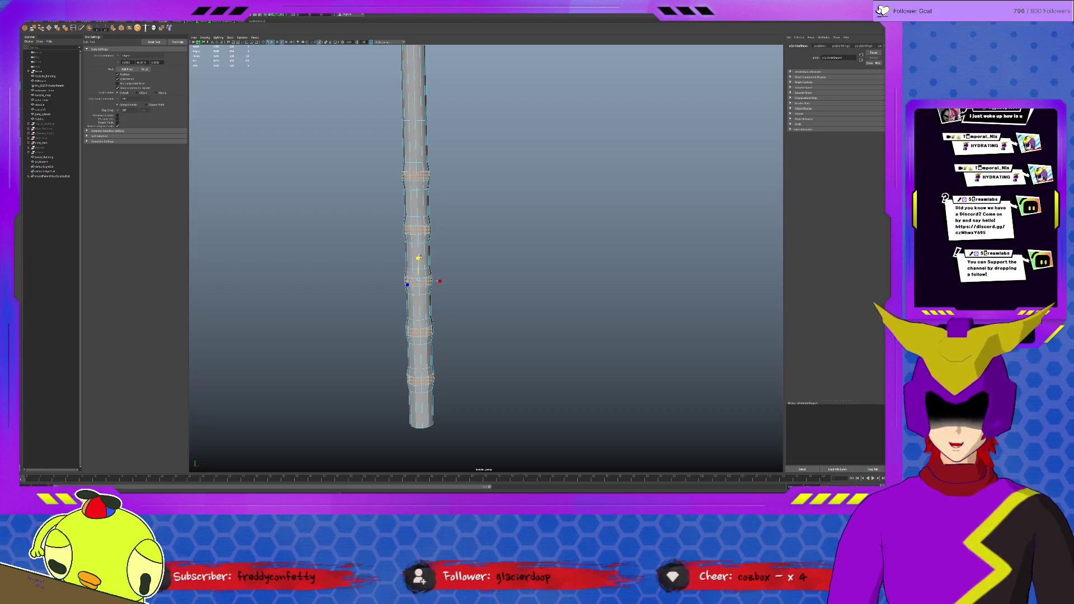
pyautogui.click(416, 164)
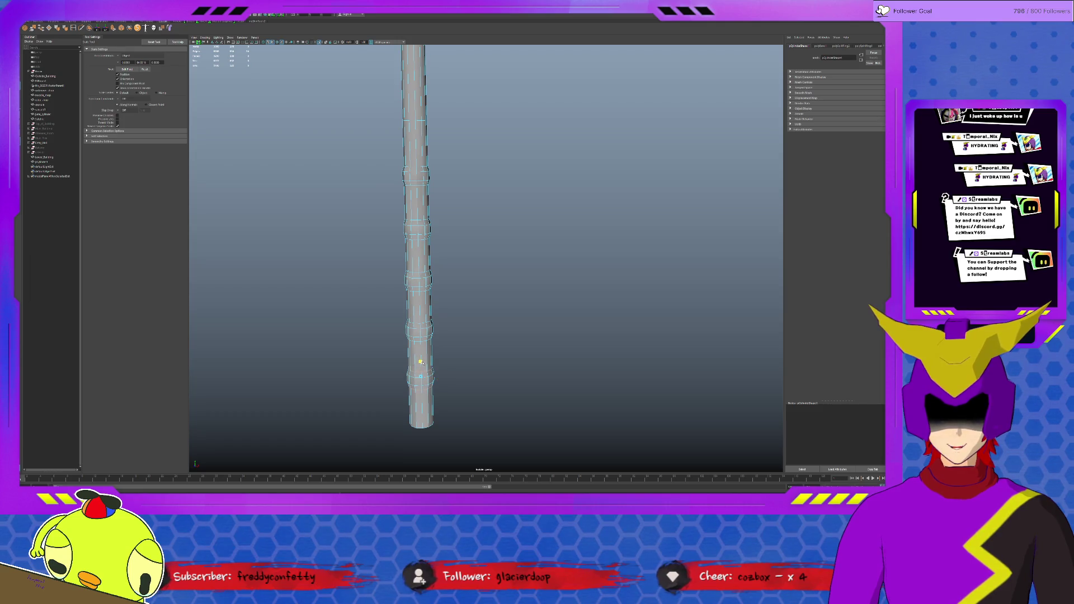
pyautogui.scroll(2, 421, 361)
pyautogui.scroll(-2, 427, 455)
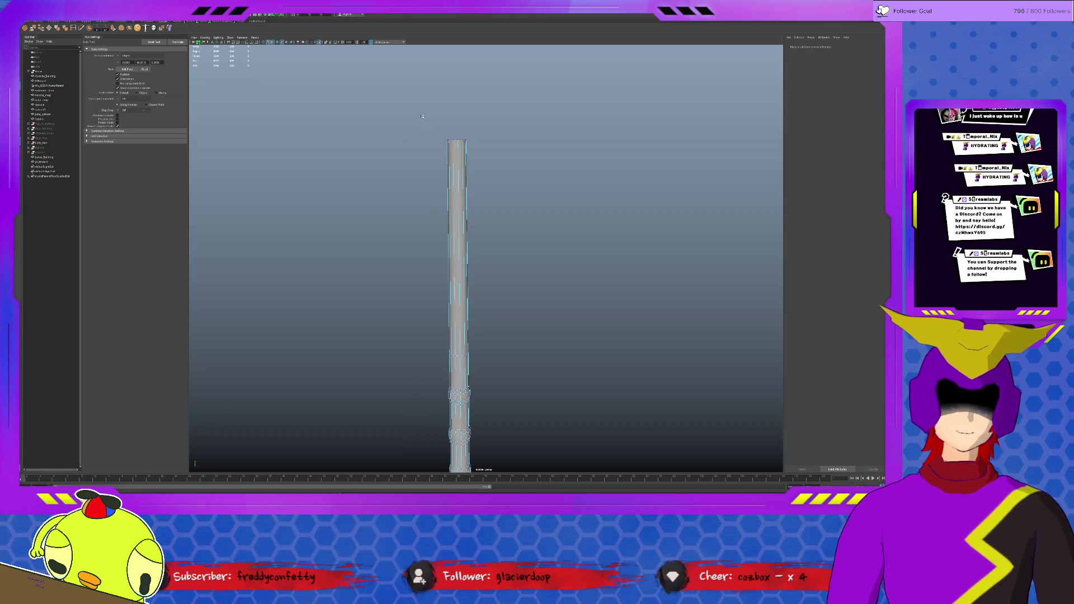
# With soft selection falloff, pull the stalk's top vertically so it arches over, checking from several angles.
pyautogui.press('Up')
pyautogui.moveTo(495, 192); pyautogui.dragTo(479, 183)
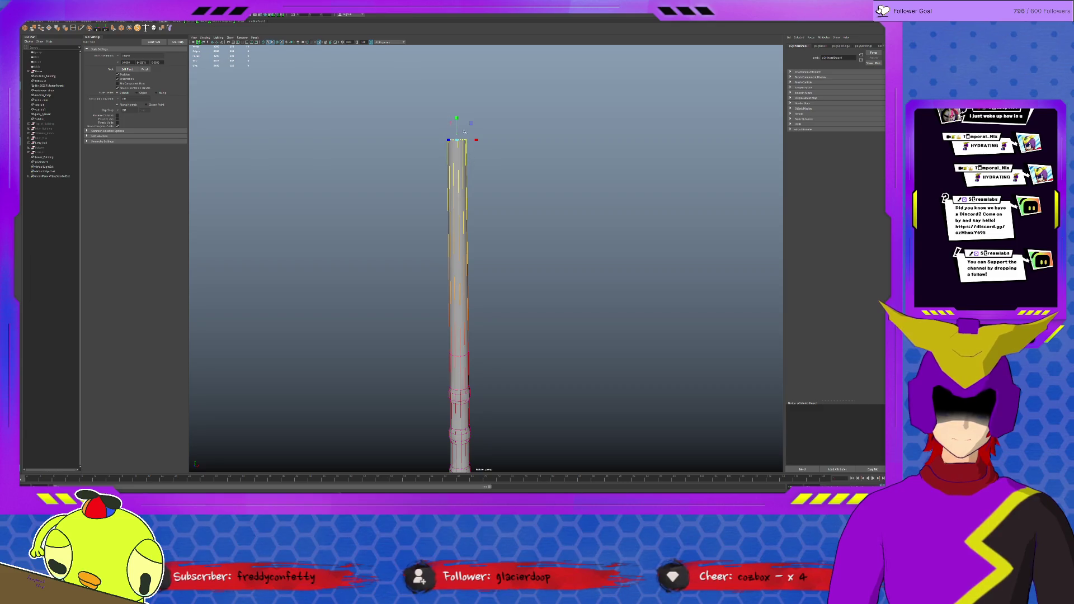
pyautogui.scroll(-2, 465, 132)
pyautogui.moveTo(464, 132)
pyautogui.mouseDown()
pyautogui.moveTo(483, 176)
pyautogui.moveTo(470, 176)
pyautogui.mouseUp()
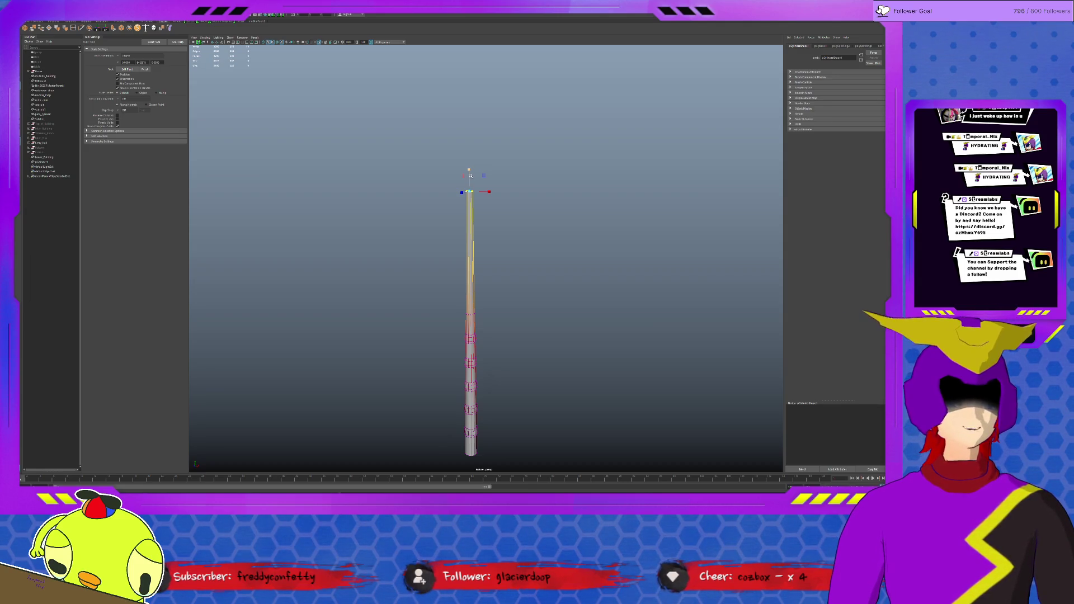
pyautogui.click(469, 172)
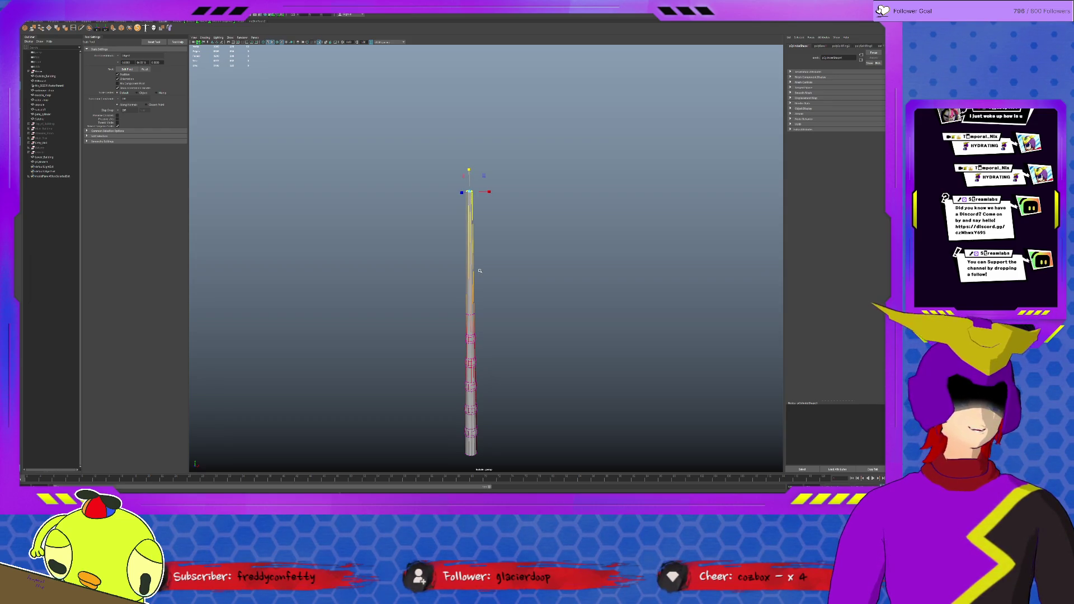
pyautogui.keyDown('alt'); pyautogui.moveTo(487, 336); pyautogui.dragTo(503, 271, button='middle'); pyautogui.keyUp('alt')
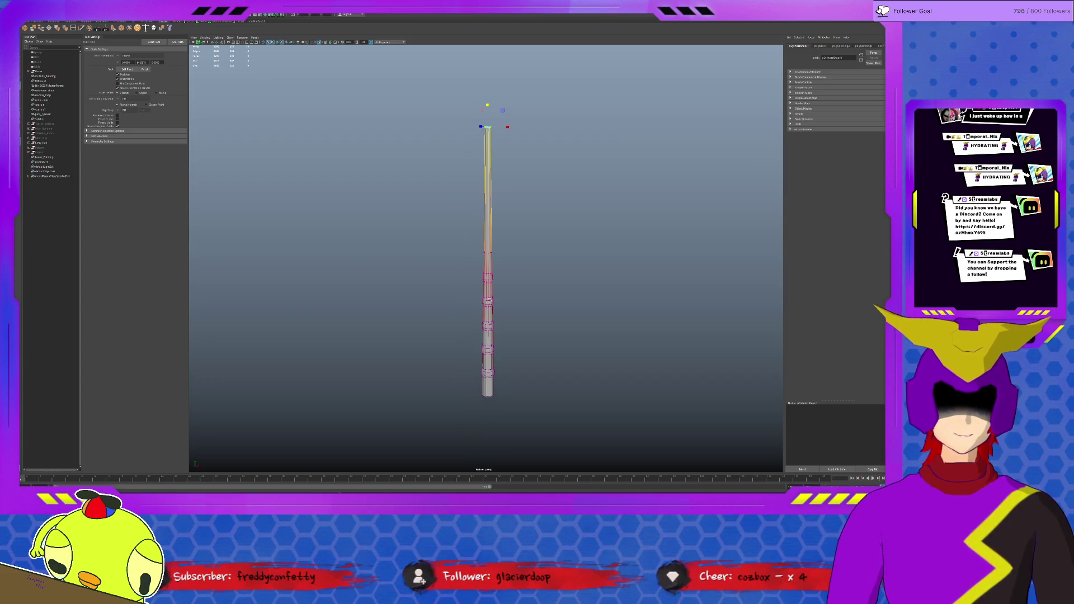
pyautogui.click(488, 294)
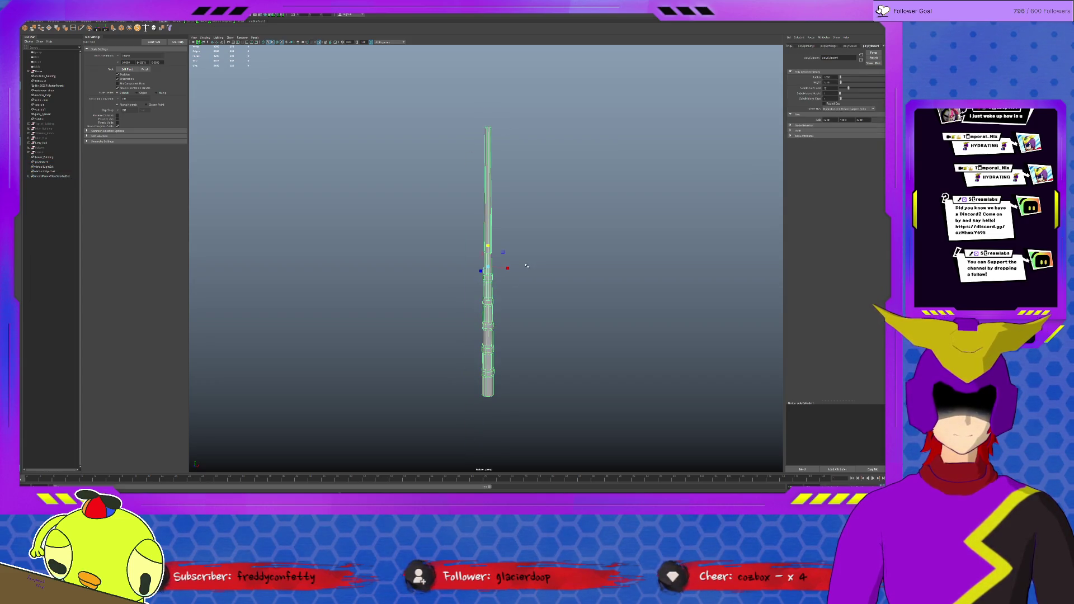
pyautogui.click(557, 272)
pyautogui.keyDown('alt'); pyautogui.moveTo(552, 262); pyautogui.dragTo(502, 210); pyautogui.keyUp('alt')
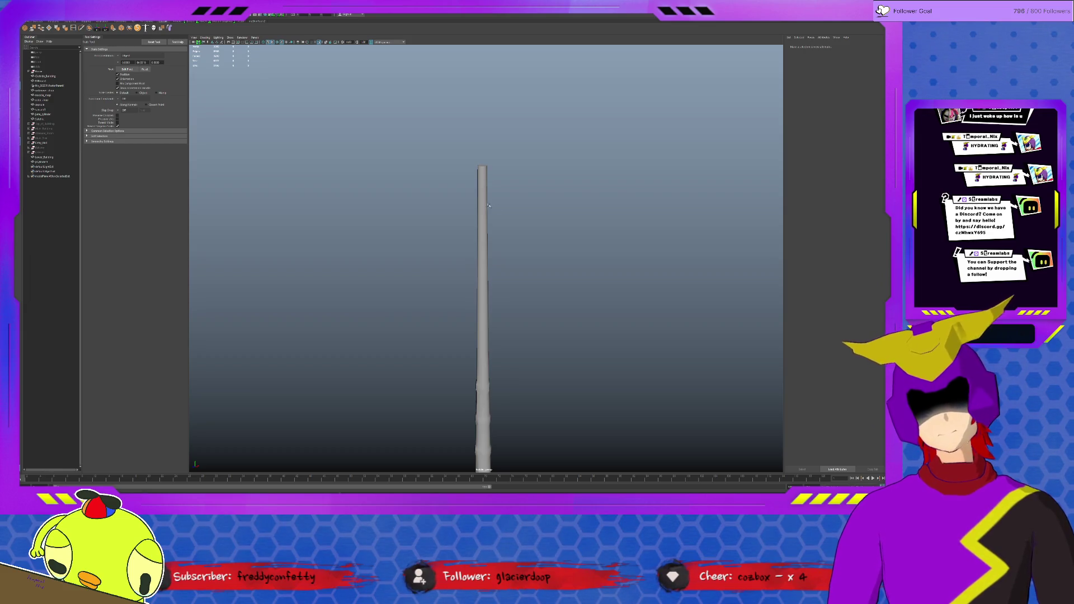
pyautogui.click(484, 203)
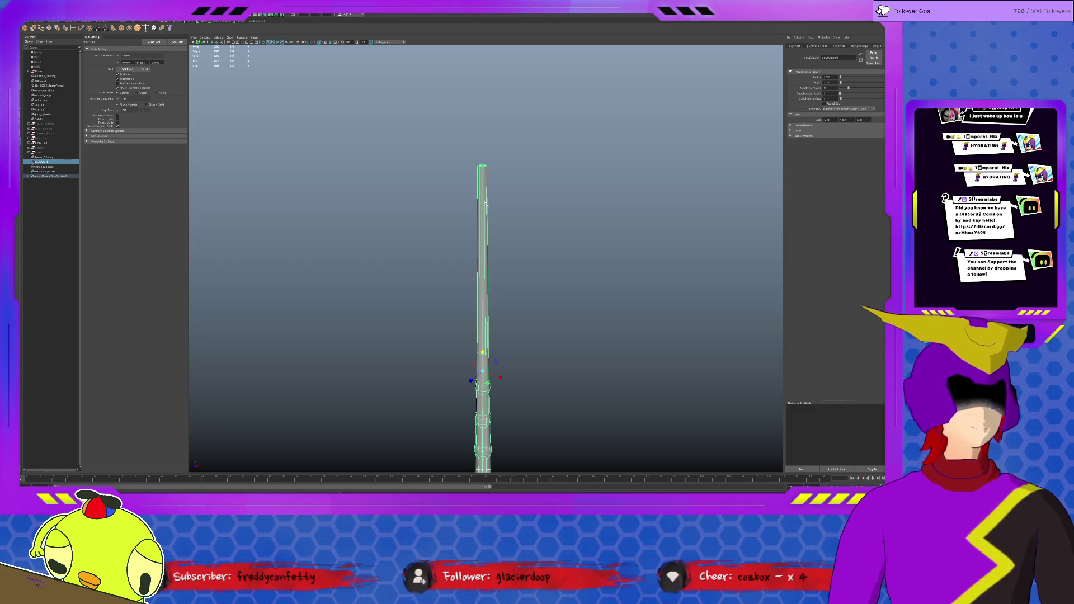
pyautogui.keyDown('alt'); pyautogui.moveTo(484, 203); pyautogui.dragTo(526, 227); pyautogui.keyUp('alt')
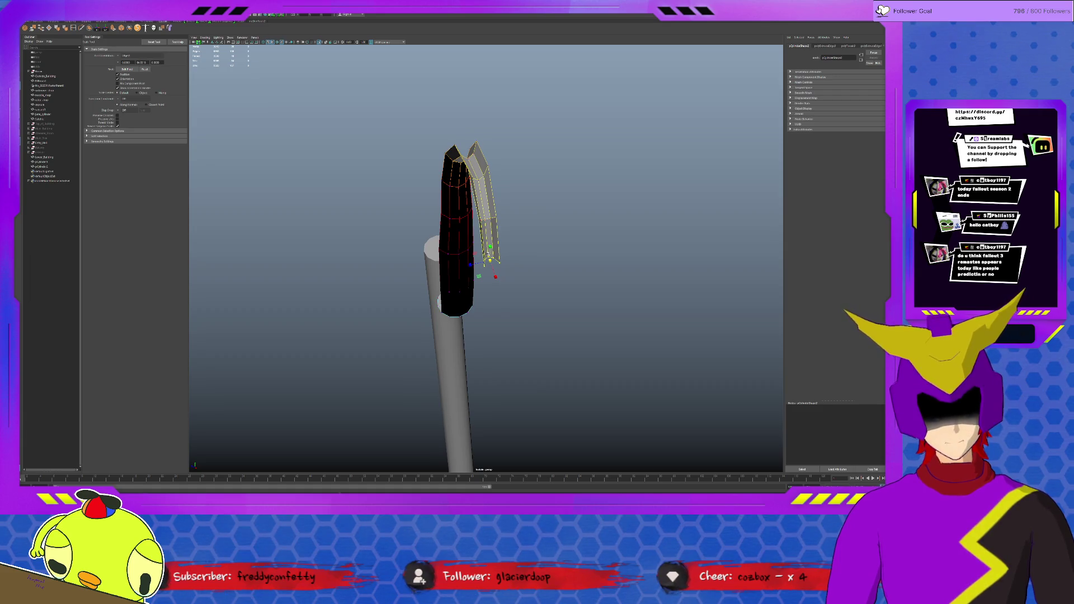
# Select the pale curved piece and adjust it with the Move and Rotate tools.
pyautogui.press('q')
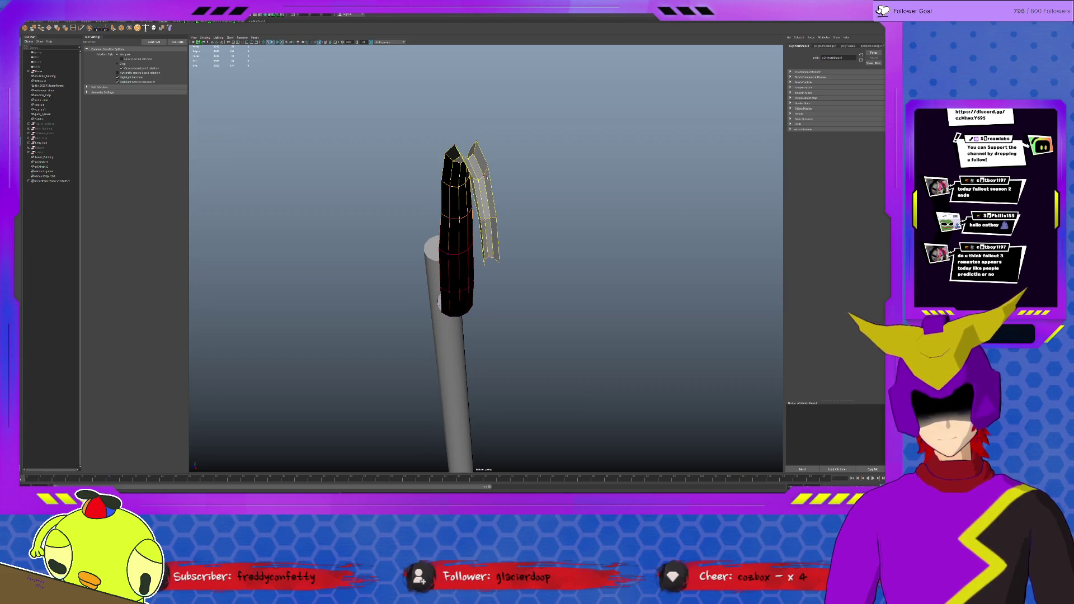
pyautogui.press('w')
pyautogui.click(474, 149)
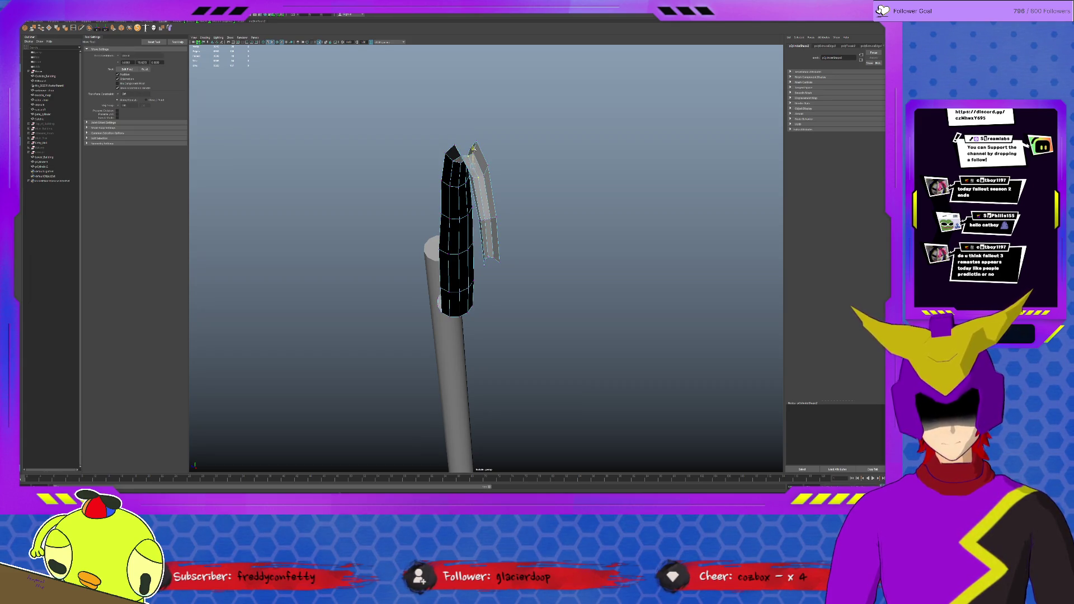
pyautogui.click(438, 300)
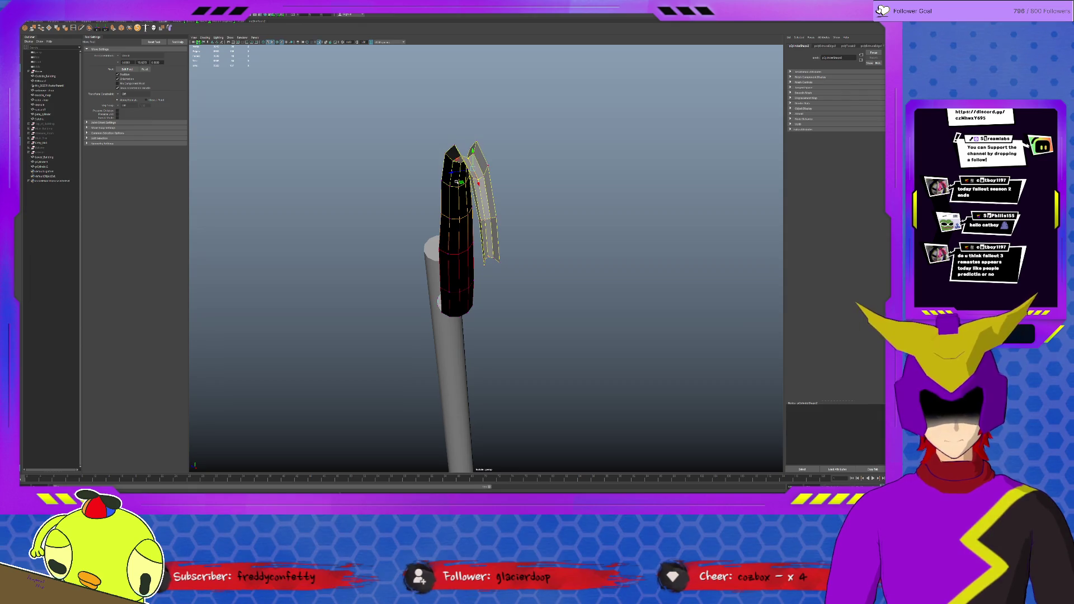
pyautogui.press('e')
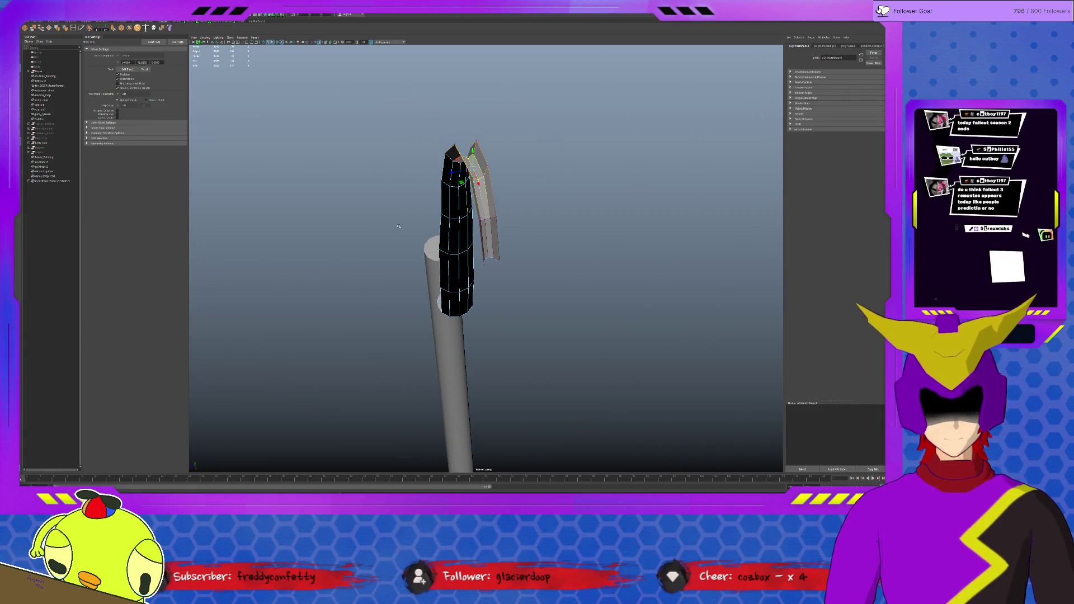
pyautogui.press('w')
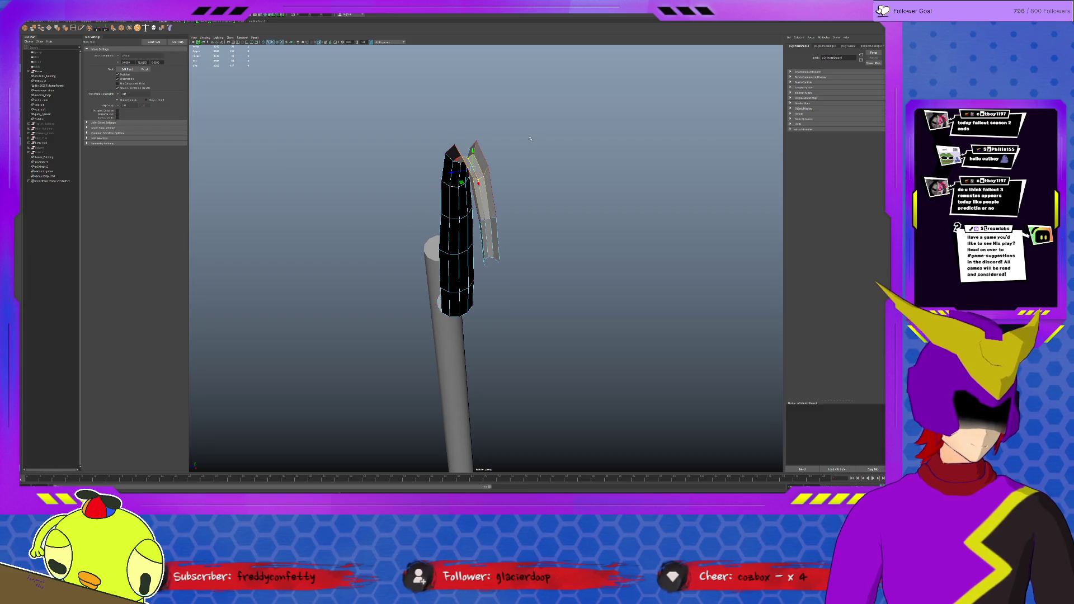
pyautogui.press('q')
# Extend the stalk into a long segmented tube, orbiting to check the bend.
pyautogui.press('w')
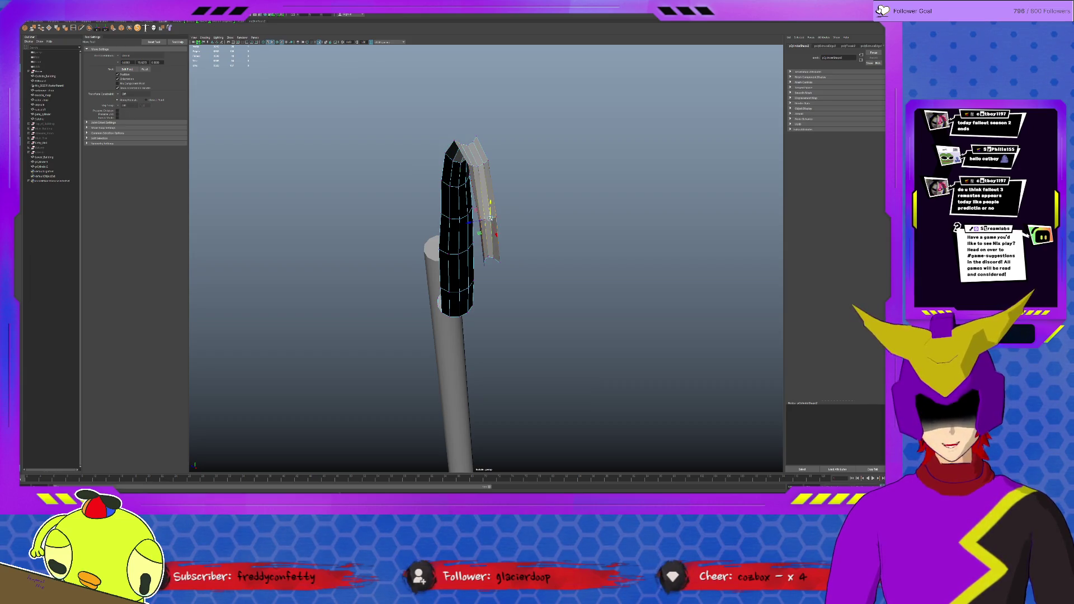
pyautogui.keyDown('alt'); pyautogui.moveTo(481, 219); pyautogui.dragTo(469, 358); pyautogui.keyUp('alt')
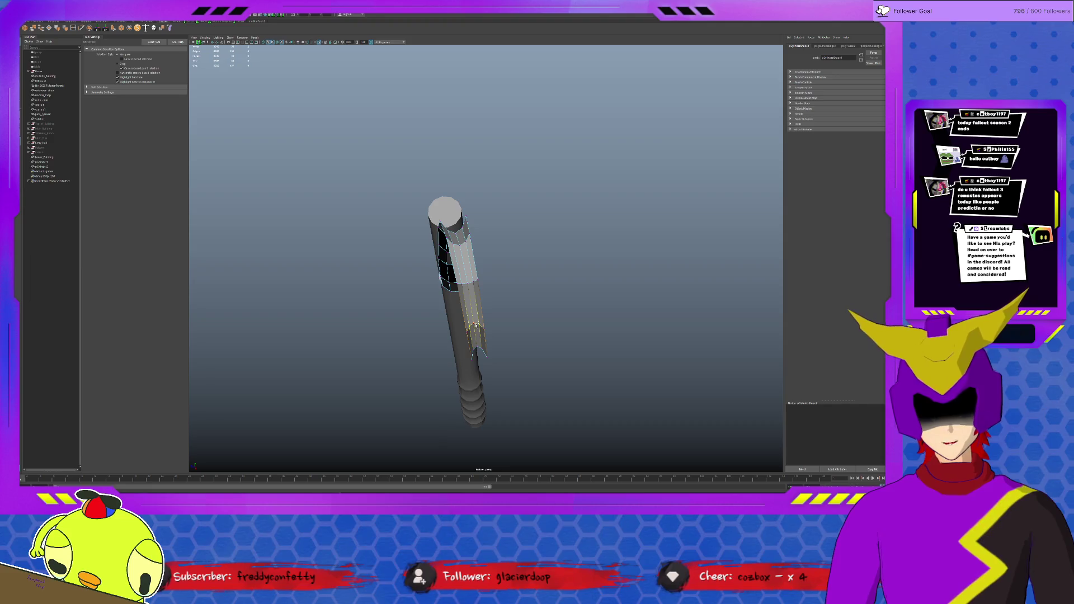
pyautogui.press('w')
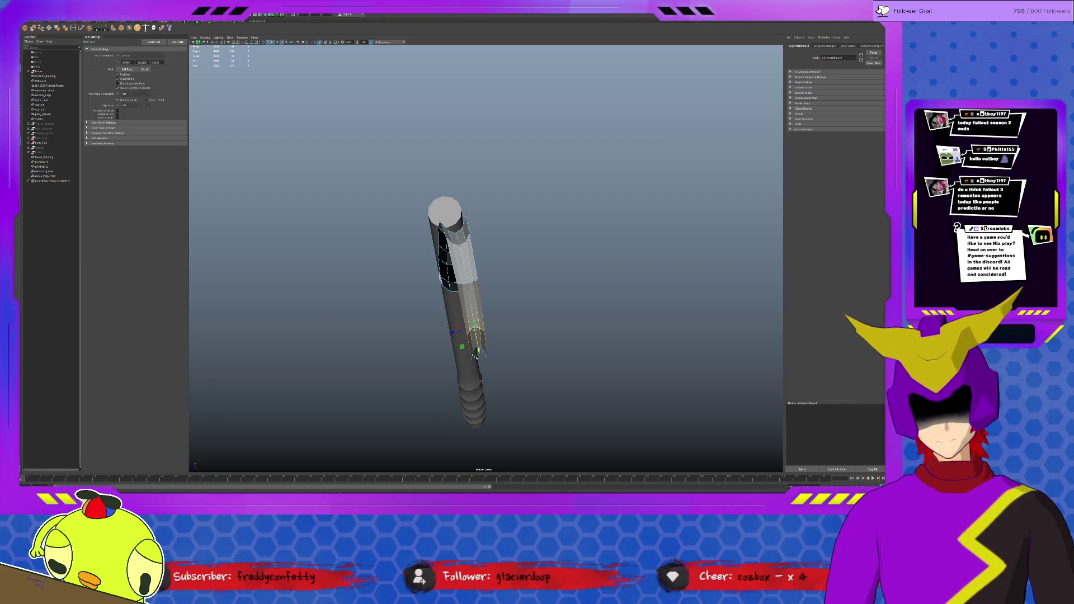
pyautogui.press('q')
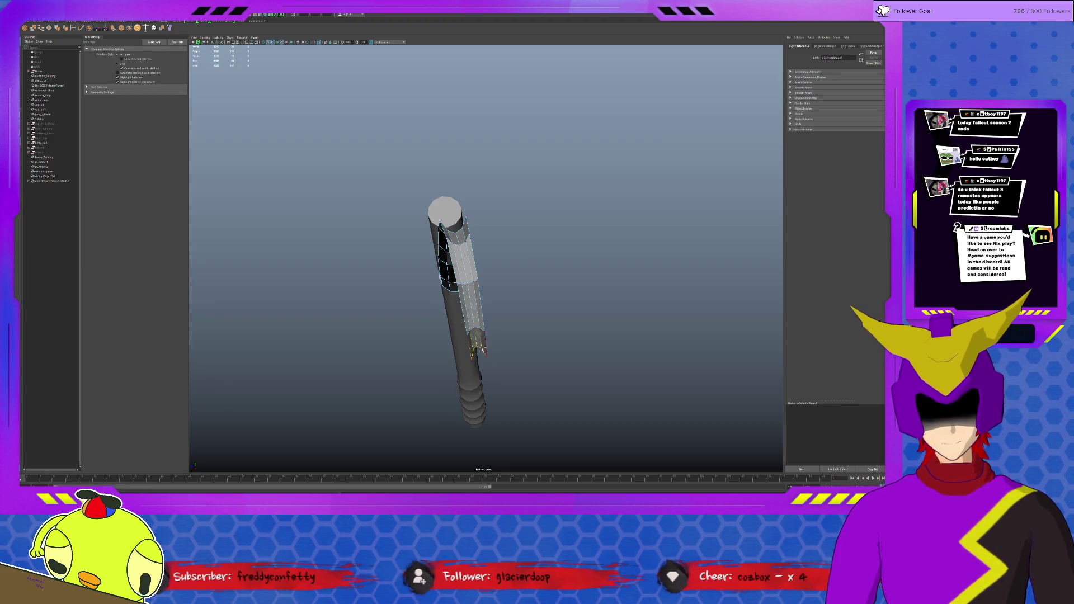
pyautogui.press('w')
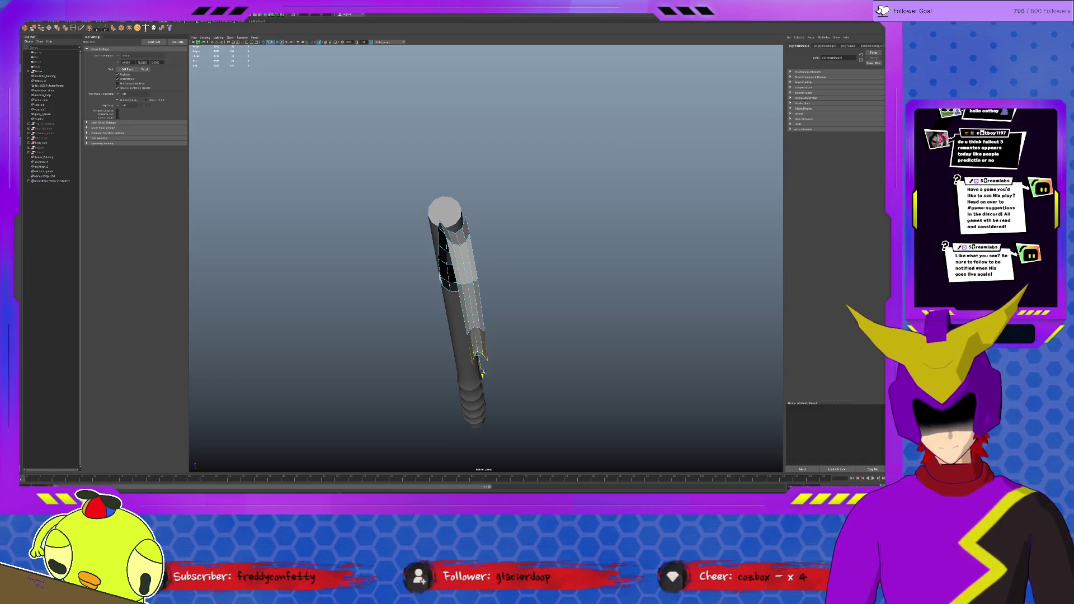
pyautogui.keyDown('alt'); pyautogui.moveTo(502, 316); pyautogui.dragTo(555, 289); pyautogui.keyUp('alt')
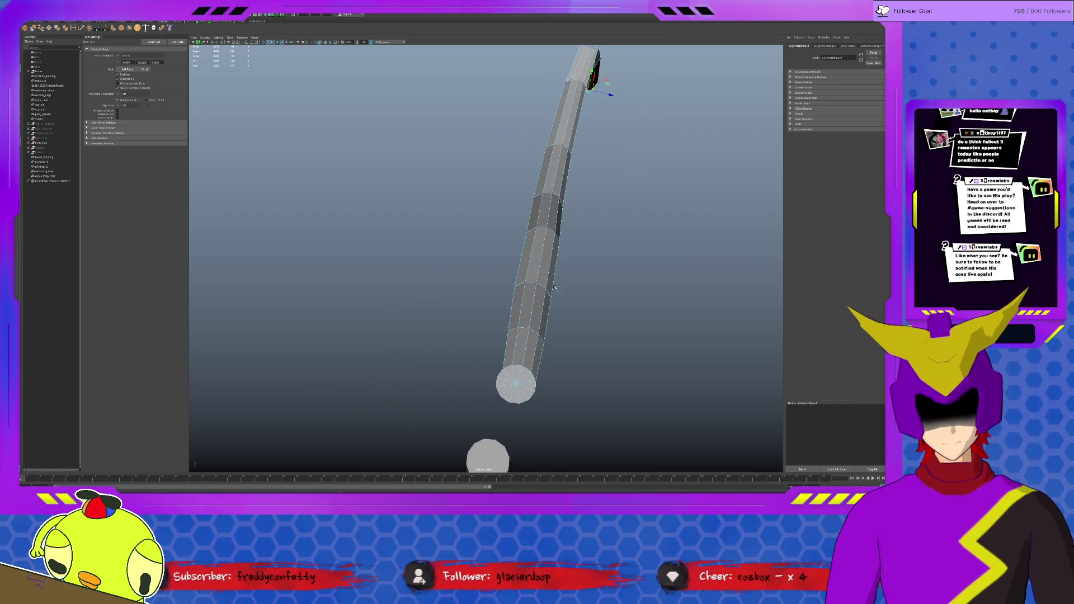
# Slim sections of the long stalk by shrinking edge loops along it.
pyautogui.press('q')
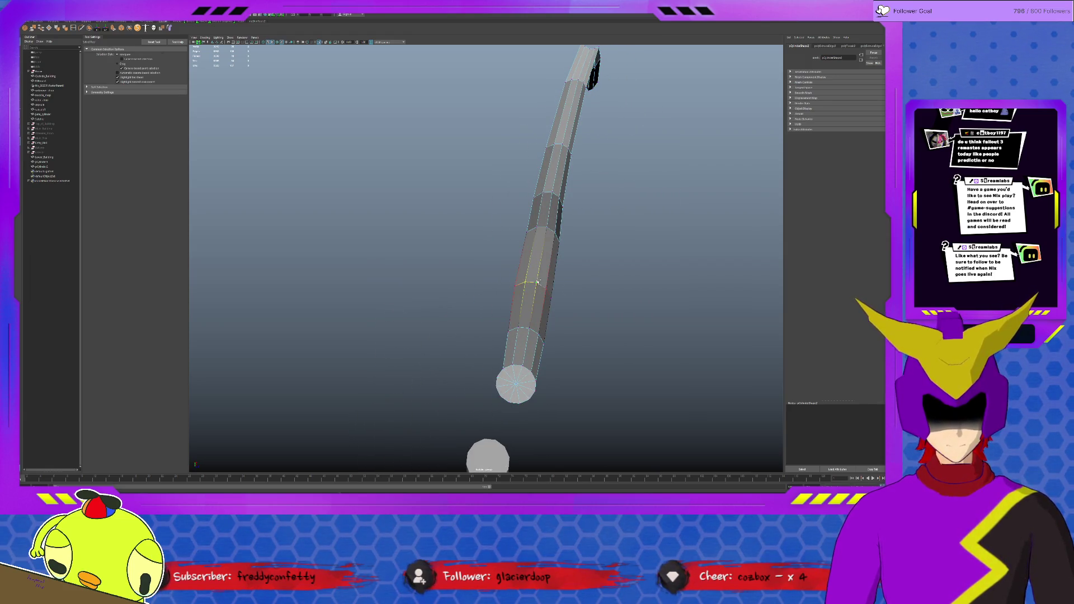
pyautogui.moveTo(546, 288)
pyautogui.keyDown('alt'); pyautogui.mouseDown()
pyautogui.moveTo(486, 291)
pyautogui.moveTo(524, 275)
pyautogui.mouseUp(); pyautogui.keyUp('alt')
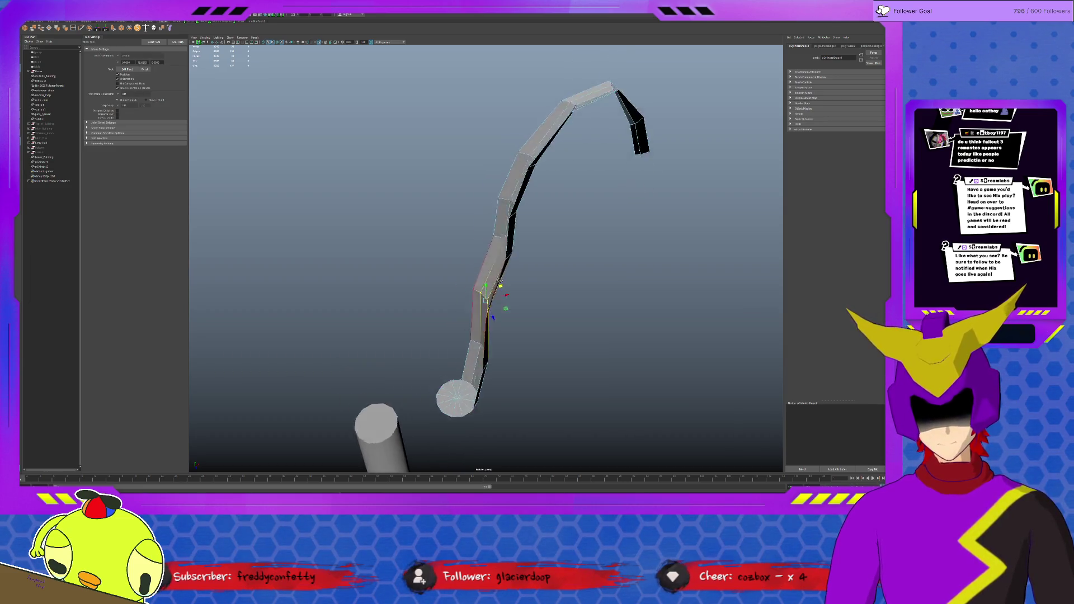
pyautogui.doubleClick(541, 216)
pyautogui.moveTo(542, 209); pyautogui.dragTo(534, 210)
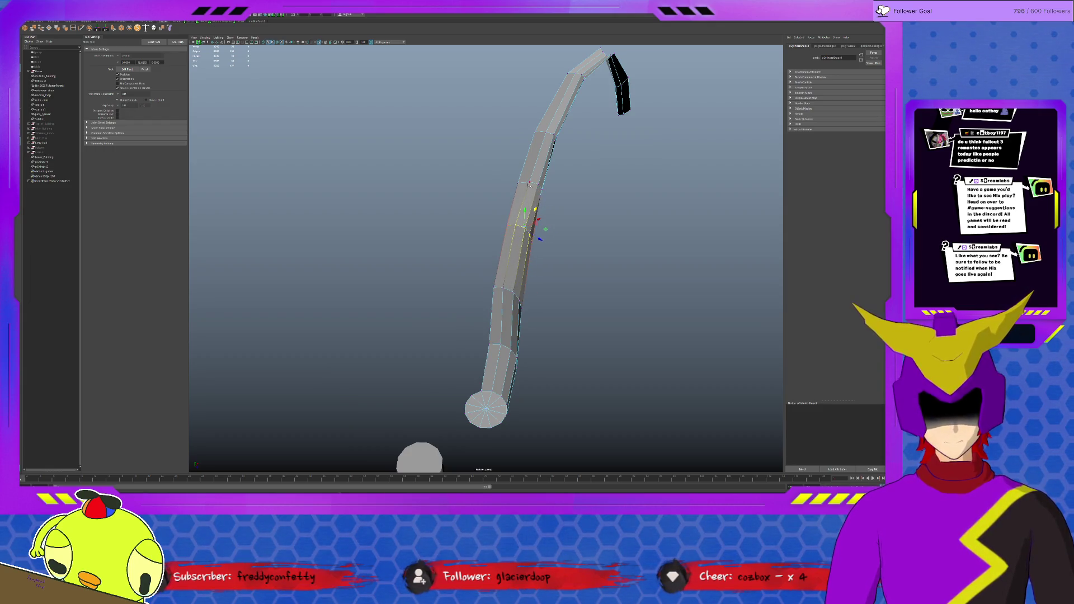
pyautogui.doubleClick(550, 186)
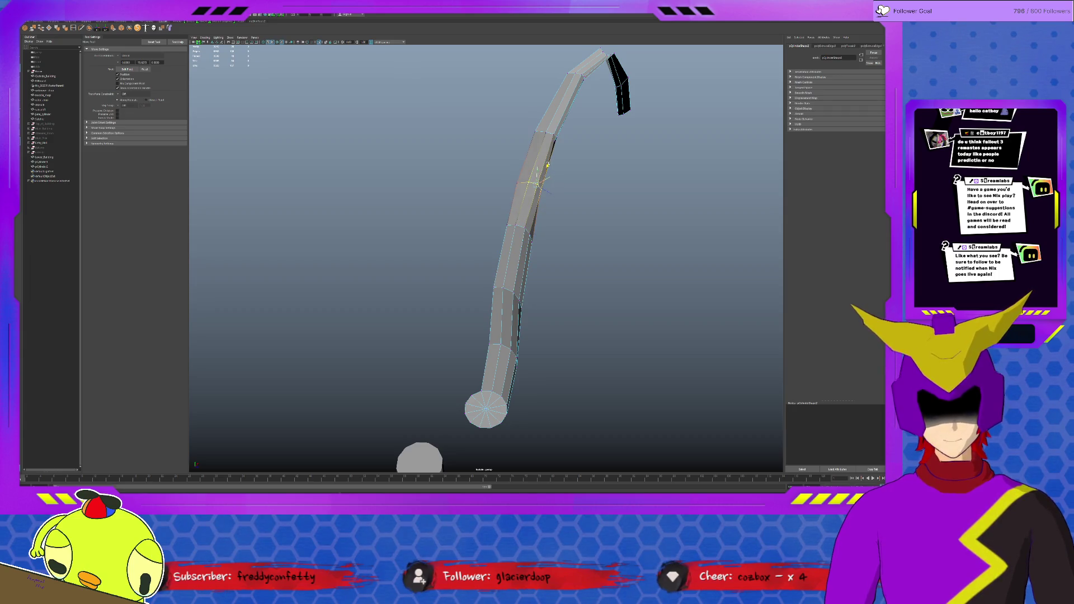
pyautogui.moveTo(550, 165)
pyautogui.keyDown('alt'); pyautogui.mouseDown()
pyautogui.moveTo(523, 186)
pyautogui.moveTo(517, 162)
pyautogui.mouseUp(); pyautogui.keyUp('alt')
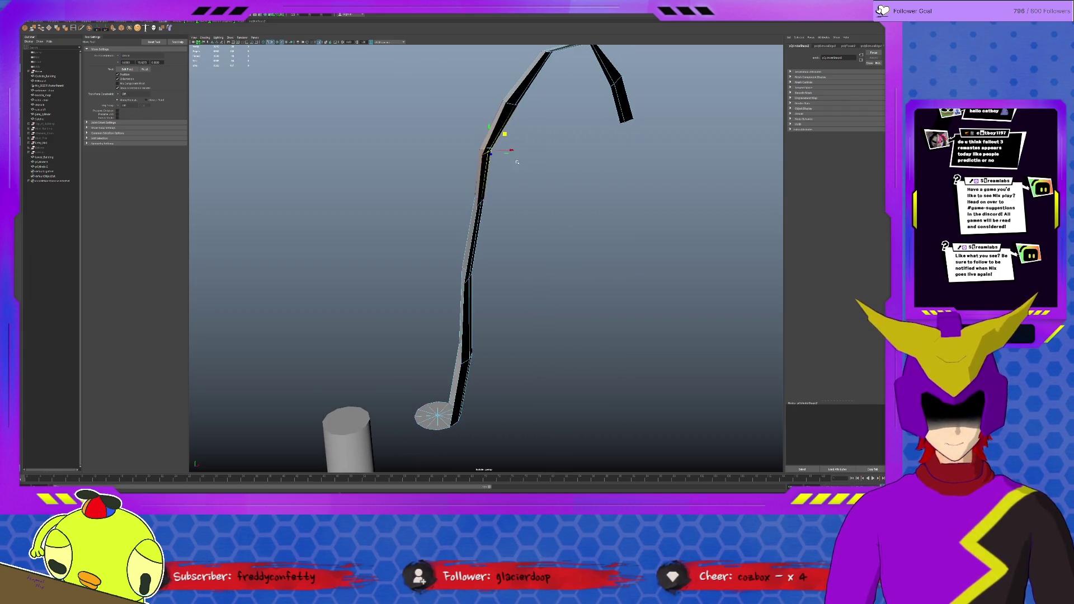
# Pull the upper loops up-left to smooth the arch into a drooping tip.
pyautogui.doubleClick(514, 104)
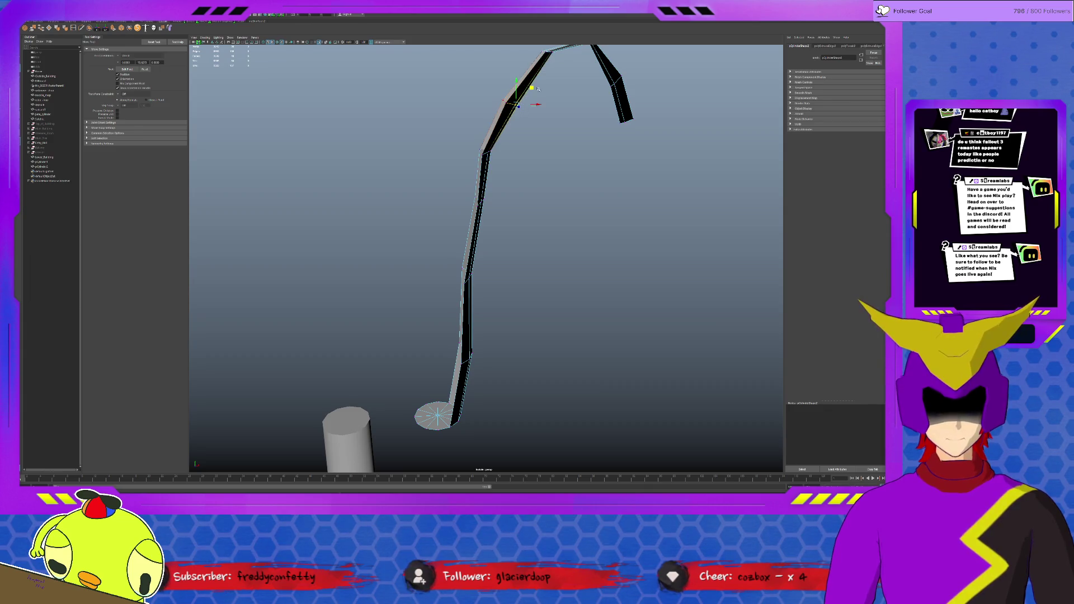
pyautogui.click(538, 83)
pyautogui.click(535, 91)
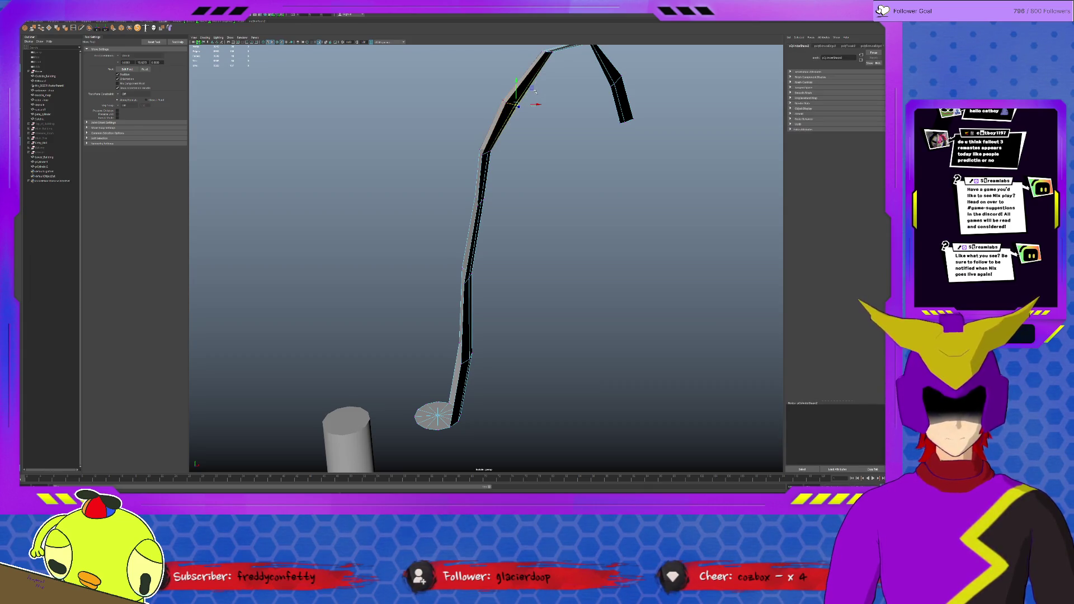
pyautogui.moveTo(533, 102); pyautogui.dragTo(524, 94)
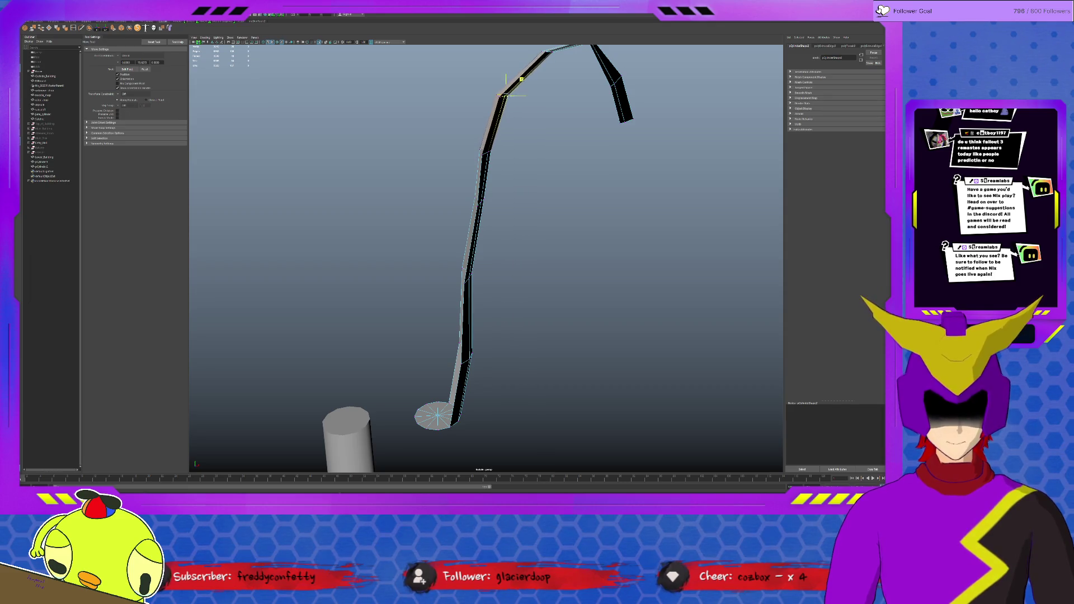
pyautogui.moveTo(525, 94)
pyautogui.keyDown('alt'); pyautogui.mouseDown()
pyautogui.moveTo(595, 240)
pyautogui.moveTo(565, 202)
pyautogui.moveTo(463, 183)
pyautogui.moveTo(441, 291)
pyautogui.moveTo(423, 261)
pyautogui.mouseUp(); pyautogui.keyUp('alt')
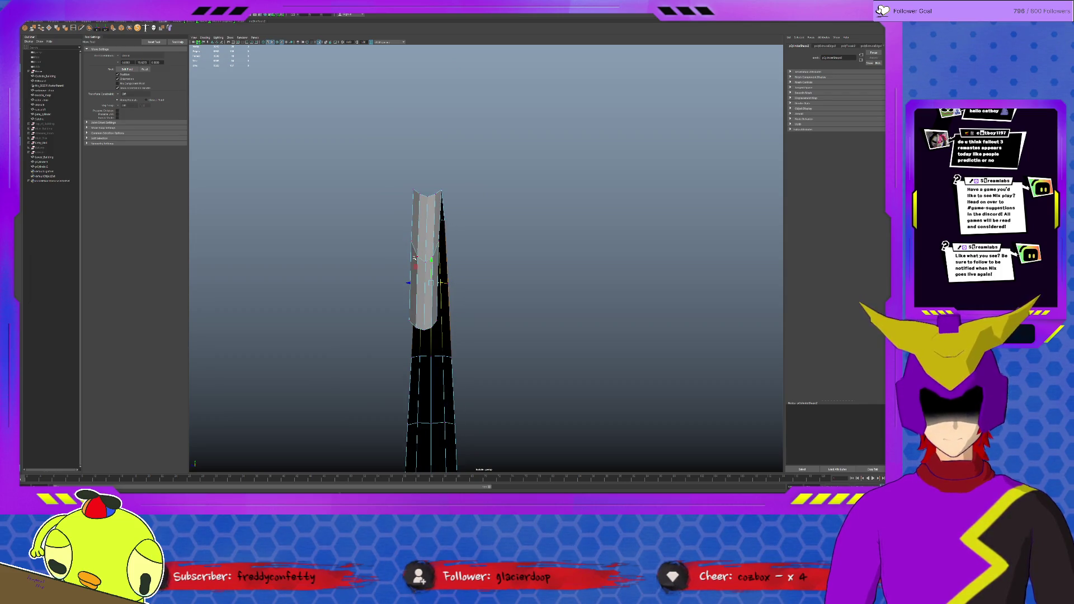
# With soft-select falloff, pull the arch's peak vertices down-left into a smoother hook curve.
pyautogui.click(416, 261)
pyautogui.click(444, 262)
pyautogui.click(439, 243)
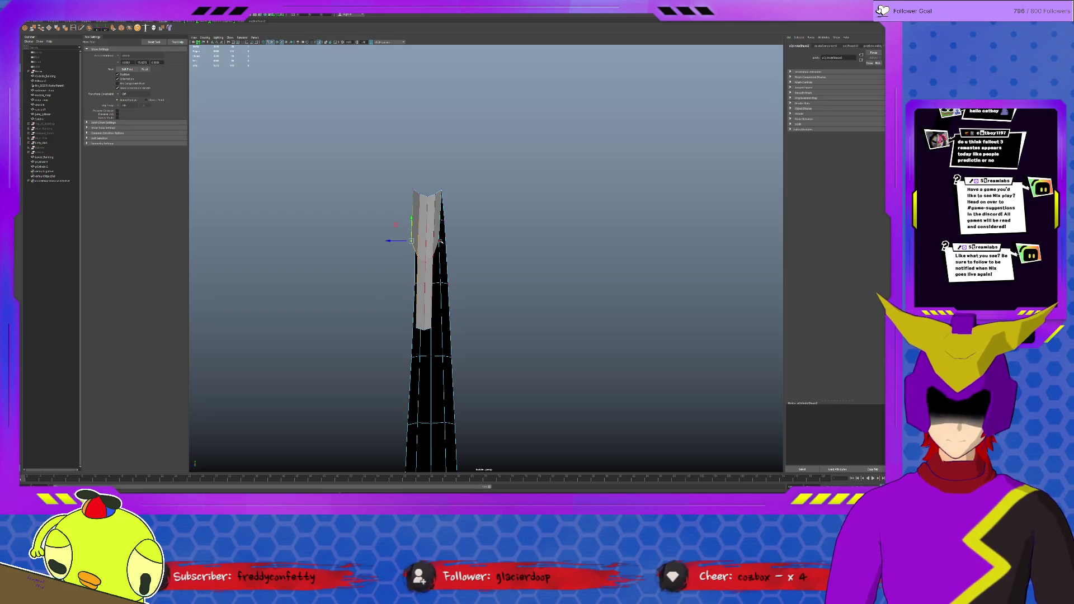
pyautogui.moveTo(516, 281)
pyautogui.keyDown('alt'); pyautogui.mouseDown()
pyautogui.moveTo(566, 292)
pyautogui.moveTo(552, 263)
pyautogui.moveTo(512, 242)
pyautogui.mouseUp(); pyautogui.keyUp('alt')
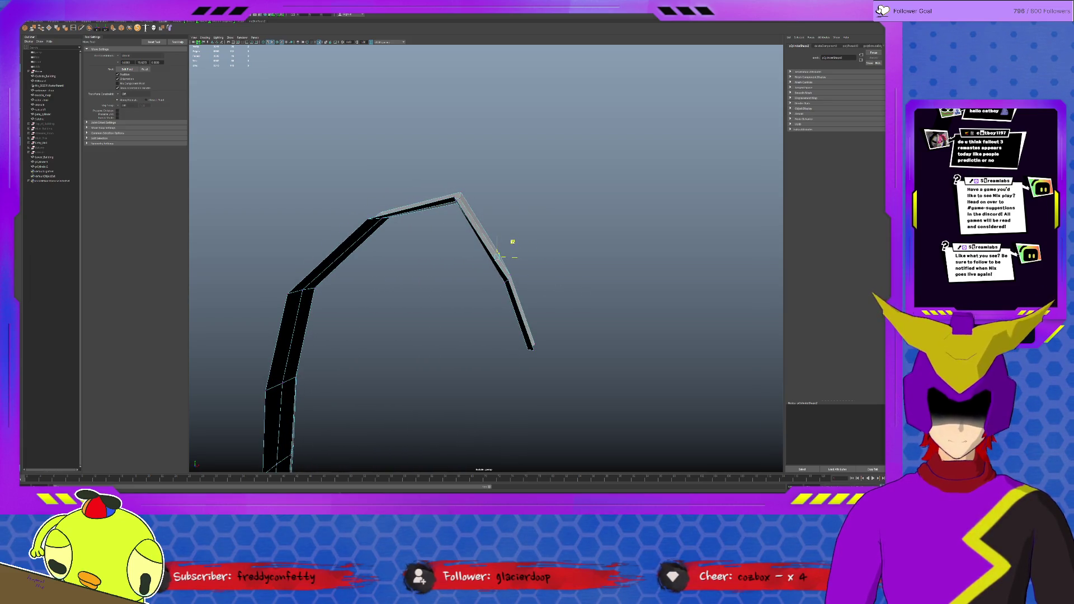
pyautogui.moveTo(543, 301)
pyautogui.keyDown('alt'); pyautogui.mouseDown()
pyautogui.moveTo(471, 346)
pyautogui.moveTo(494, 331)
pyautogui.moveTo(541, 332)
pyautogui.mouseUp(); pyautogui.keyUp('alt')
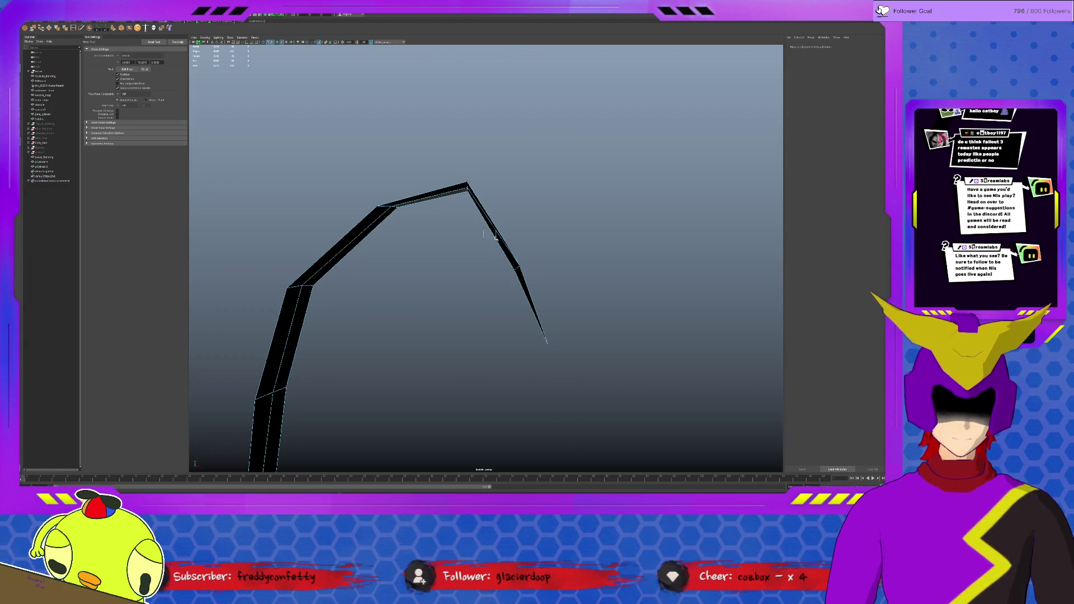
pyautogui.press('b')
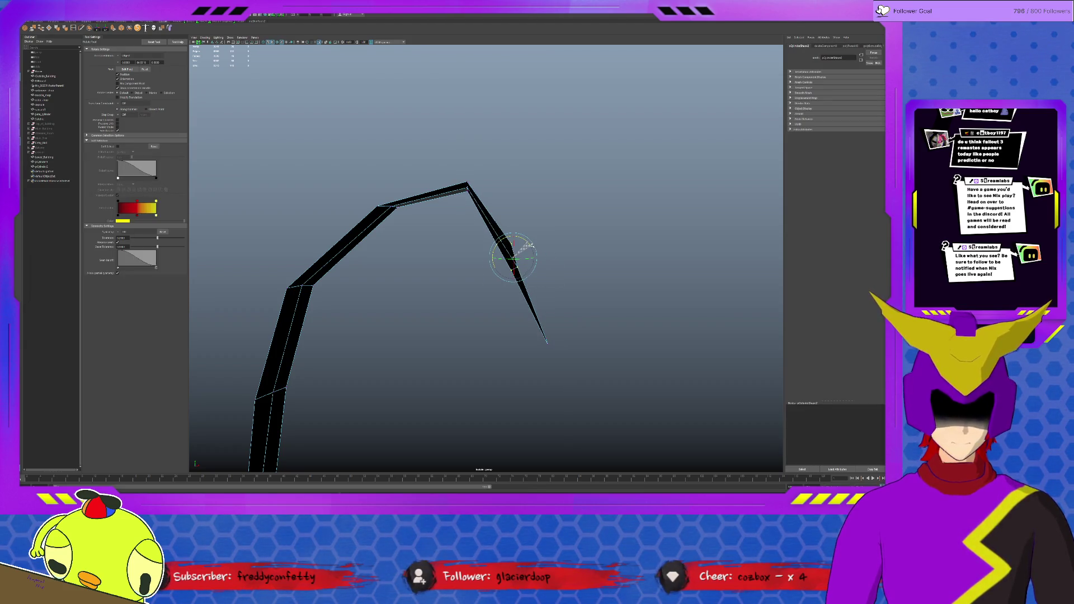
pyautogui.press('w')
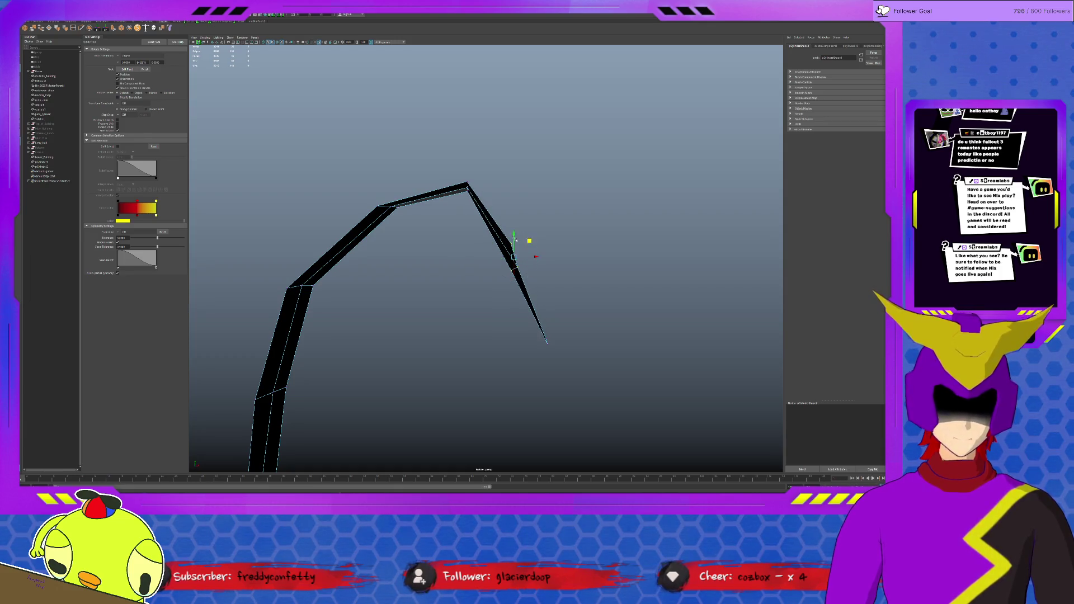
pyautogui.keyDown('alt'); pyautogui.moveTo(527, 241); pyautogui.dragTo(505, 241); pyautogui.keyUp('alt')
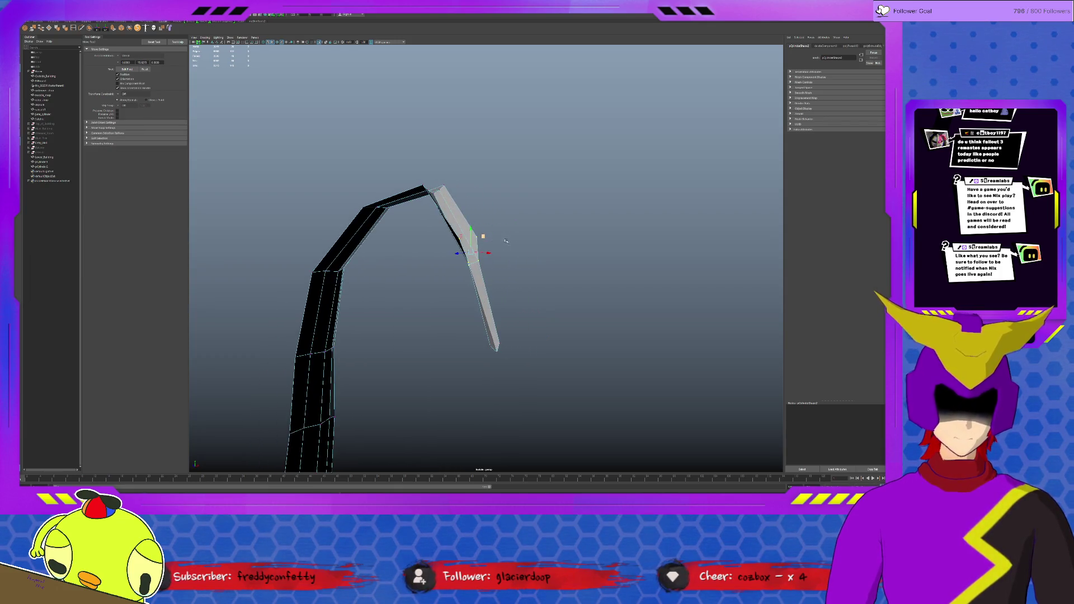
pyautogui.click(480, 238)
pyautogui.click(478, 238)
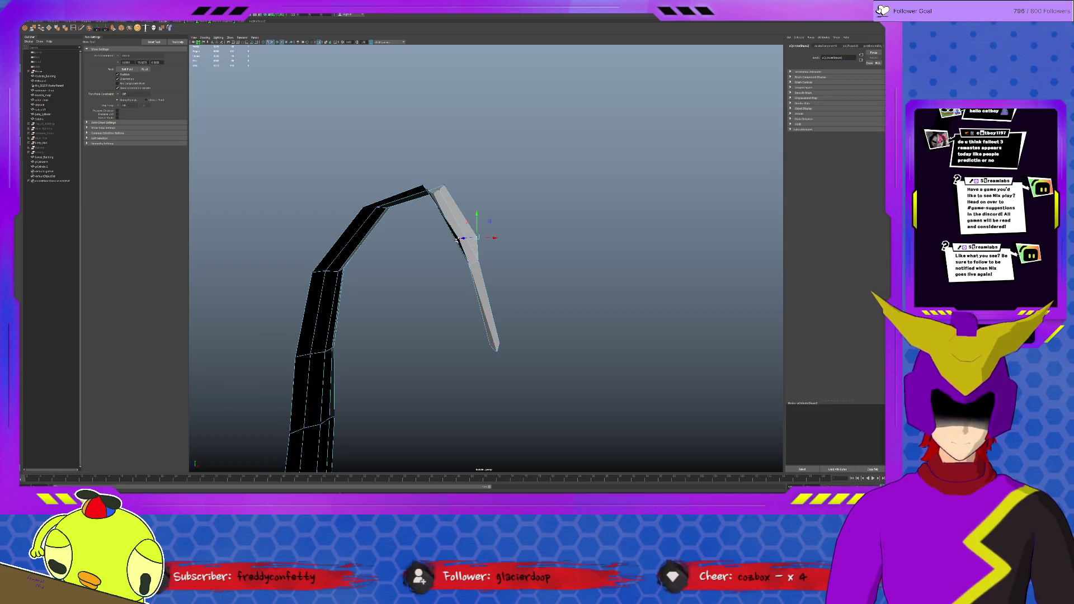
pyautogui.keyDown('alt'); pyautogui.moveTo(495, 247); pyautogui.dragTo(526, 236); pyautogui.keyUp('alt')
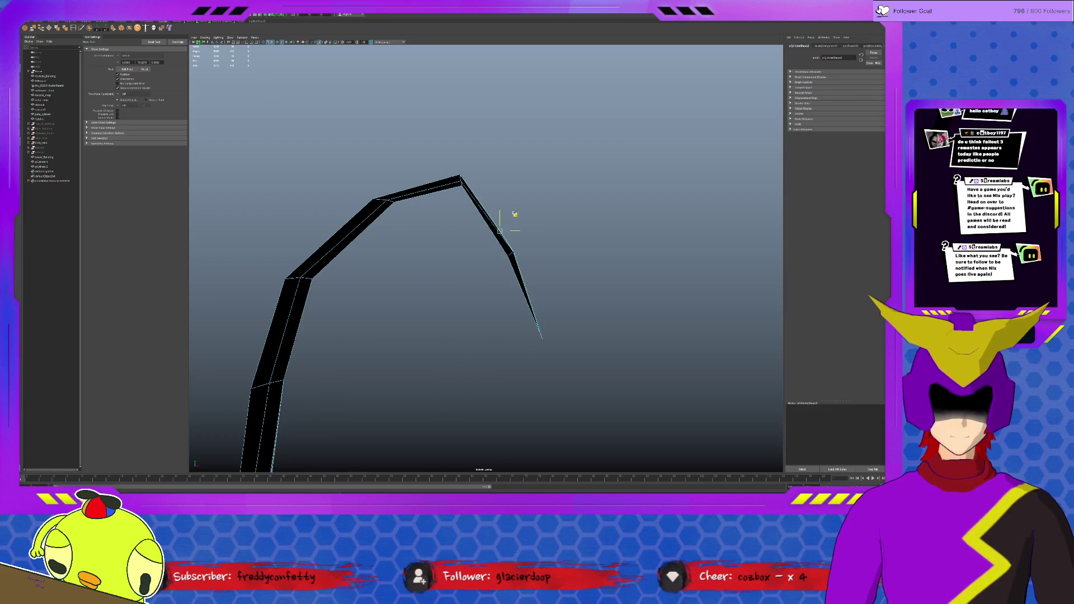
pyautogui.click(503, 225)
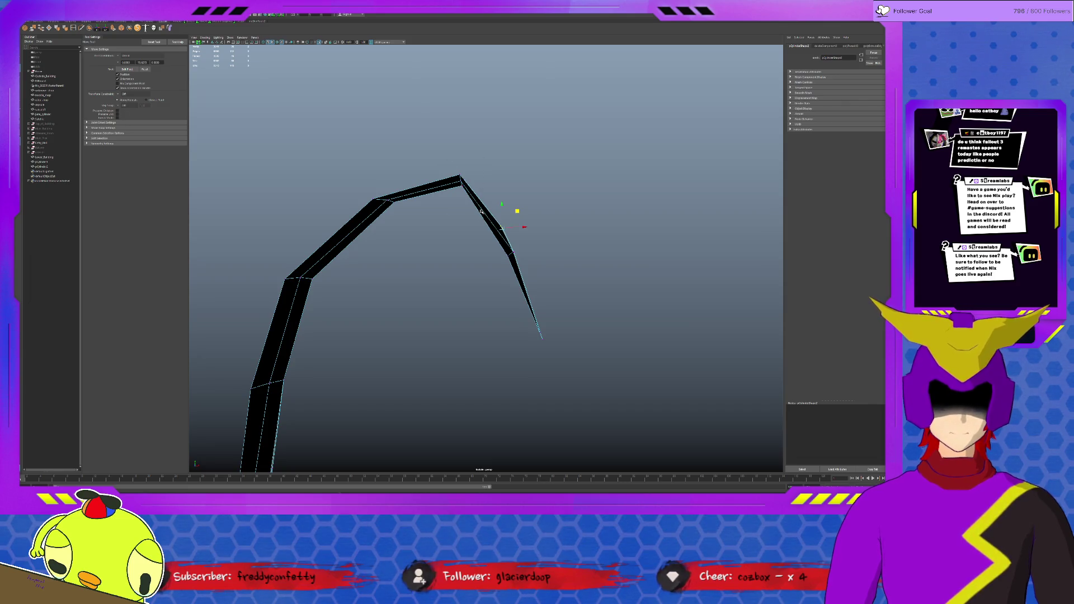
pyautogui.moveTo(476, 164); pyautogui.dragTo(463, 178)
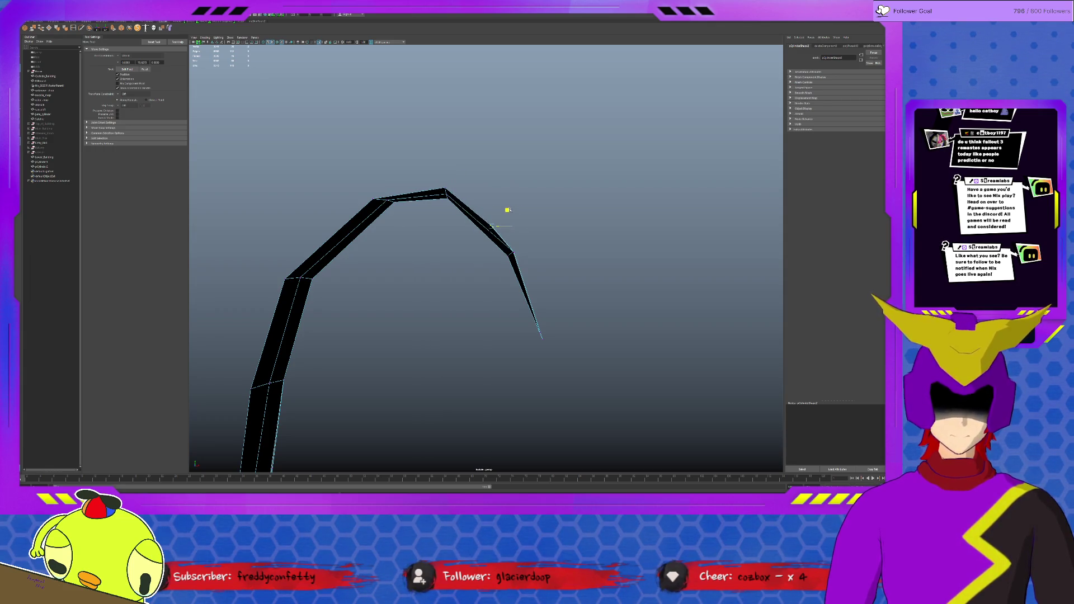
# Inspect the hook from the side and select the whole stalk object for moving.
pyautogui.moveTo(506, 211)
pyautogui.keyDown('alt'); pyautogui.mouseDown()
pyautogui.moveTo(509, 262)
pyautogui.moveTo(419, 280)
pyautogui.mouseUp(); pyautogui.keyUp('alt')
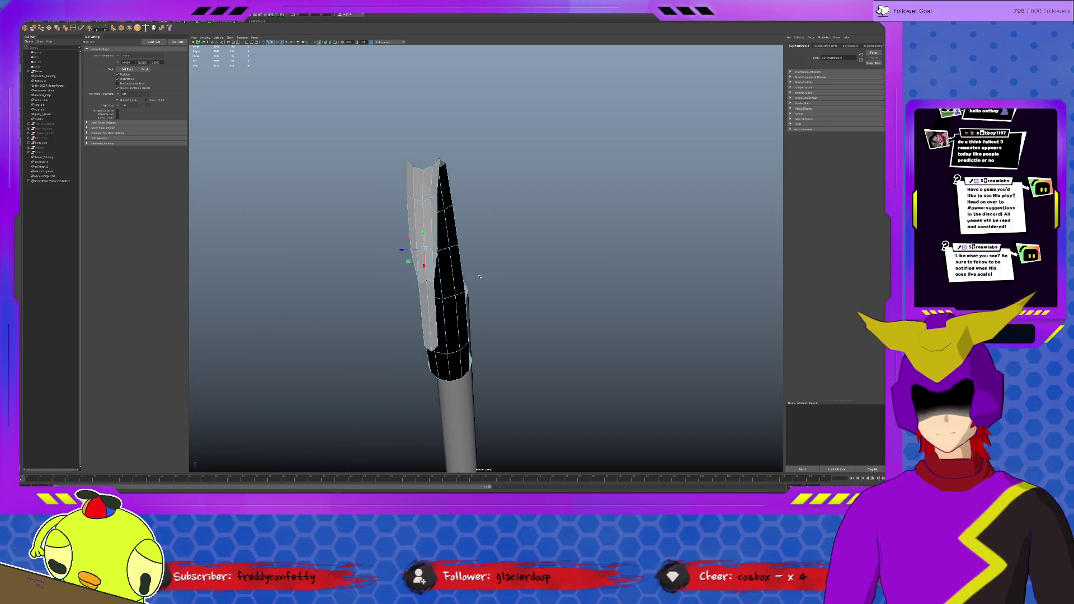
pyautogui.press('r')
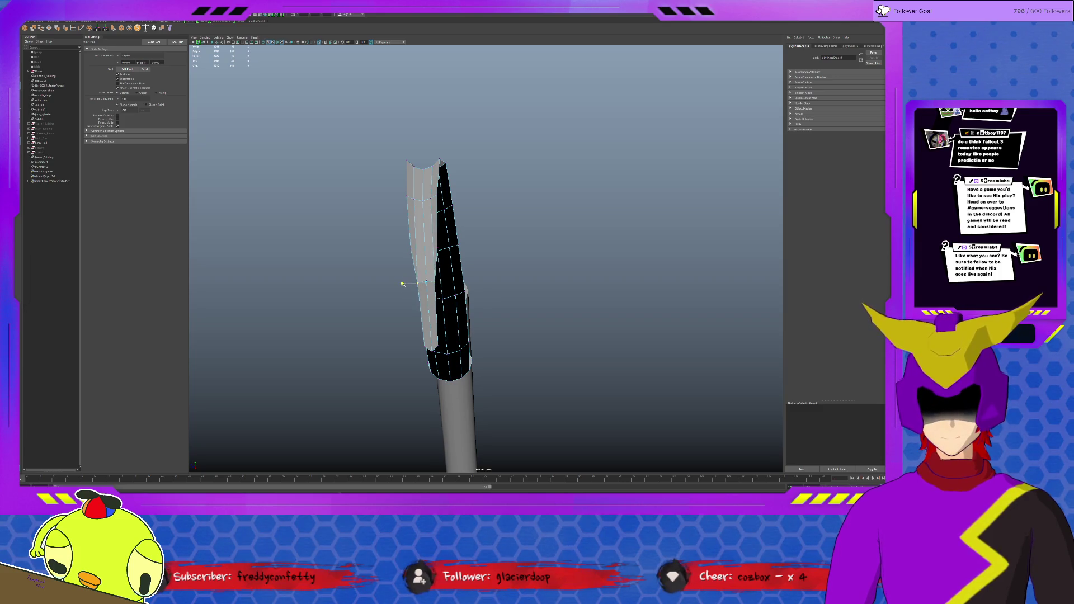
pyautogui.click(571, 276)
pyautogui.moveTo(531, 355)
pyautogui.keyDown('alt'); pyautogui.mouseDown()
pyautogui.moveTo(618, 338)
pyautogui.moveTo(602, 356)
pyautogui.moveTo(481, 391)
pyautogui.moveTo(487, 300)
pyautogui.moveTo(487, 400)
pyautogui.moveTo(453, 399)
pyautogui.mouseUp(); pyautogui.keyUp('alt')
pyautogui.click(475, 395)
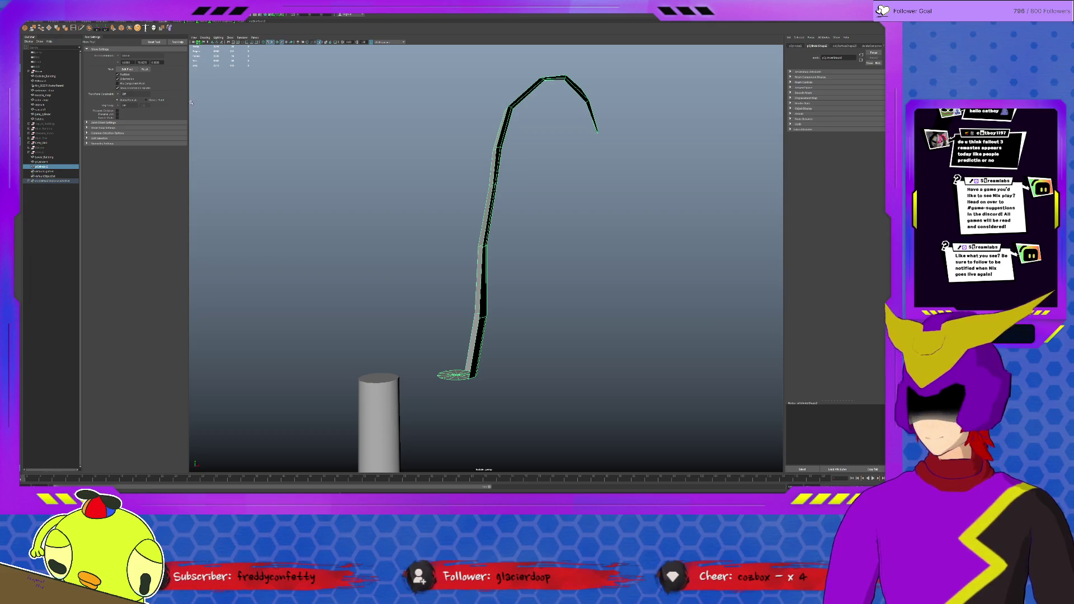
pyautogui.press('w')
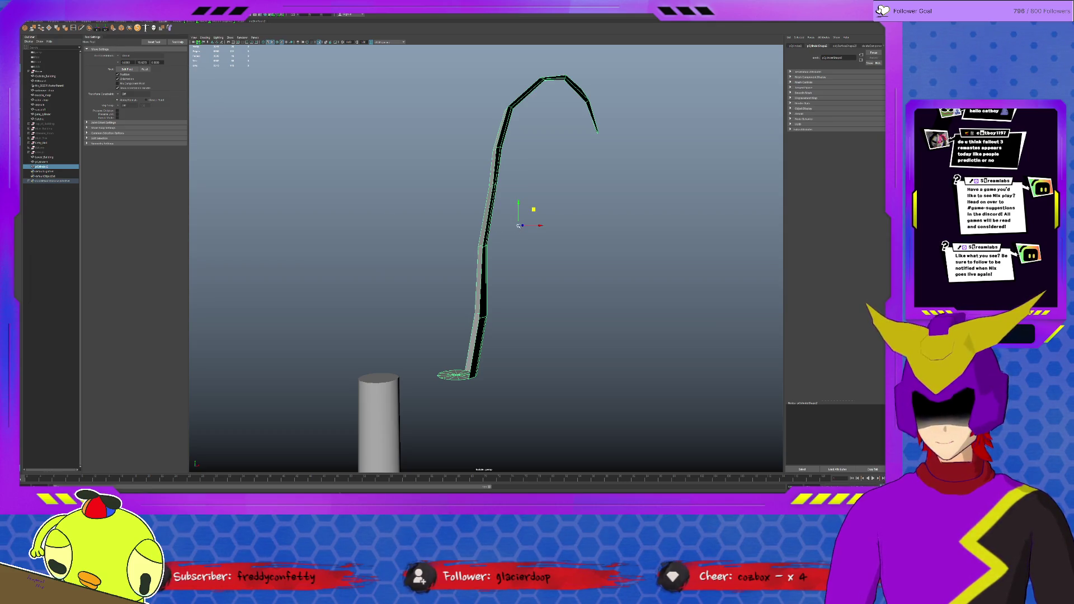
# Snap the stalk's base down onto the top of the planter cylinder.
pyautogui.click(519, 226)
pyautogui.moveTo(519, 225)
pyautogui.mouseDown()
pyautogui.moveTo(459, 368)
pyautogui.moveTo(380, 376)
pyautogui.mouseUp()
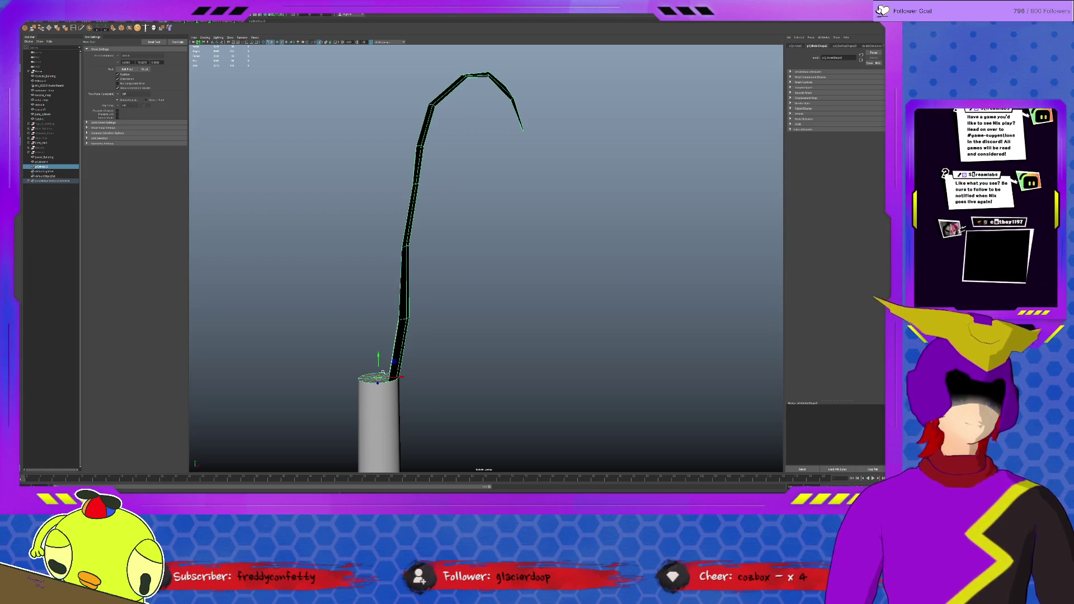
pyautogui.moveTo(453, 384)
pyautogui.keyDown('alt'); pyautogui.mouseDown()
pyautogui.moveTo(521, 389)
pyautogui.moveTo(471, 352)
pyautogui.mouseUp(); pyautogui.keyUp('alt')
pyautogui.scroll(3, 430, 308)
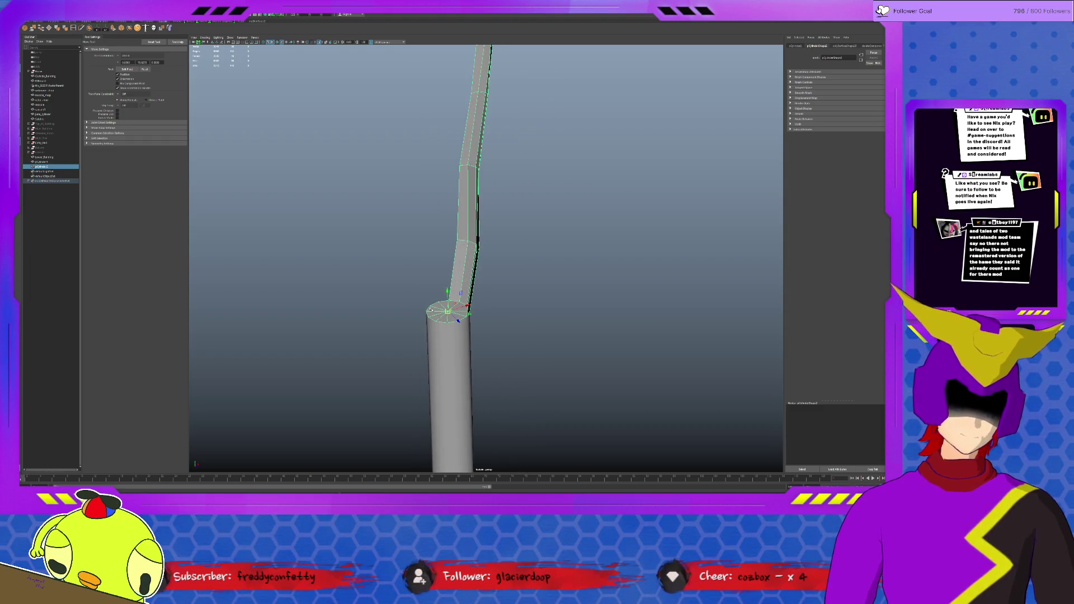
# Duplicate the stalk mesh and undo the copy's extrusion, leaving its flat base circle.
pyautogui.press('F9')
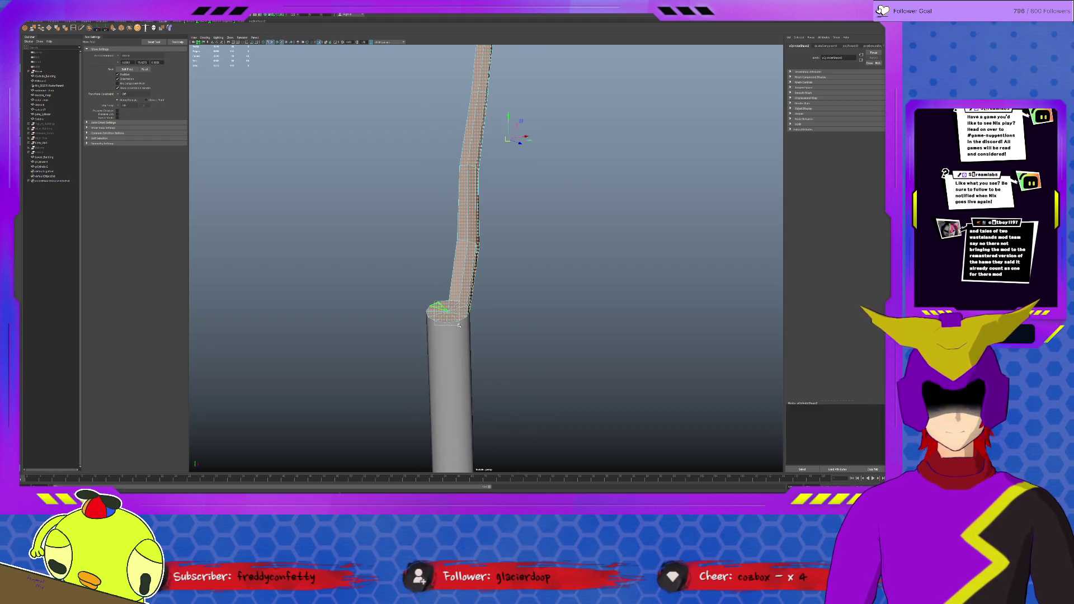
pyautogui.click(451, 311)
pyautogui.click(475, 260)
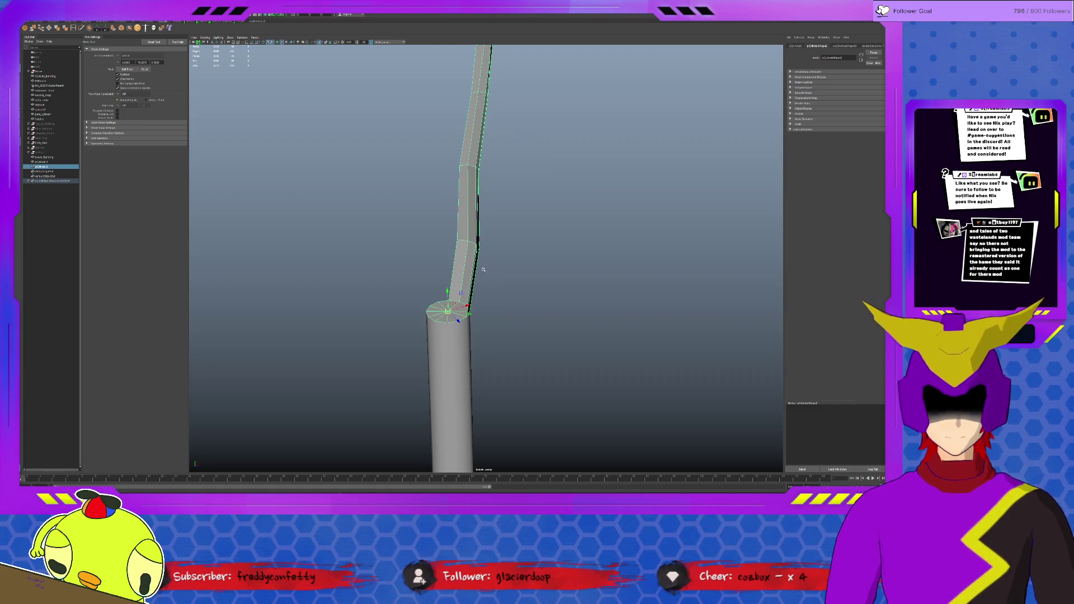
pyautogui.keyDown('shift'); pyautogui.click(458, 317); pyautogui.keyUp('shift')
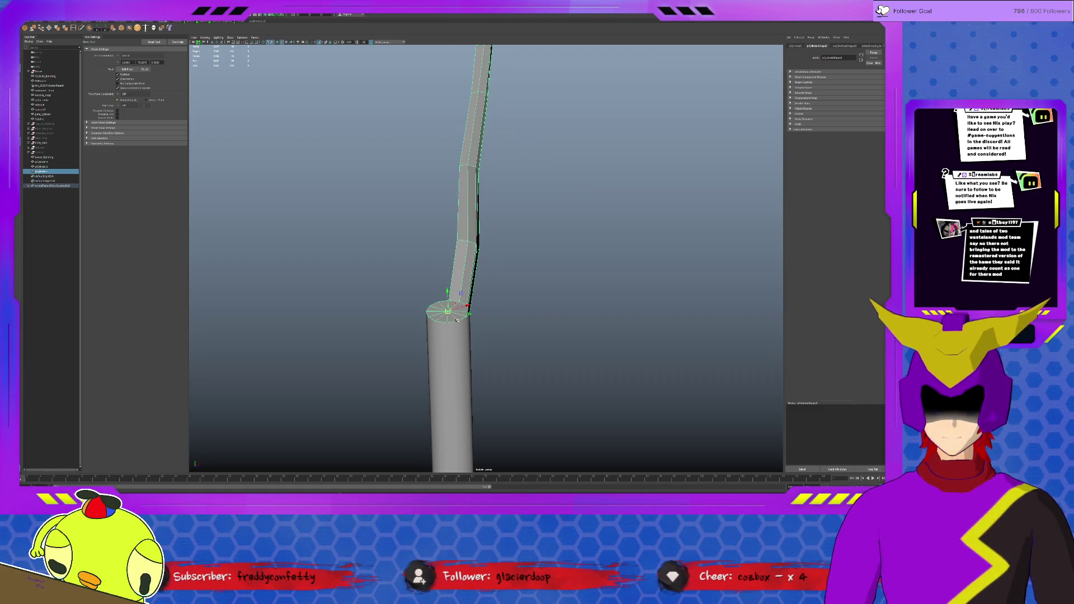
pyautogui.hotkey('ctrl', 'e')
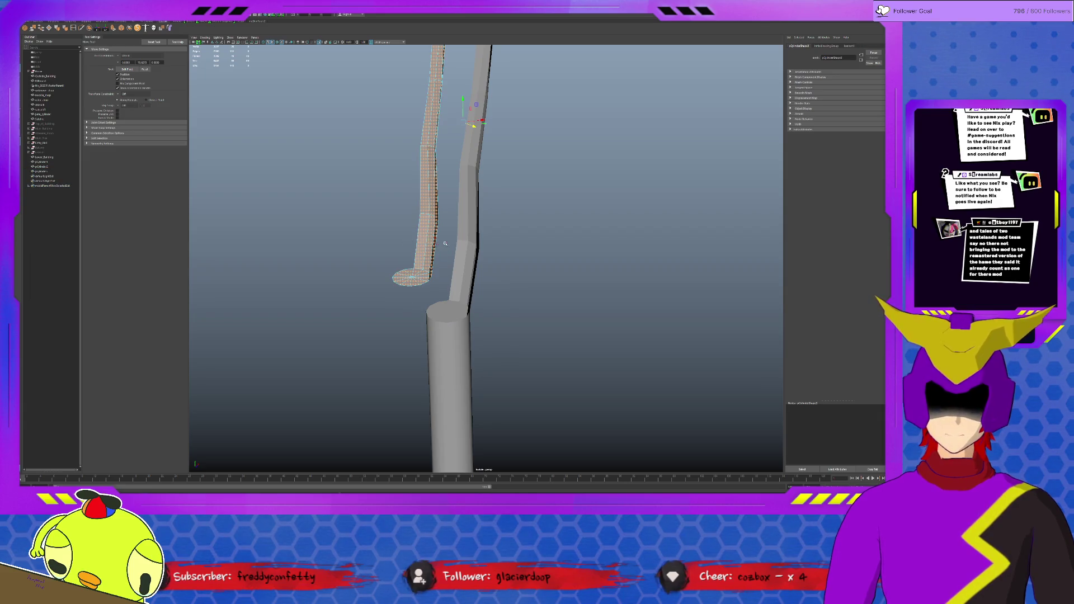
pyautogui.hotkey('ctrl', 'z')
pyautogui.click(431, 199)
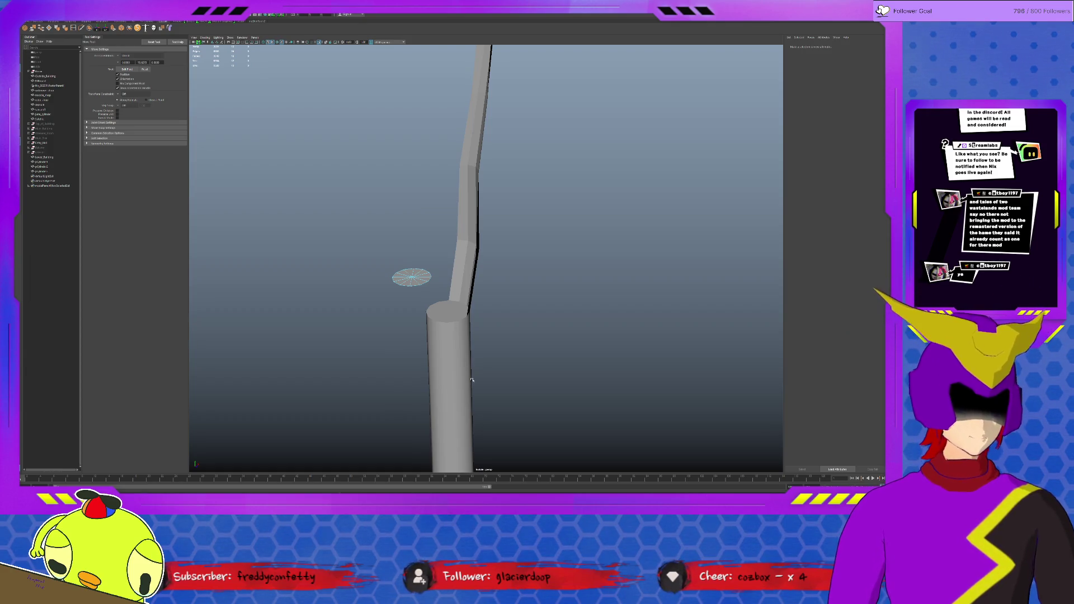
# Select the bent stalk and the planter cylinder to check them beside the loose disc.
pyautogui.click(460, 277)
pyautogui.moveTo(460, 277)
pyautogui.keyDown('alt'); pyautogui.mouseDown()
pyautogui.moveTo(461, 289)
pyautogui.moveTo(493, 301)
pyautogui.mouseUp(); pyautogui.keyUp('alt')
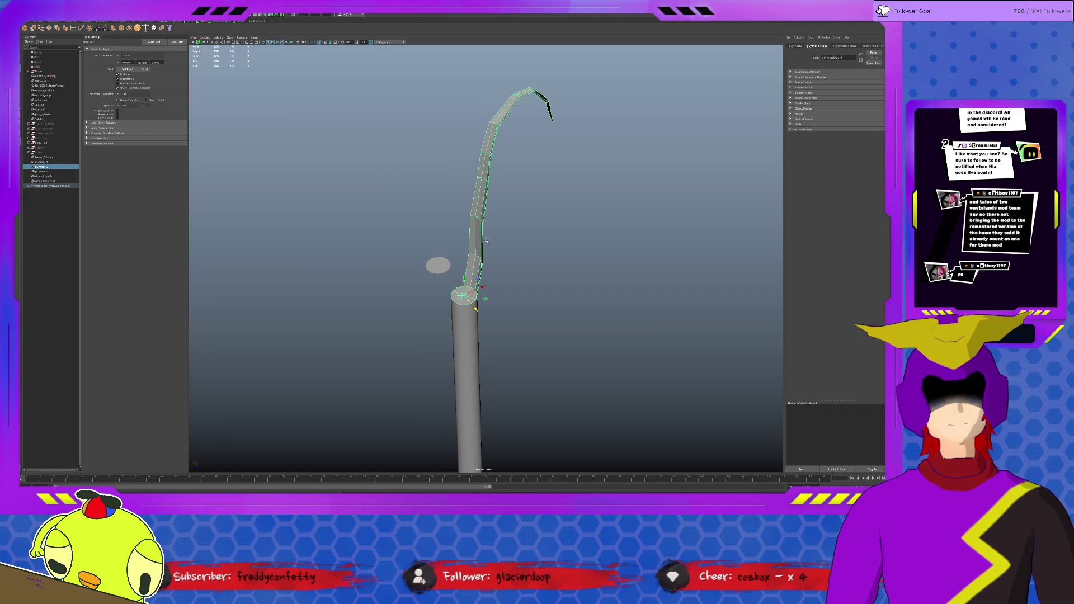
pyautogui.click(459, 322)
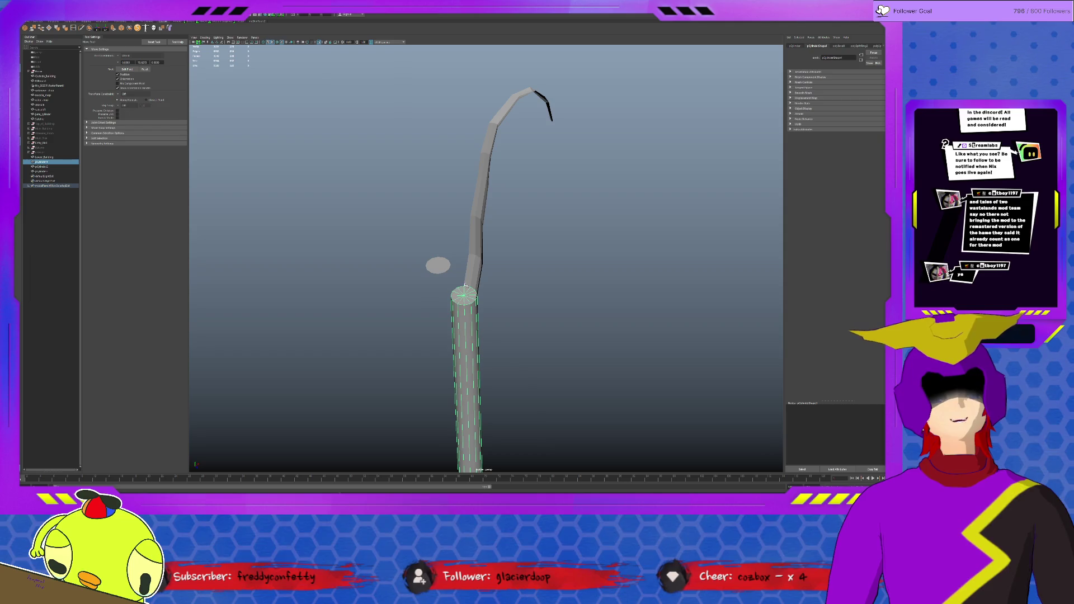
# Extrude the loose disc's face up-left in several pulls into a second tall leaf stalk.
pyautogui.click(441, 267)
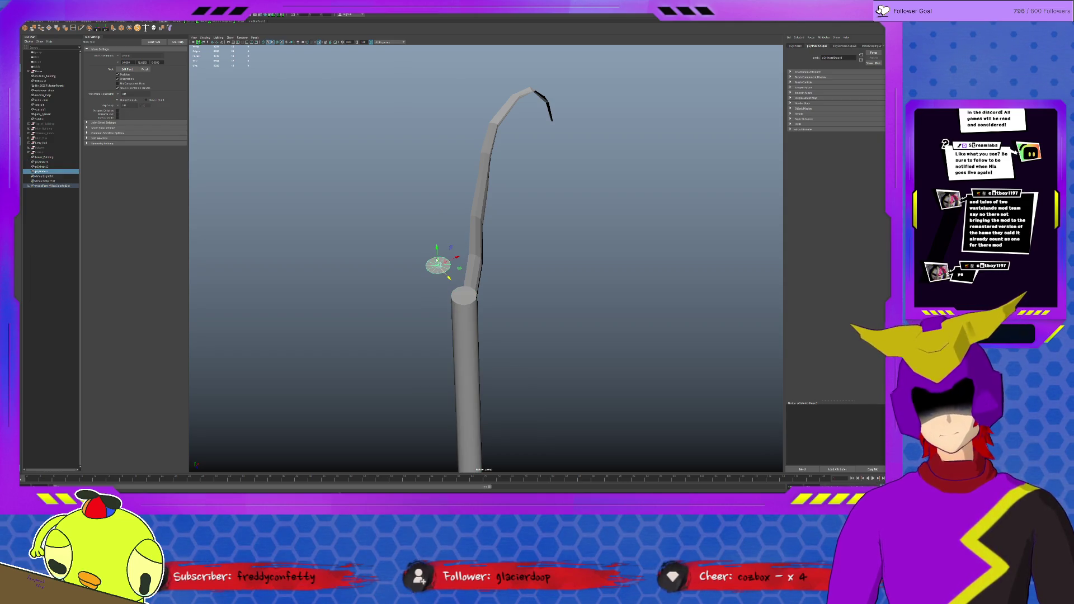
pyautogui.press('F9')
pyautogui.scroll(2, 437, 269)
pyautogui.press('F8')
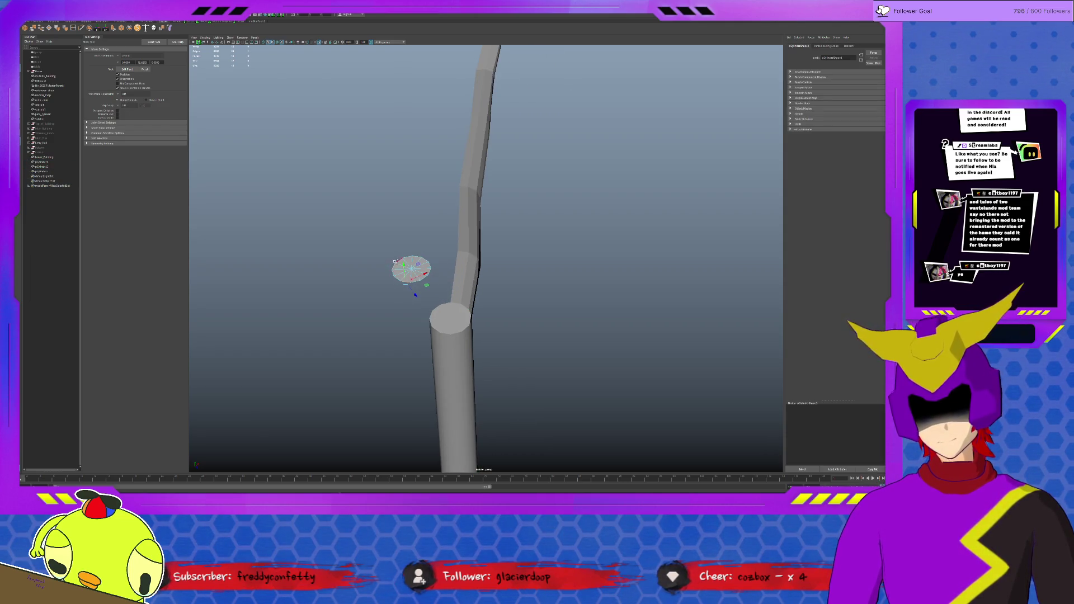
pyautogui.scroll(2, 426, 265)
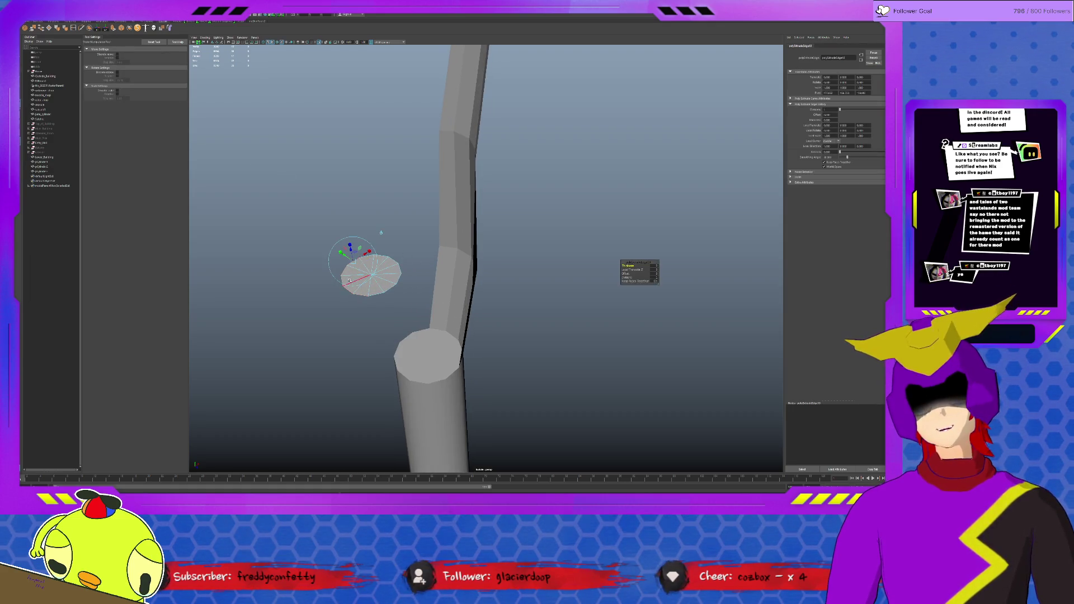
pyautogui.keyDown('alt'); pyautogui.moveTo(353, 293); pyautogui.dragTo(354, 312); pyautogui.keyUp('alt')
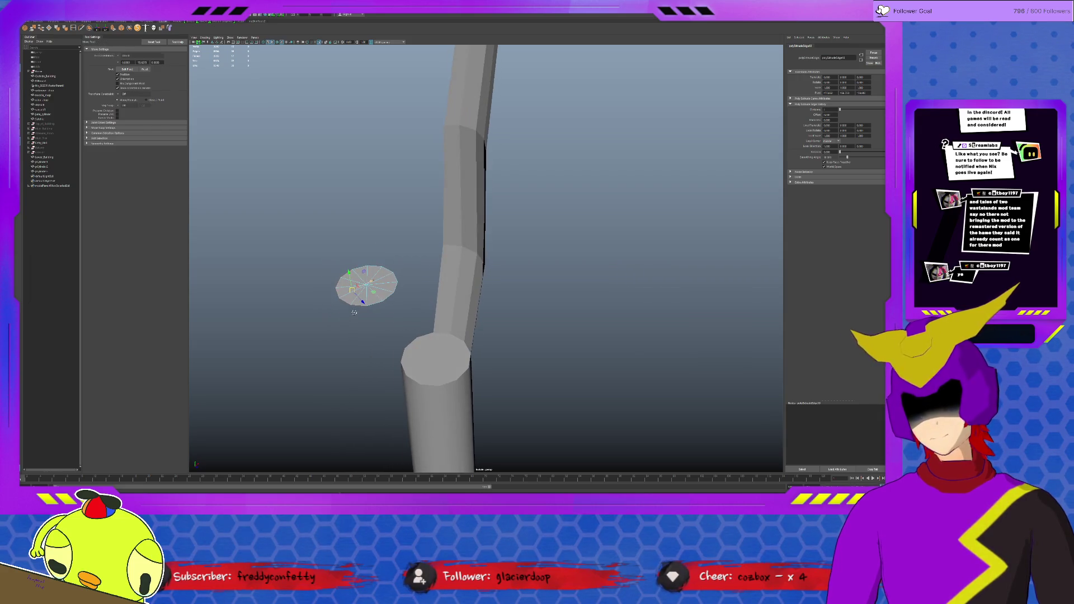
pyautogui.moveTo(363, 271); pyautogui.dragTo(352, 252)
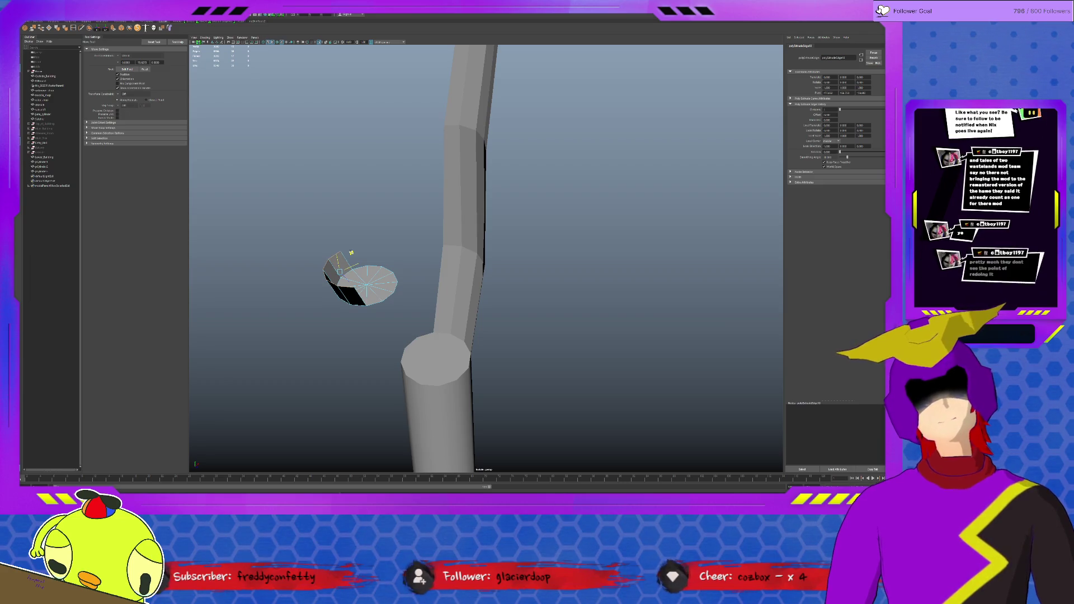
pyautogui.press('w')
pyautogui.moveTo(349, 253)
pyautogui.mouseDown()
pyautogui.moveTo(333, 193)
pyautogui.moveTo(293, 128)
pyautogui.moveTo(361, 252)
pyautogui.mouseUp()
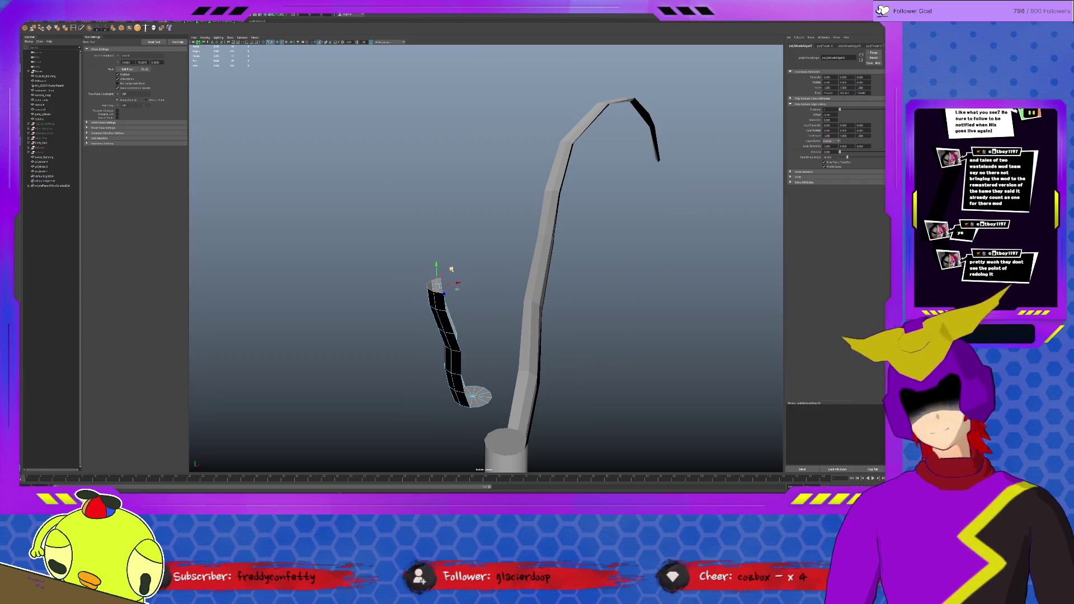
pyautogui.moveTo(453, 270); pyautogui.dragTo(404, 137)
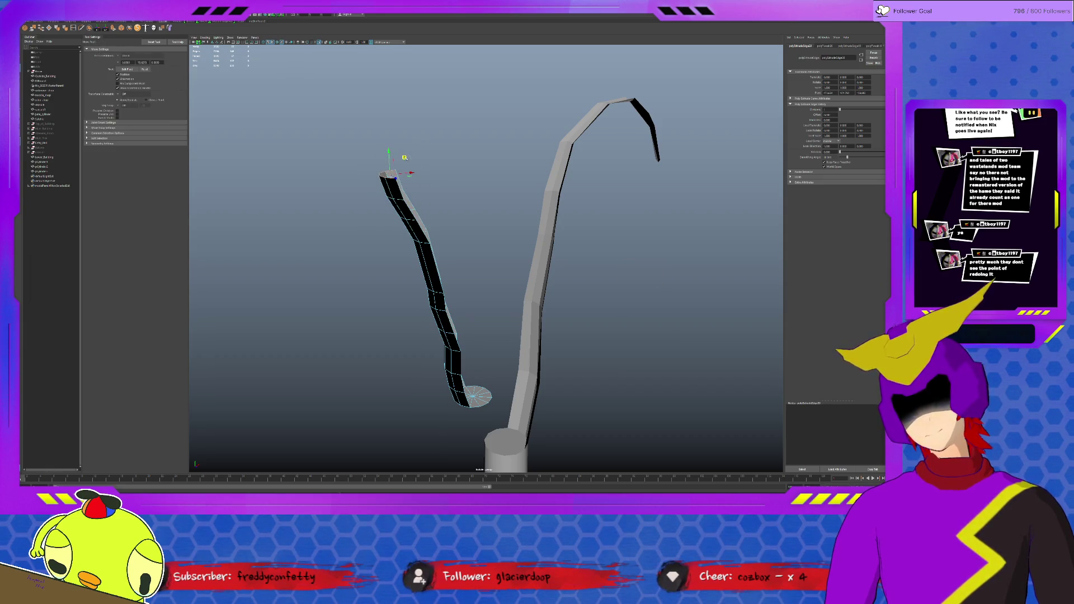
pyautogui.moveTo(404, 137); pyautogui.dragTo(385, 88)
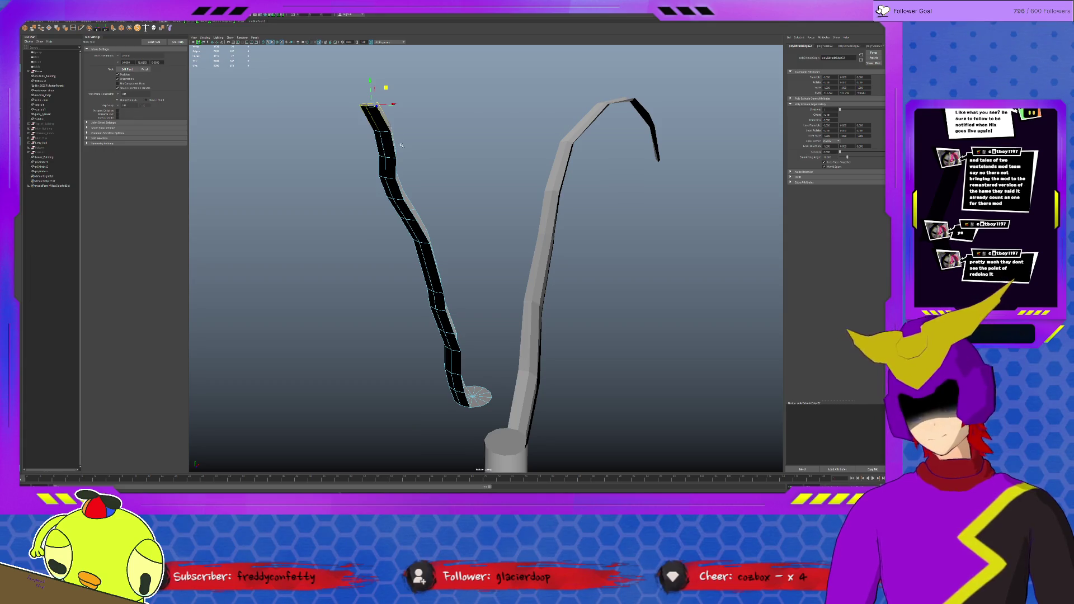
# Widen a soft falloff over the new stalk's edges, review both stalks, then select it as one object.
pyautogui.press('b')
pyautogui.moveTo(334, 263); pyautogui.dragTo(670, 119, button='middle')
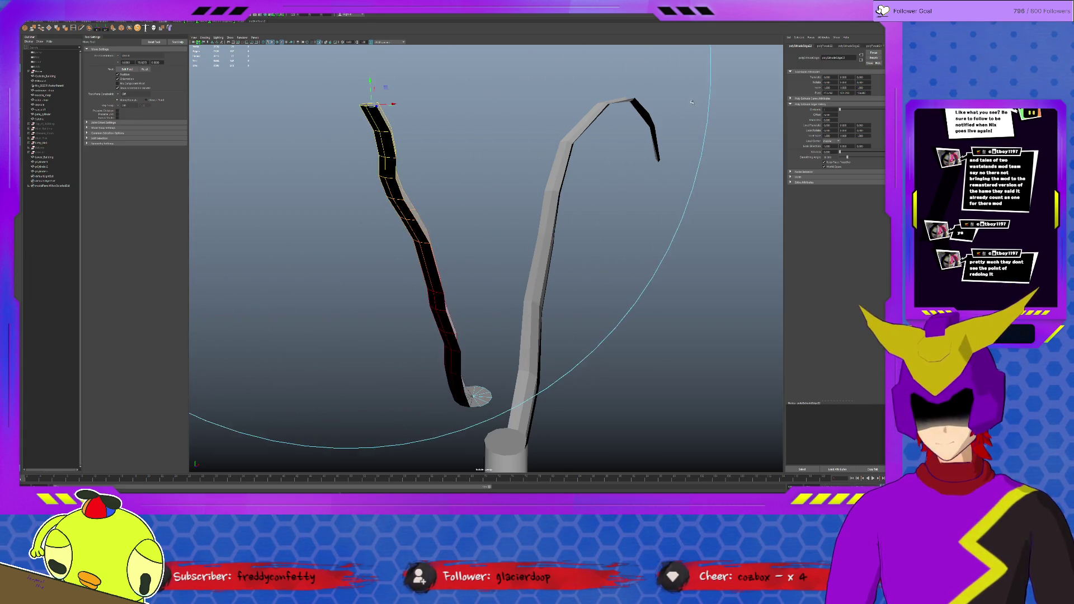
pyautogui.press('r')
pyautogui.keyDown('alt'); pyautogui.moveTo(400, 141); pyautogui.dragTo(372, 138); pyautogui.keyUp('alt')
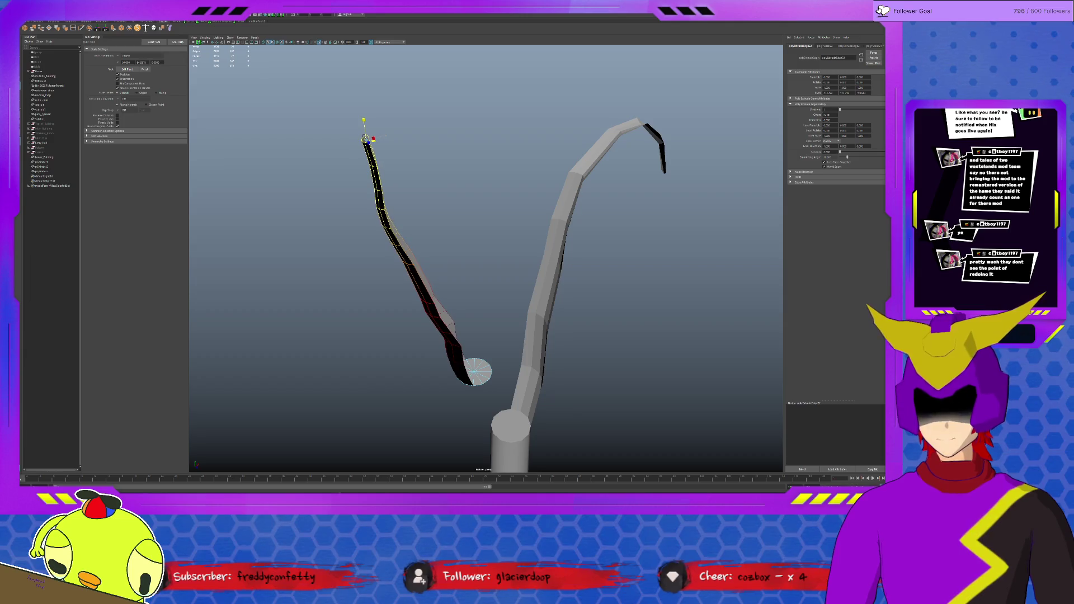
pyautogui.moveTo(454, 212)
pyautogui.keyDown('alt'); pyautogui.mouseDown()
pyautogui.moveTo(427, 218)
pyautogui.moveTo(446, 224)
pyautogui.mouseUp(); pyautogui.keyUp('alt')
pyautogui.press('F8')
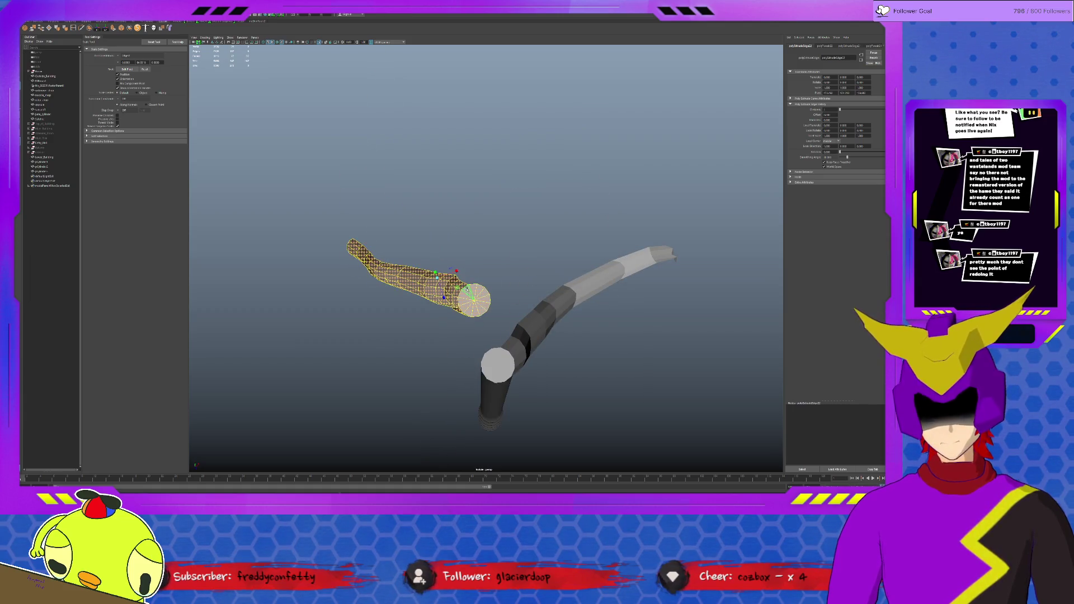
# Move the second stalk so its base sits in the planter top at the first stalk's joint.
pyautogui.press('F8')
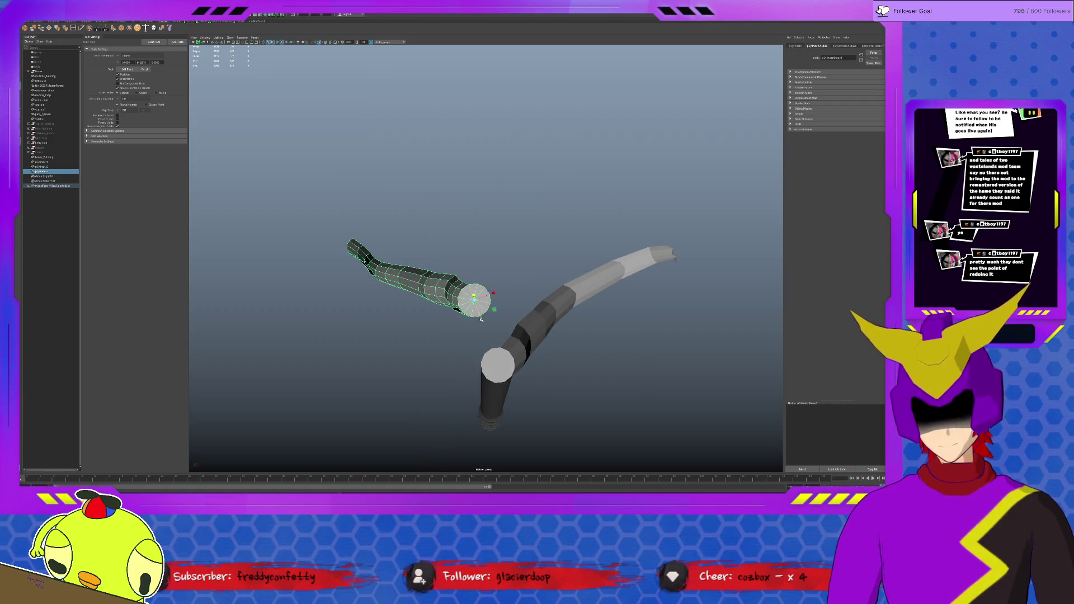
pyautogui.moveTo(481, 319); pyautogui.dragTo(505, 386)
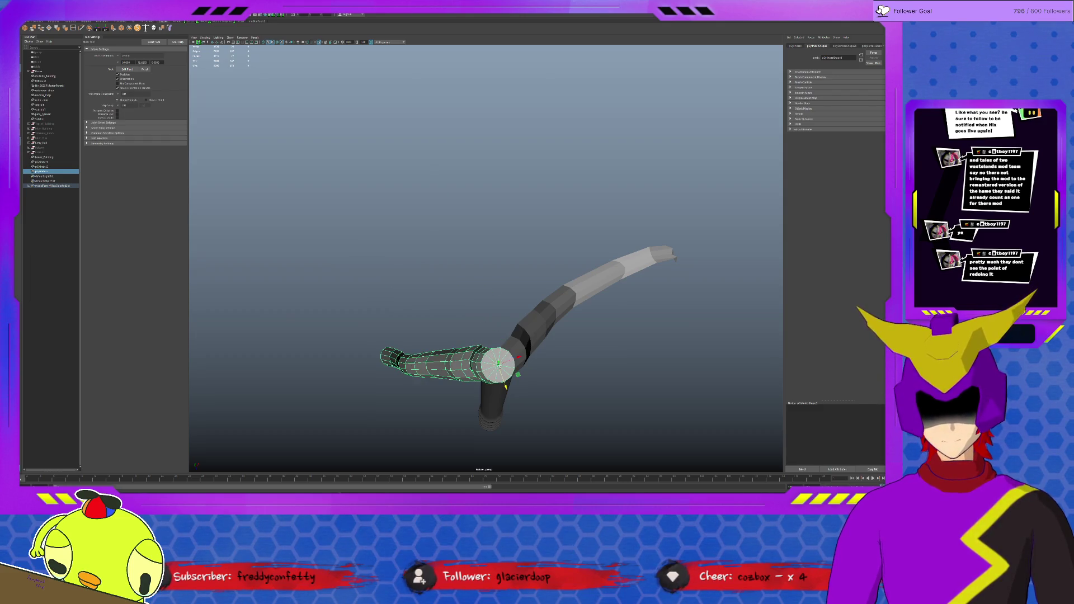
pyautogui.keyDown('alt'); pyautogui.moveTo(485, 330); pyautogui.dragTo(497, 279); pyautogui.keyUp('alt')
pyautogui.scroll(3, 497, 278)
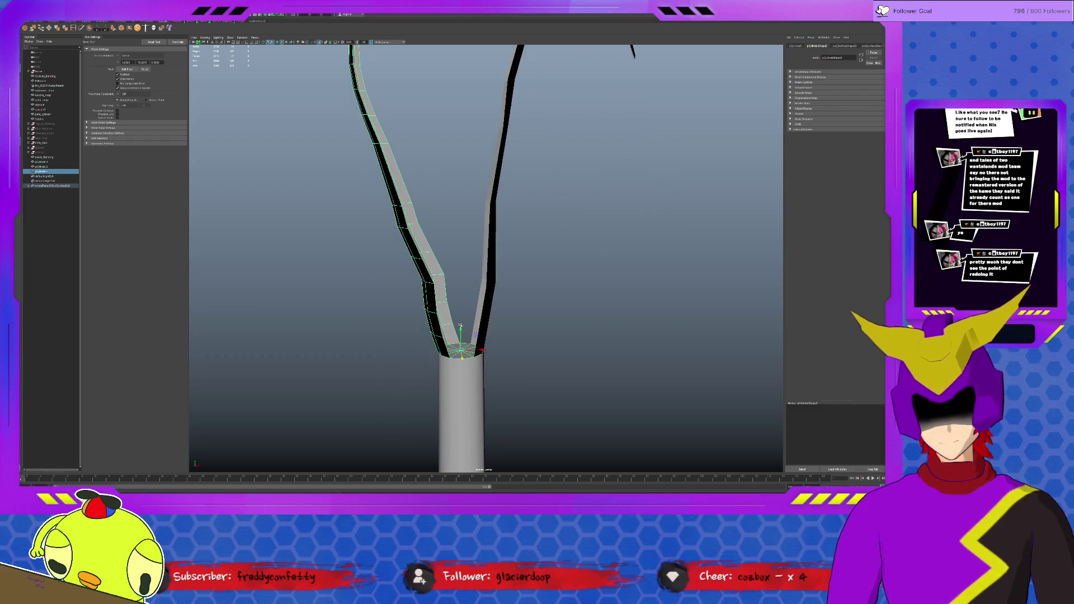
pyautogui.moveTo(461, 330); pyautogui.dragTo(461, 351)
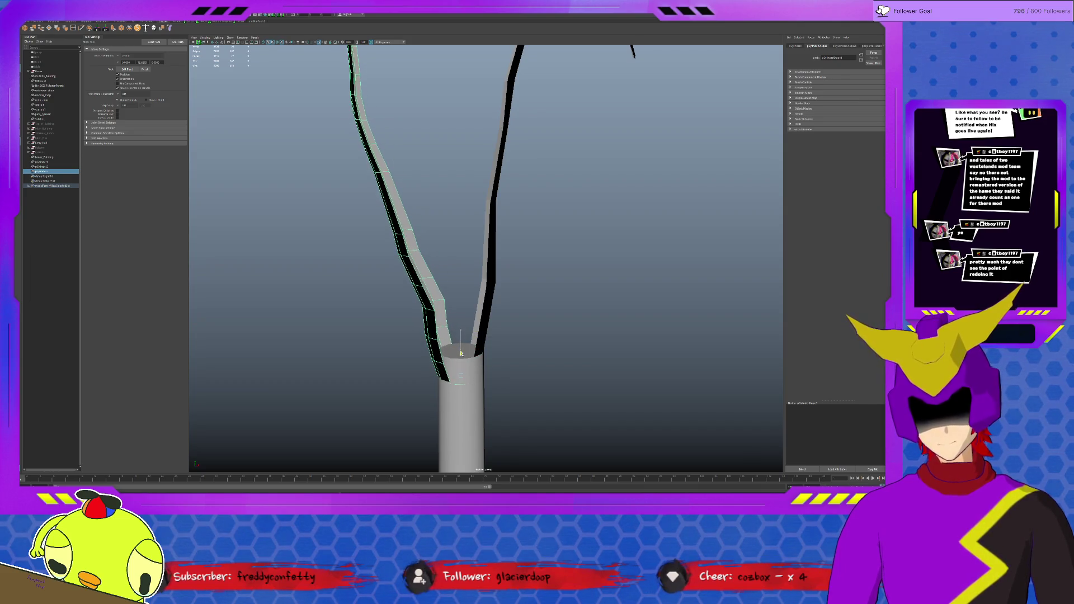
# Isolate the stalk to check its faces, restore the scene, then select Top_of_Building.
pyautogui.hotkey('ctrl', '1')
pyautogui.press('F11')
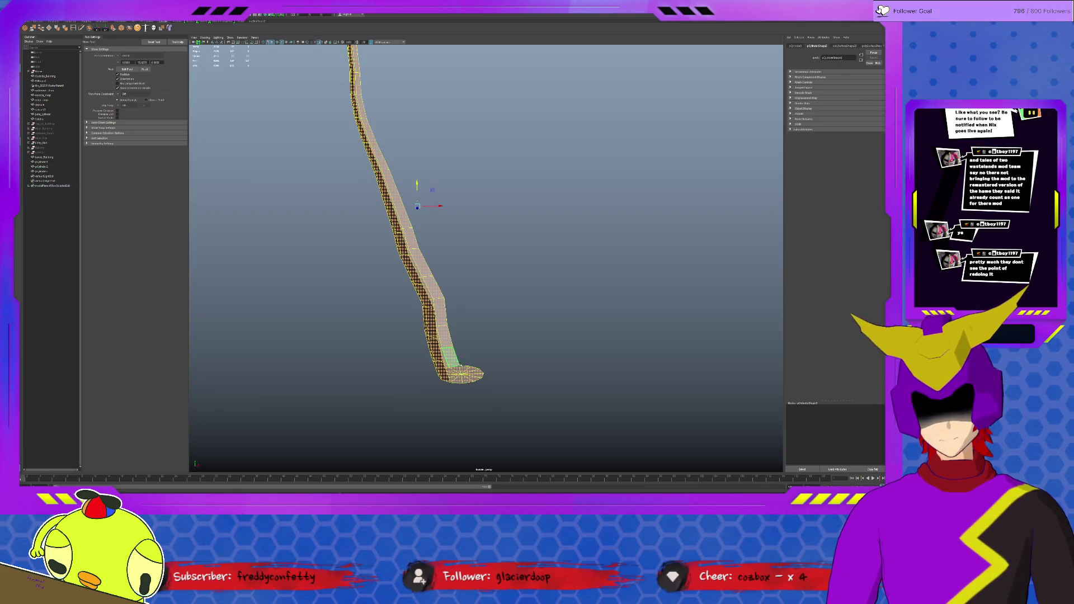
pyautogui.press('F8')
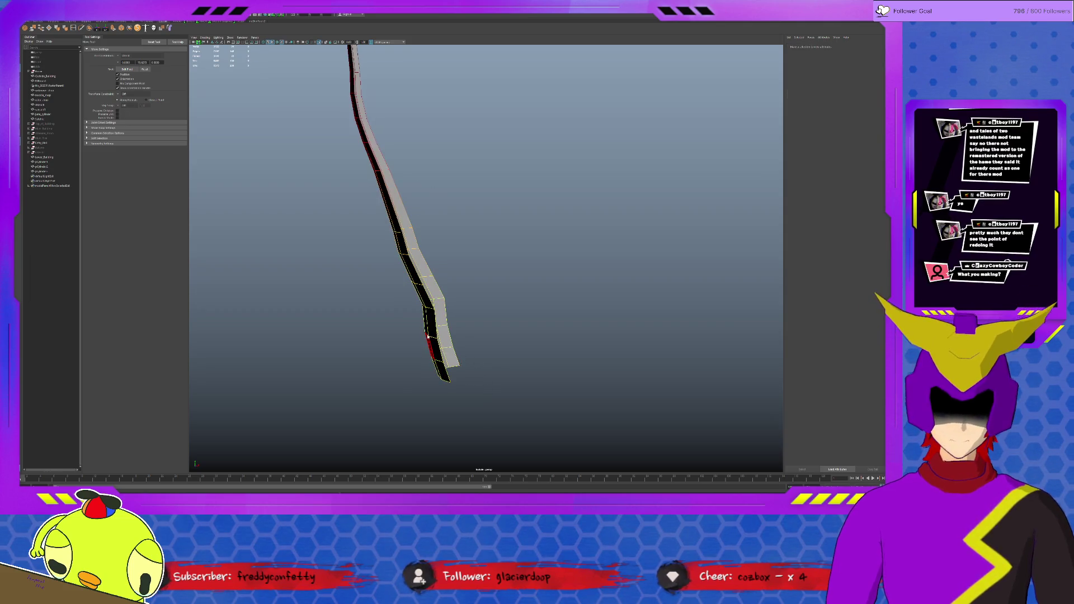
pyautogui.hotkey('ctrl', '1')
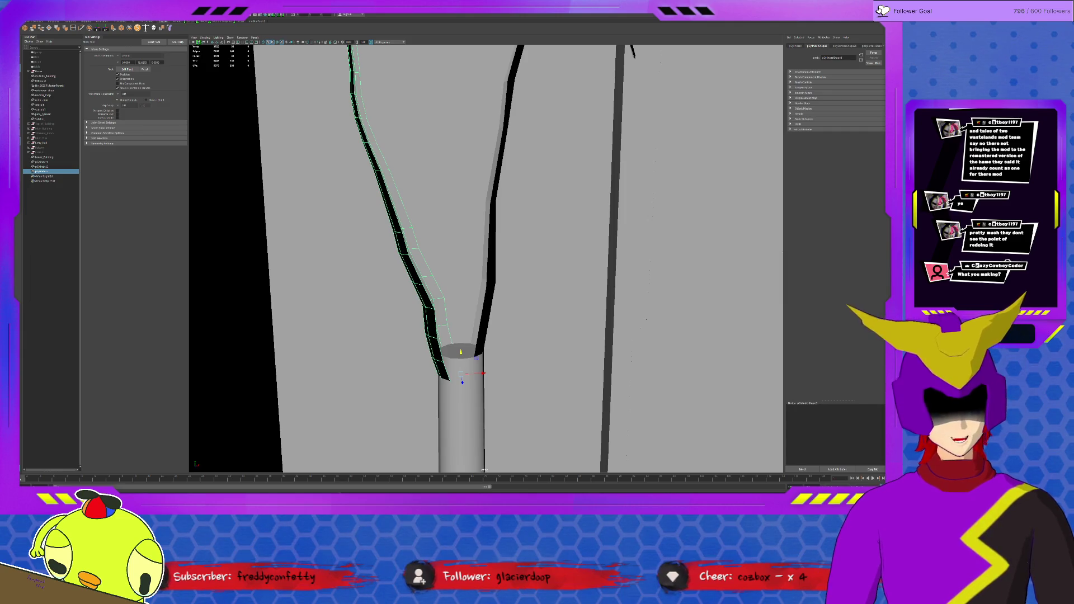
pyautogui.click(424, 124)
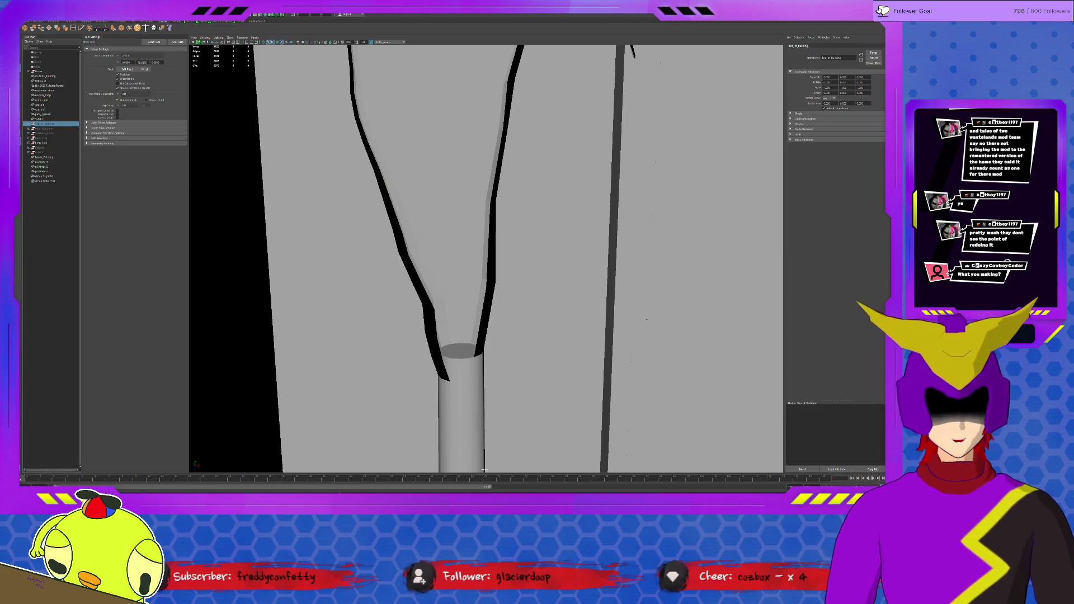
# Switch to the Channel Box, step down through Outliner objects and frame the whole rooftop building.
pyautogui.hotkey('ctrl', 'a')
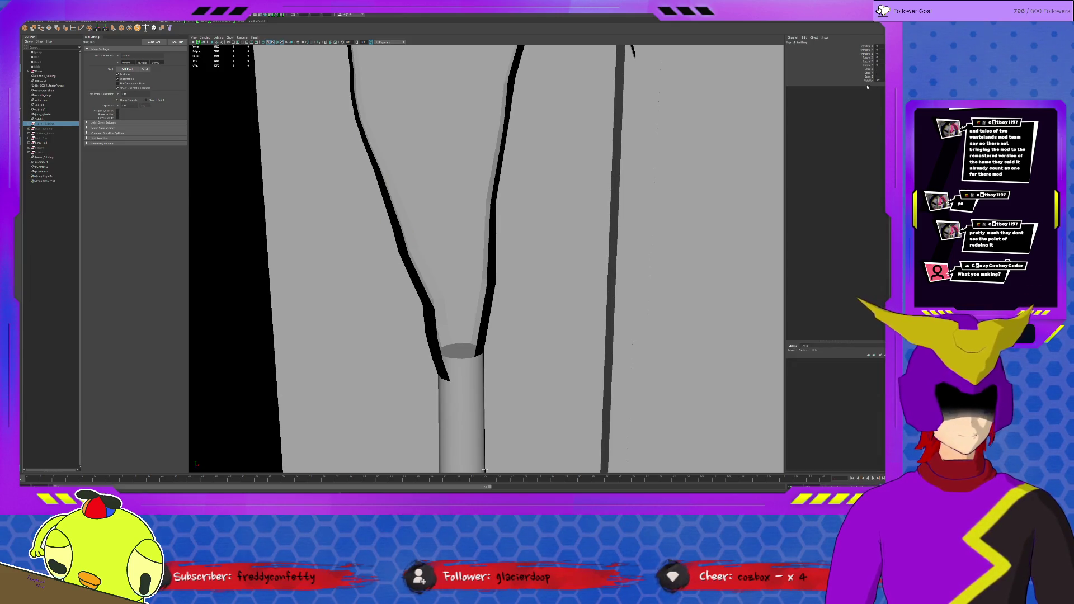
pyautogui.press('Down')
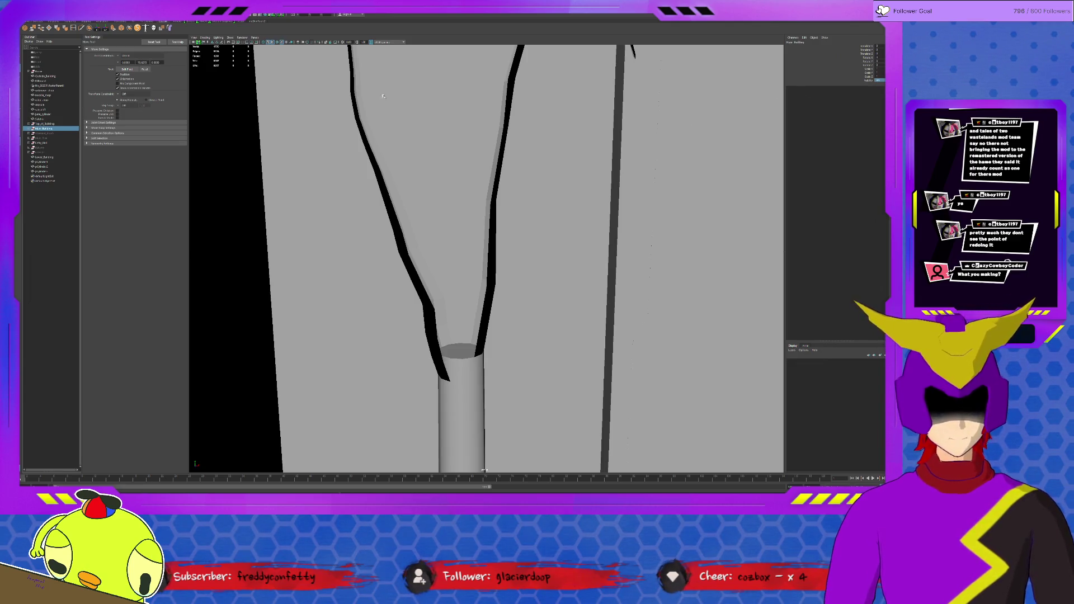
pyautogui.click(43, 133)
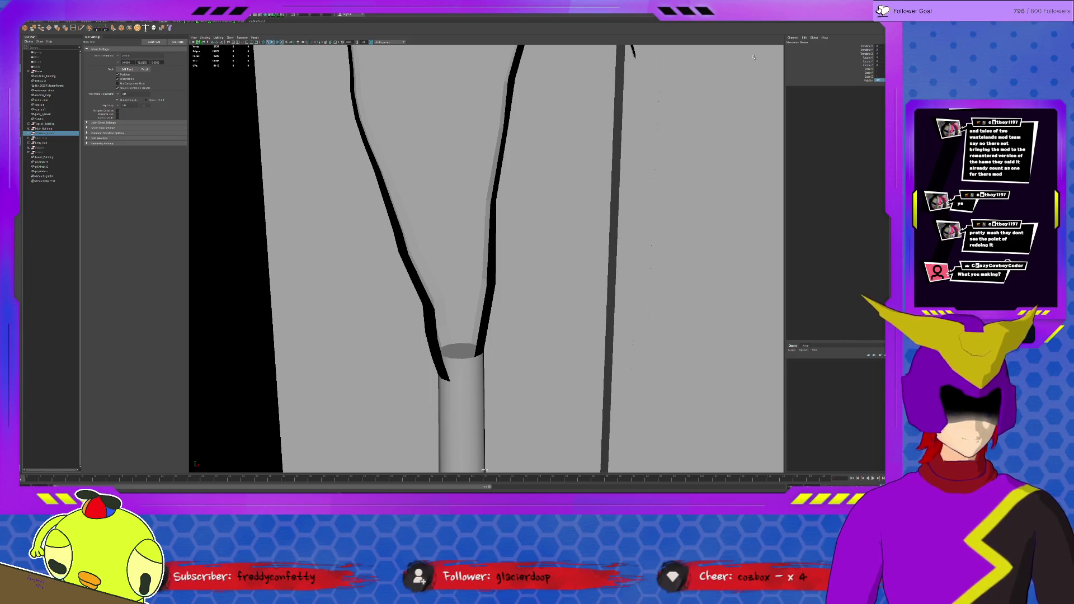
pyautogui.click(47, 138)
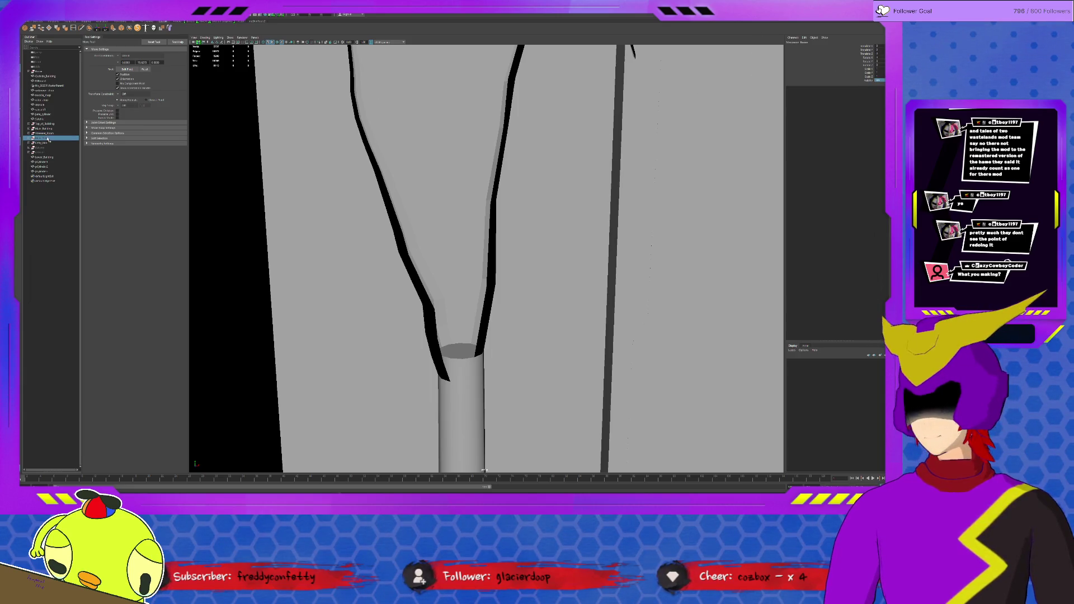
pyautogui.press('Down')
pyautogui.press('Down')
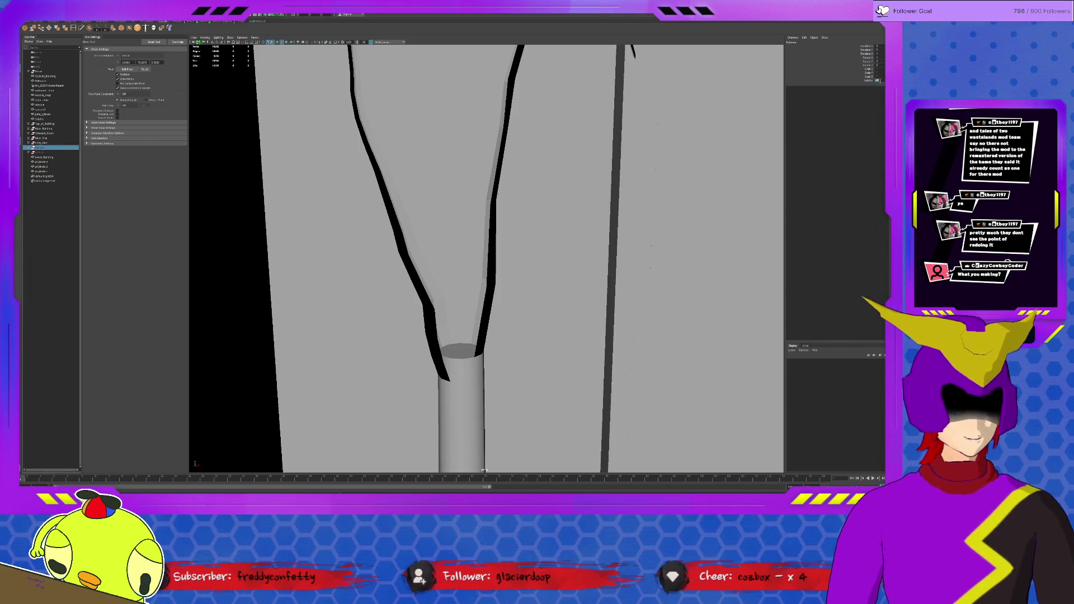
pyautogui.press('Down')
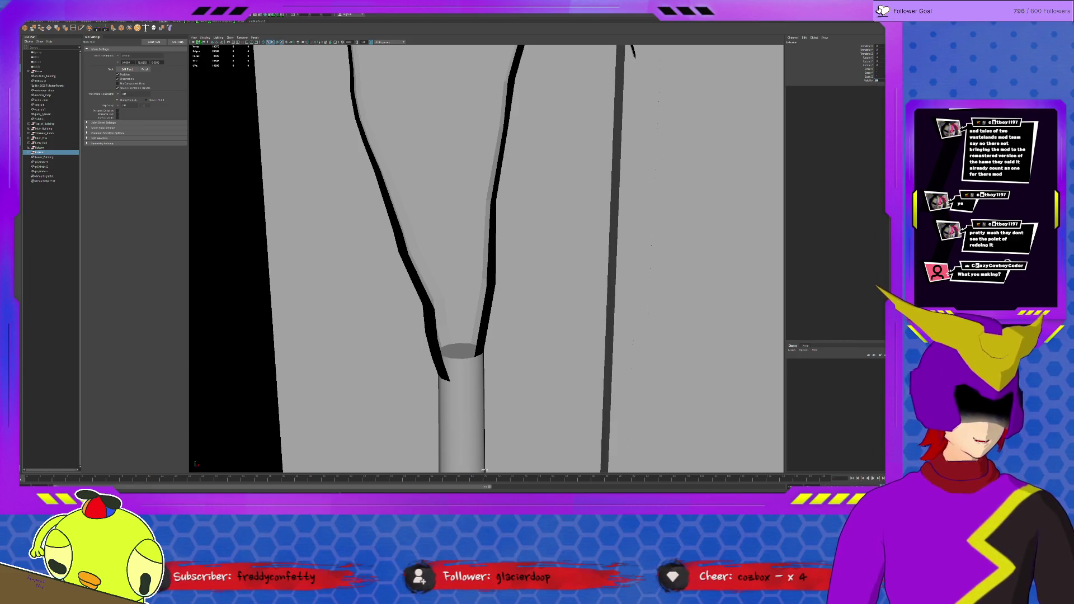
pyautogui.press('f')
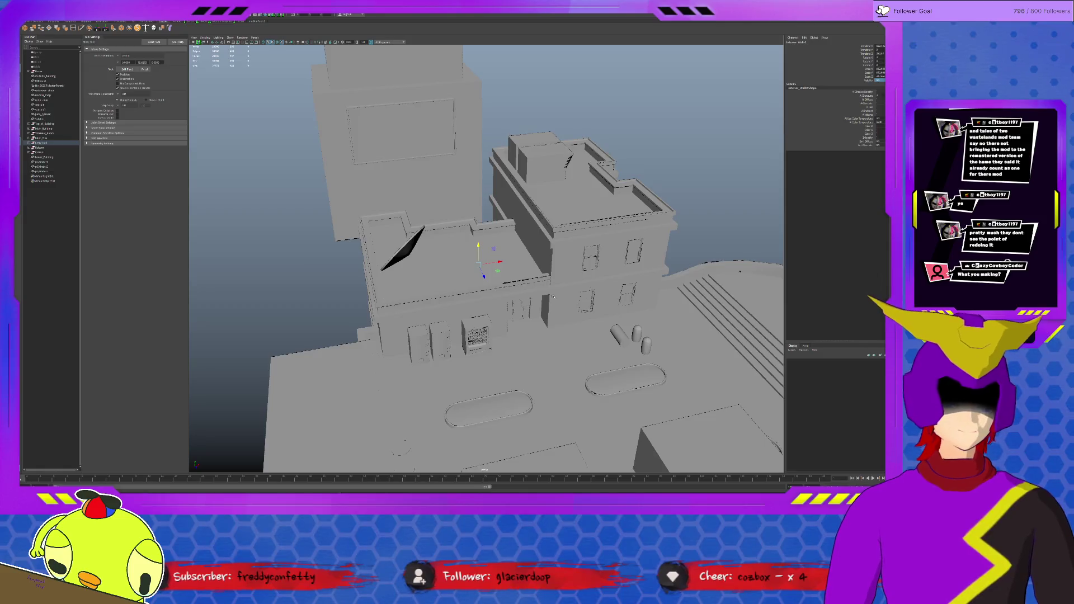
pyautogui.keyDown('alt'); pyautogui.moveTo(487, 251); pyautogui.dragTo(437, 243); pyautogui.keyUp('alt')
pyautogui.scroll(2, 550, 164)
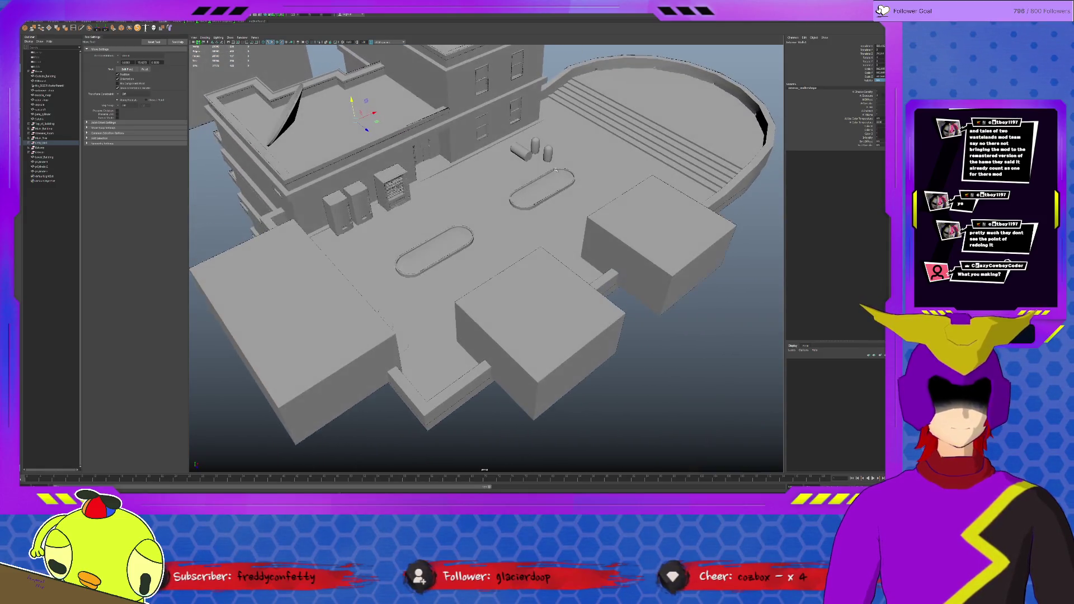
pyautogui.keyDown('alt'); pyautogui.moveTo(556, 168); pyautogui.dragTo(585, 192, button='middle'); pyautogui.keyUp('alt')
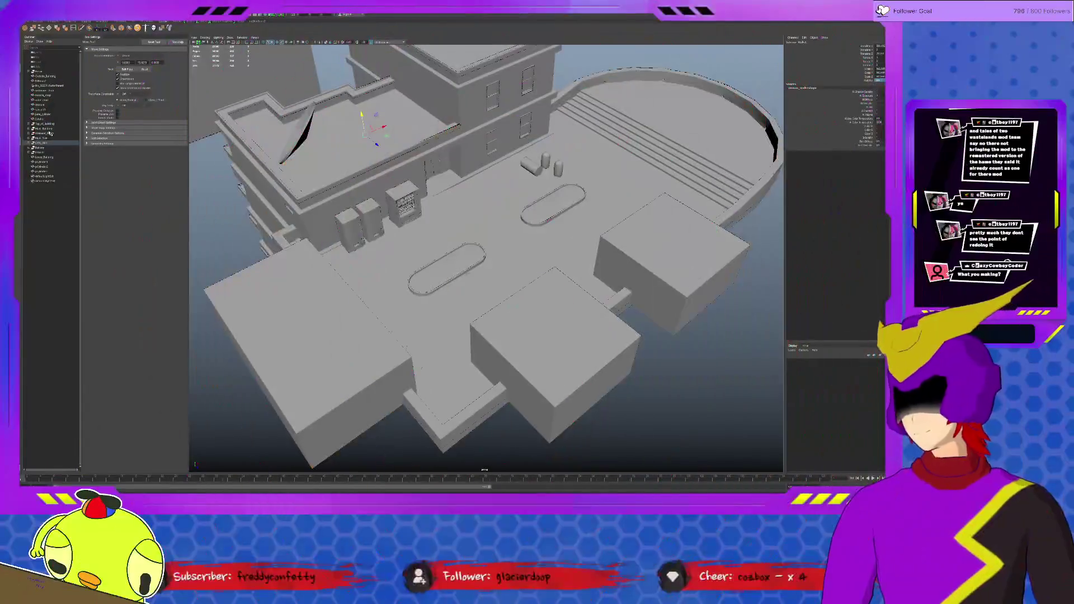
pyautogui.click(49, 132)
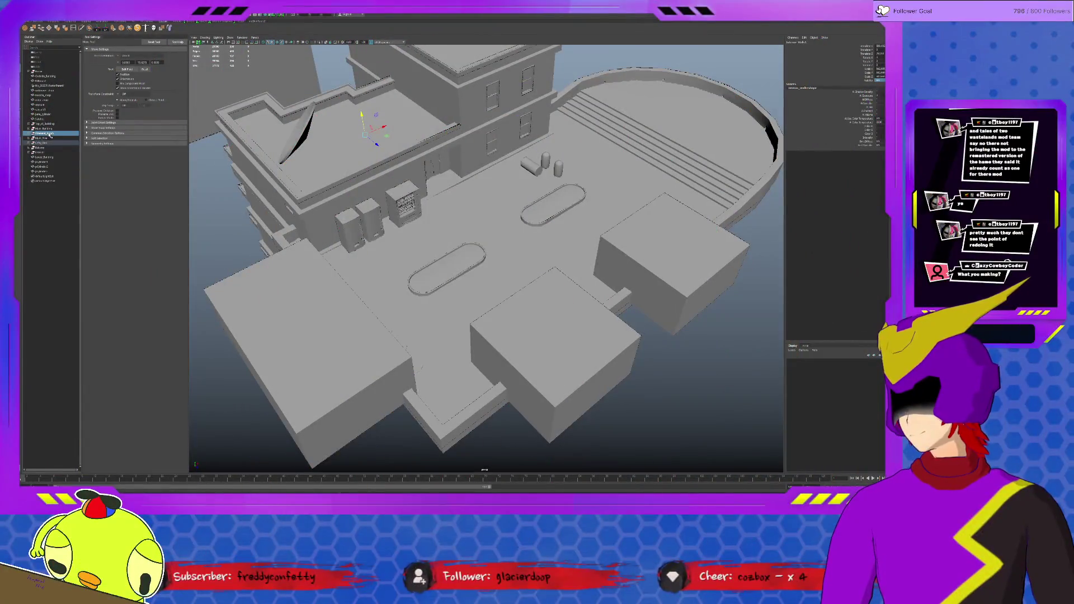
pyautogui.press('f')
pyautogui.scroll(-5, 563, 301)
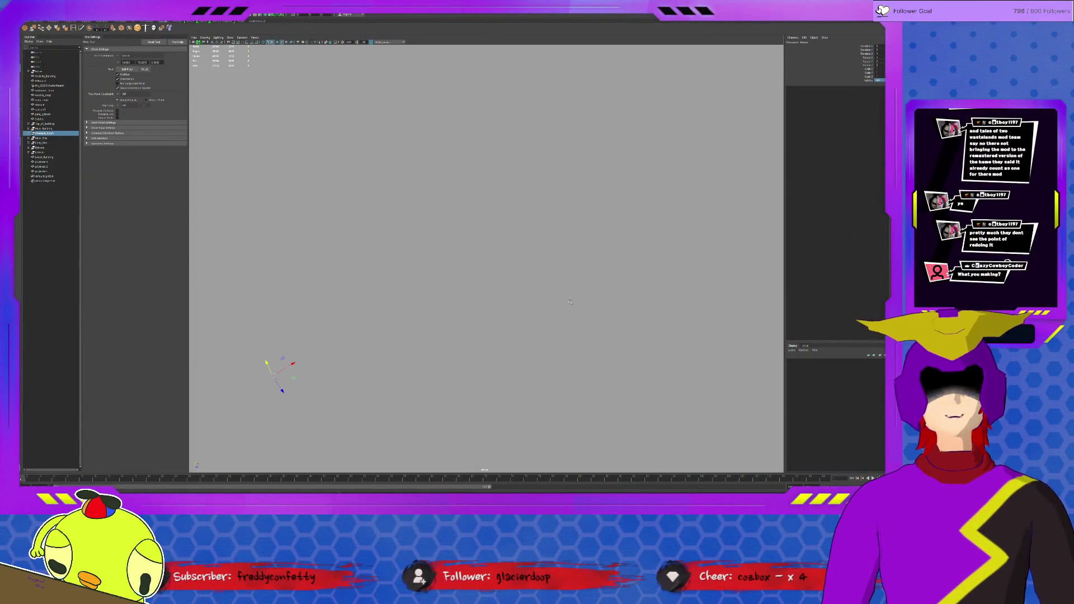
pyautogui.moveTo(563, 302)
pyautogui.keyDown('alt'); pyautogui.mouseDown()
pyautogui.moveTo(486, 283)
pyautogui.moveTo(565, 291)
pyautogui.moveTo(555, 263)
pyautogui.mouseUp(); pyautogui.keyUp('alt')
pyautogui.scroll(-5, 565, 290)
pyautogui.scroll(-3, 566, 291)
pyautogui.scroll(-5, 565, 290)
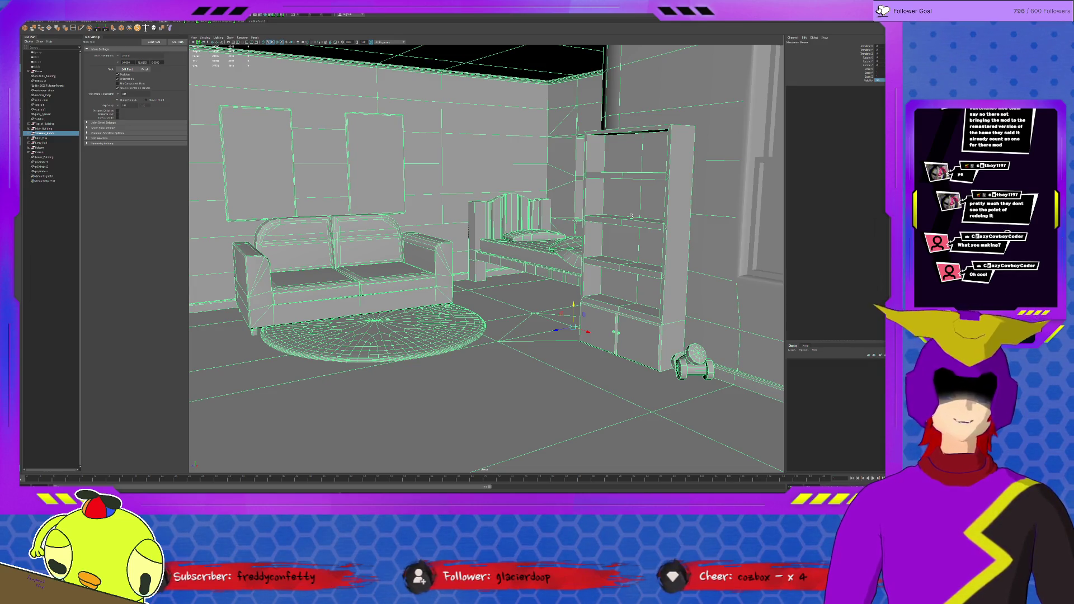
pyautogui.scroll(5, 571, 234)
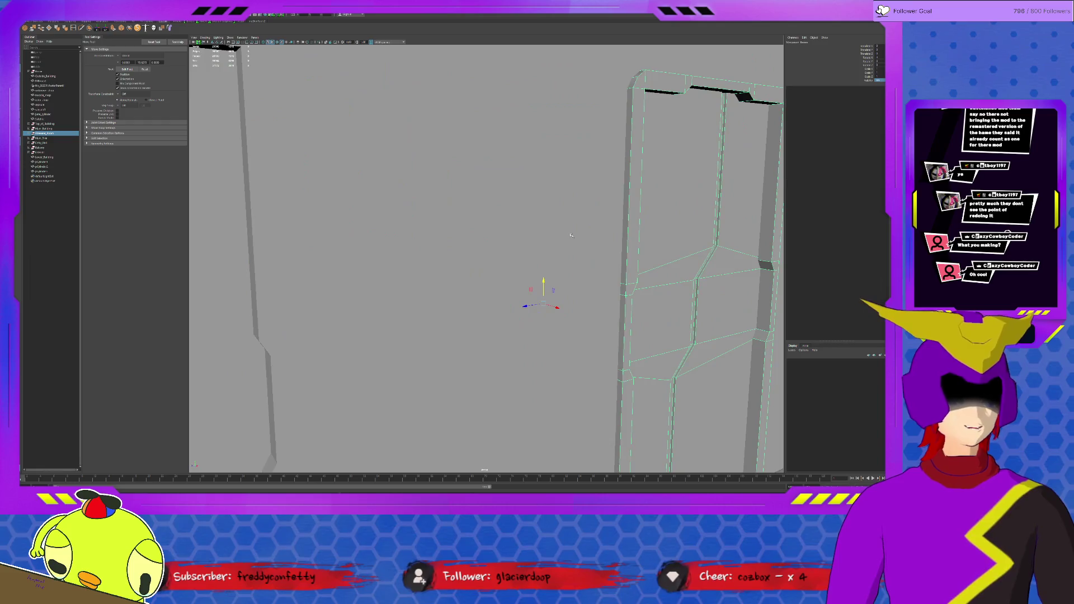
pyautogui.scroll(-5, 572, 234)
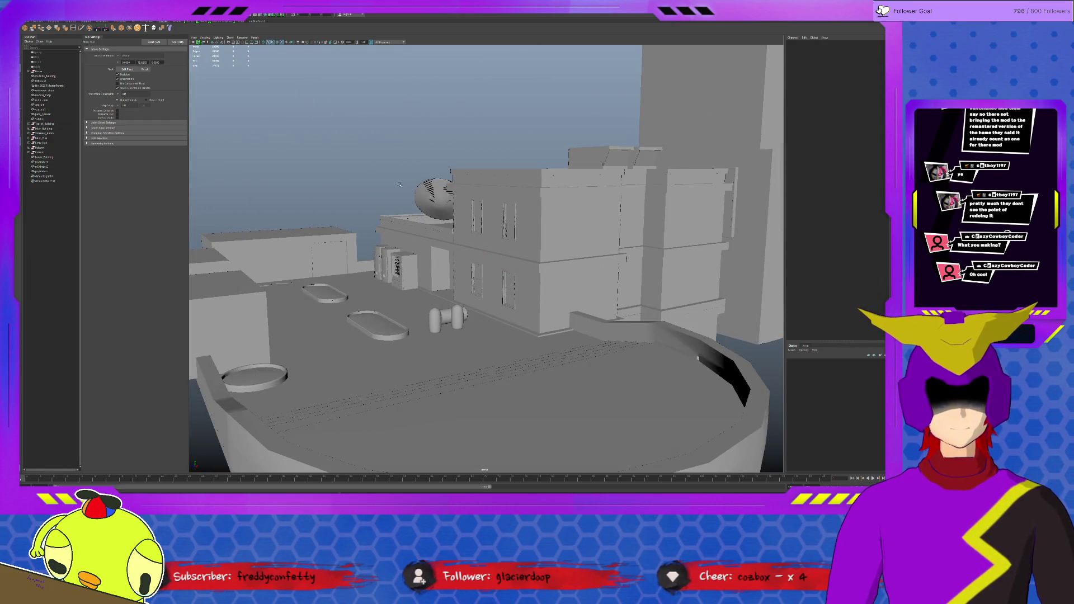
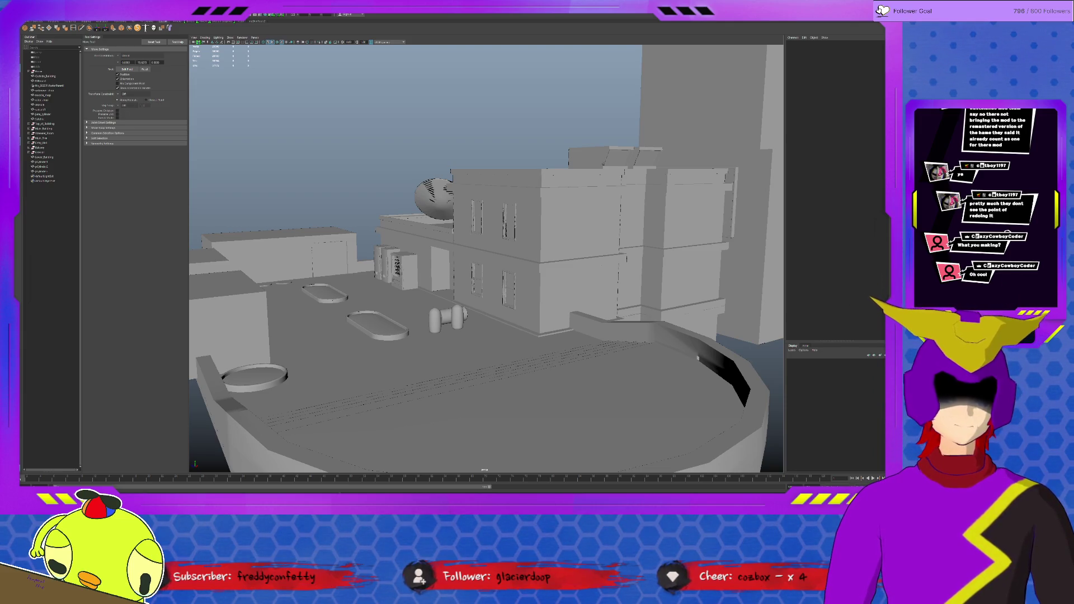
# Inspect the rooftop vending machines, then swing the view down to the potted plant.
pyautogui.keyDown('alt'); pyautogui.moveTo(485, 470); pyautogui.dragTo(479, 459); pyautogui.keyUp('alt')
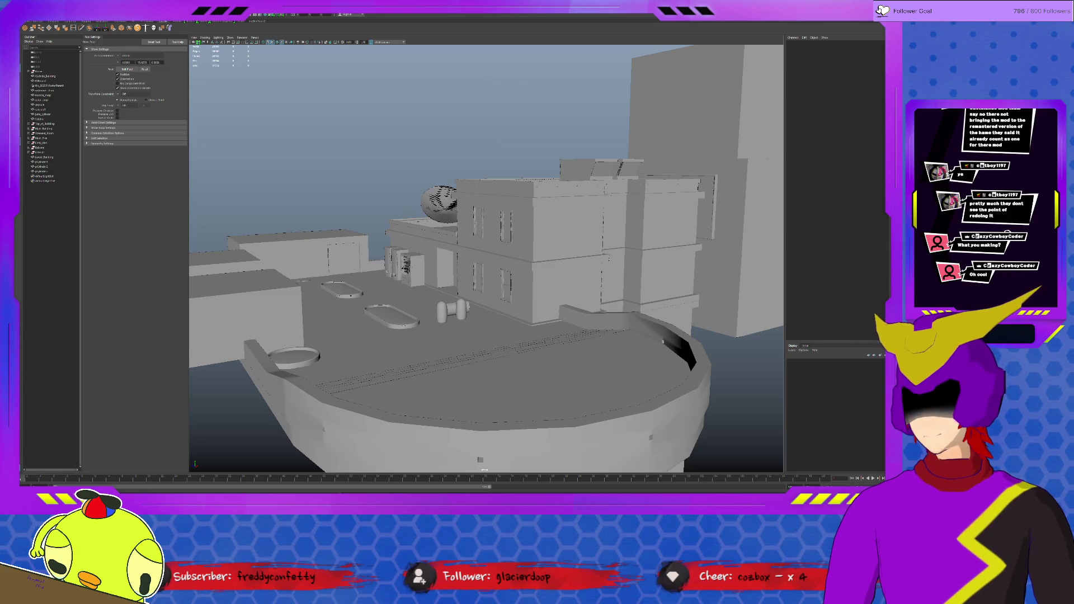
pyautogui.click(413, 277)
pyautogui.press('f')
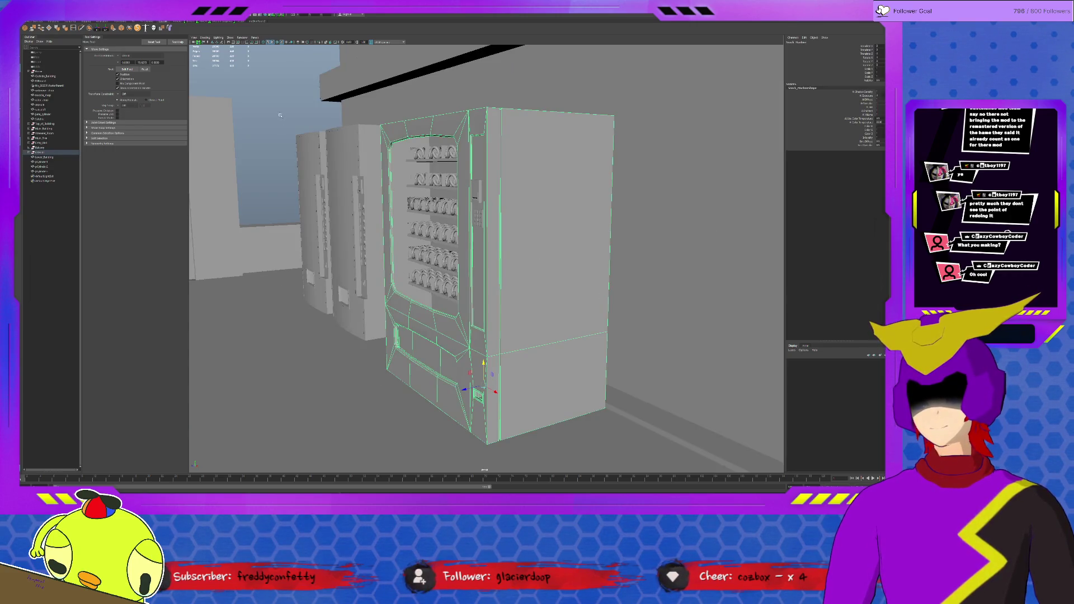
pyautogui.click(280, 115)
pyautogui.moveTo(279, 115)
pyautogui.keyDown('alt'); pyautogui.mouseDown()
pyautogui.moveTo(361, 220)
pyautogui.moveTo(339, 242)
pyautogui.moveTo(286, 252)
pyautogui.mouseUp(); pyautogui.keyUp('alt')
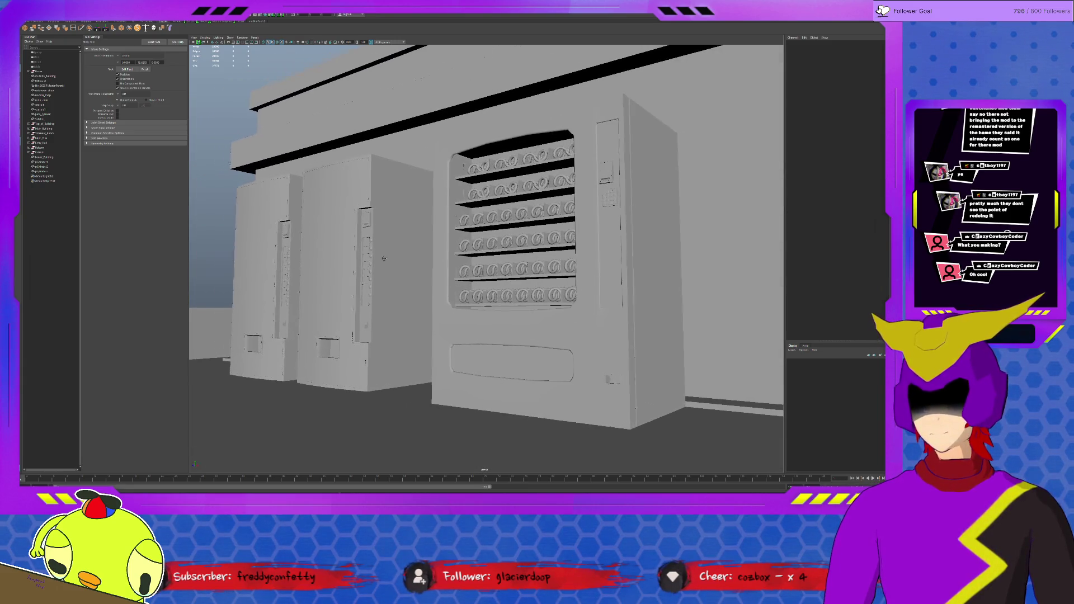
pyautogui.click(290, 318)
pyautogui.keyDown('shift'); pyautogui.click(379, 252); pyautogui.keyUp('shift')
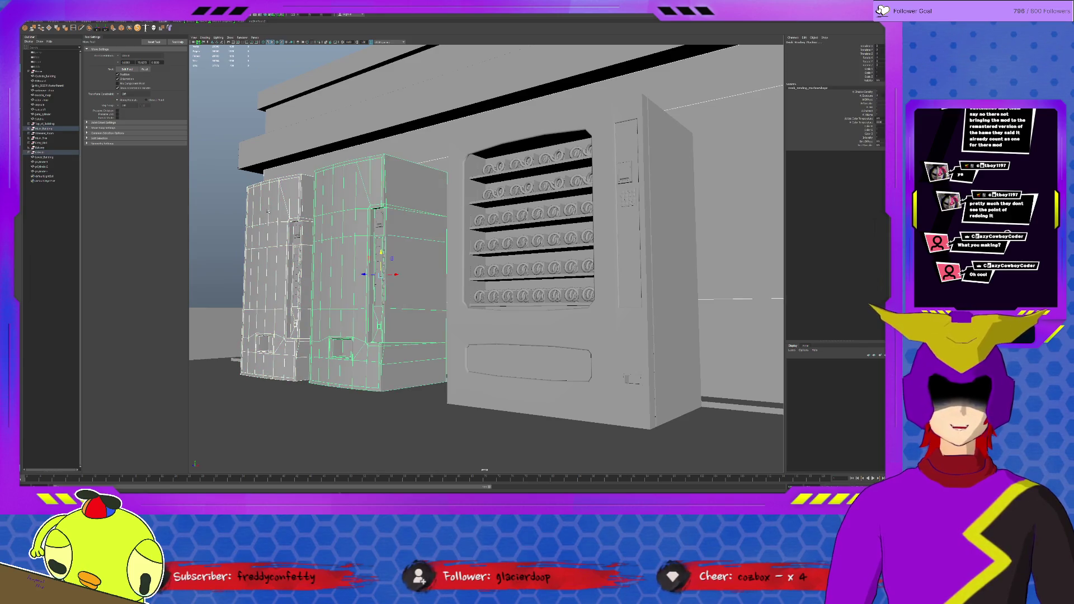
pyautogui.keyDown('shift'); pyautogui.click(251, 216); pyautogui.keyUp('shift')
pyautogui.moveTo(251, 215)
pyautogui.keyDown('alt'); pyautogui.mouseDown()
pyautogui.moveTo(291, 251)
pyautogui.moveTo(525, 267)
pyautogui.mouseUp(); pyautogui.keyUp('alt')
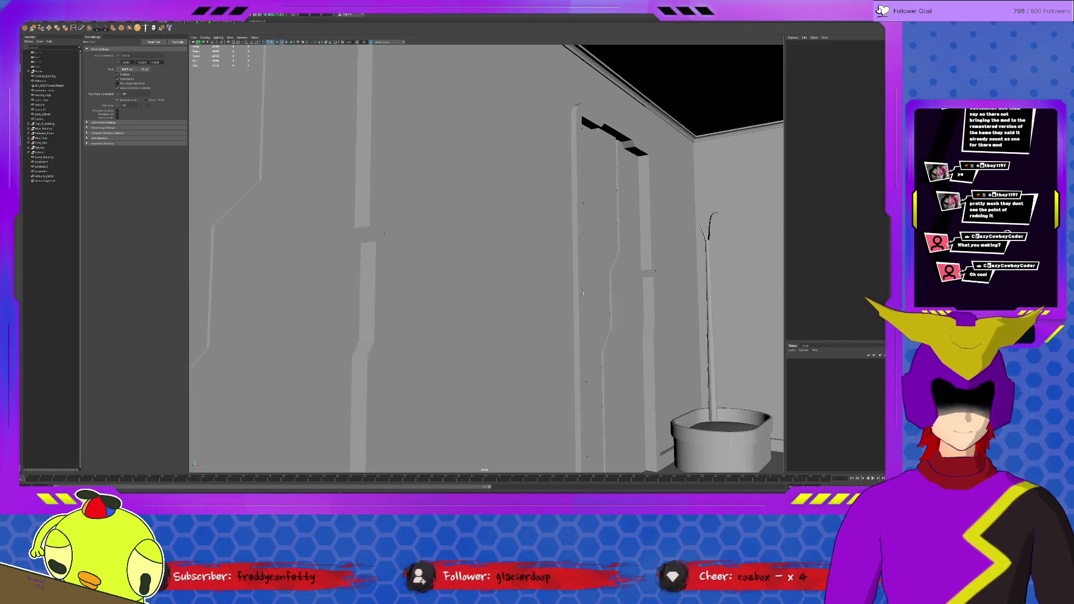
# Isolate the curved leaf chain and move its tip and upper joint to bend it further over.
pyautogui.click(709, 281)
pyautogui.keyDown('alt'); pyautogui.moveTo(709, 281); pyautogui.dragTo(718, 319); pyautogui.keyUp('alt')
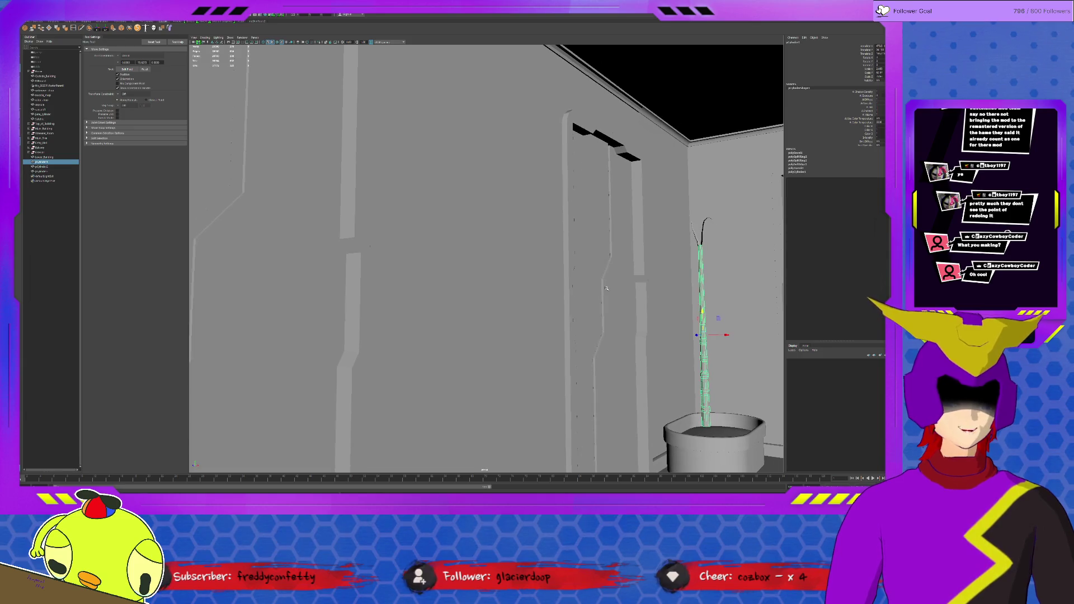
pyautogui.click(702, 233)
pyautogui.press('f')
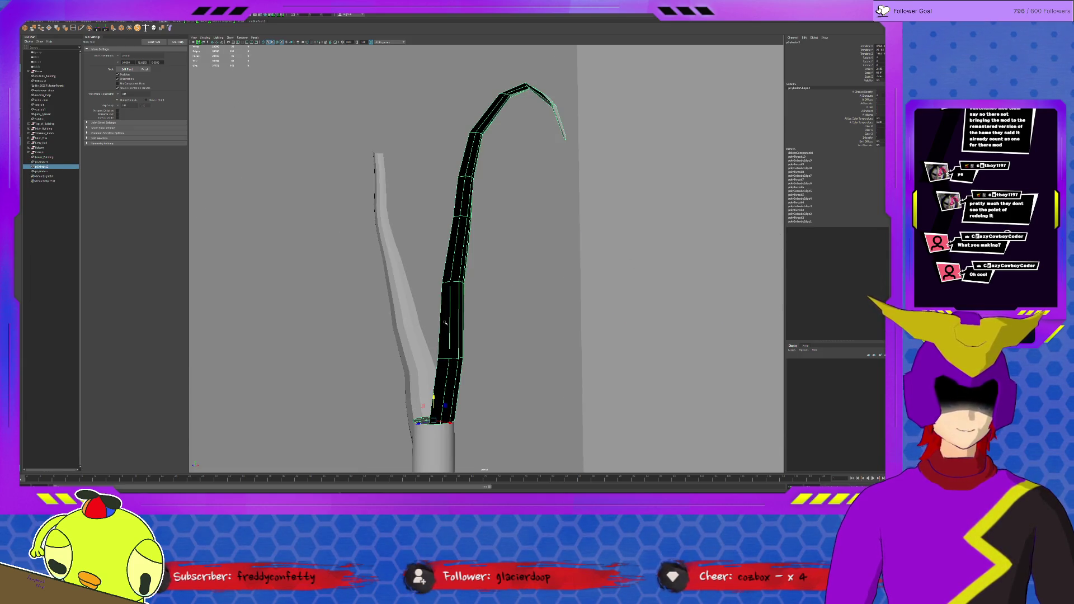
pyautogui.press('w')
pyautogui.moveTo(433, 399)
pyautogui.keyDown('alt'); pyautogui.mouseDown()
pyautogui.moveTo(465, 362)
pyautogui.moveTo(484, 226)
pyautogui.mouseUp(); pyautogui.keyUp('alt')
pyautogui.scroll(-3, 465, 362)
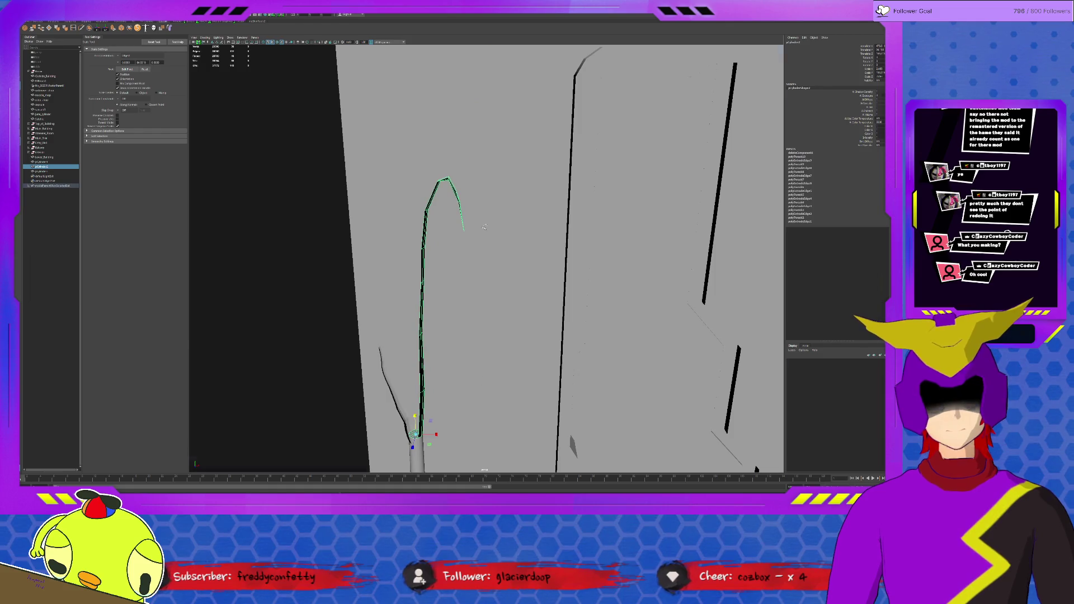
pyautogui.hotkey('ctrl', '1')
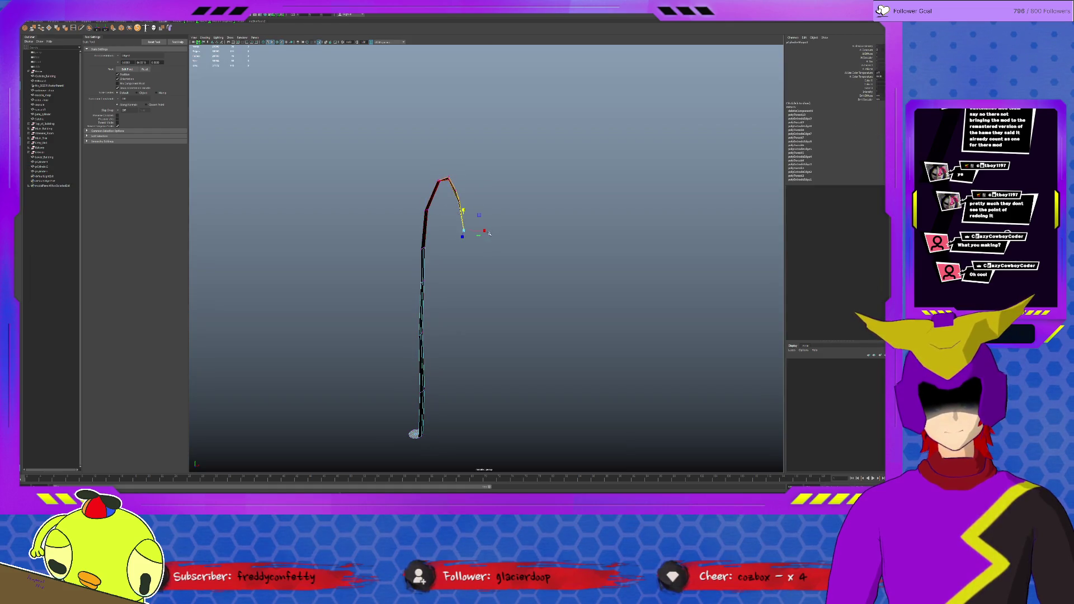
pyautogui.press('w')
pyautogui.moveTo(485, 231); pyautogui.dragTo(523, 237)
pyautogui.click(474, 188)
pyautogui.moveTo(485, 165); pyautogui.dragTo(472, 187)
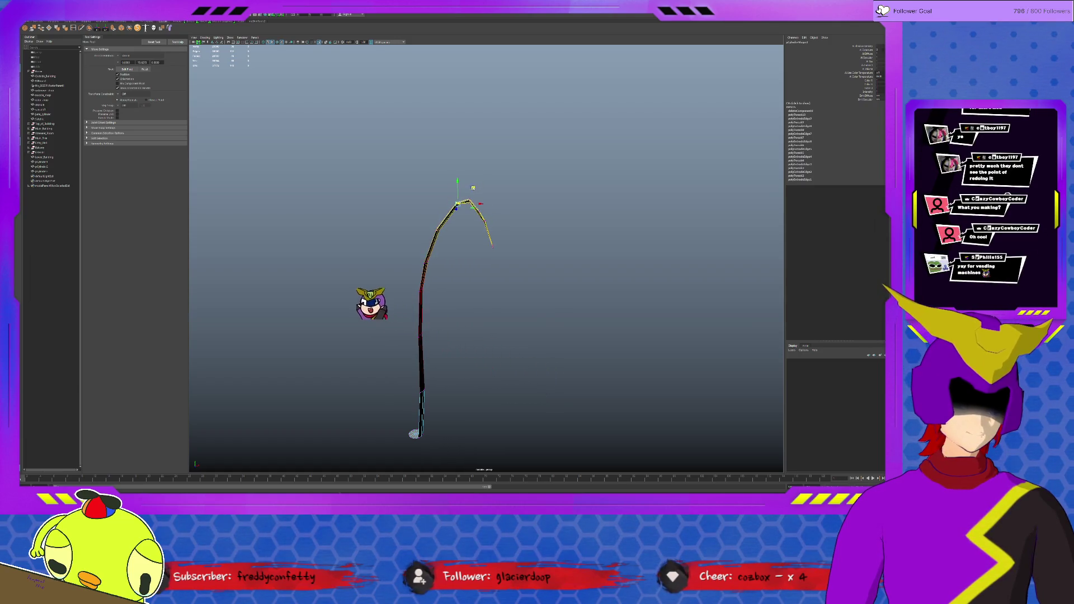
pyautogui.hotkey('ctrl', '1')
# Isolate the thin side leaf and scale it taller, then restore the full scene.
pyautogui.click(410, 415)
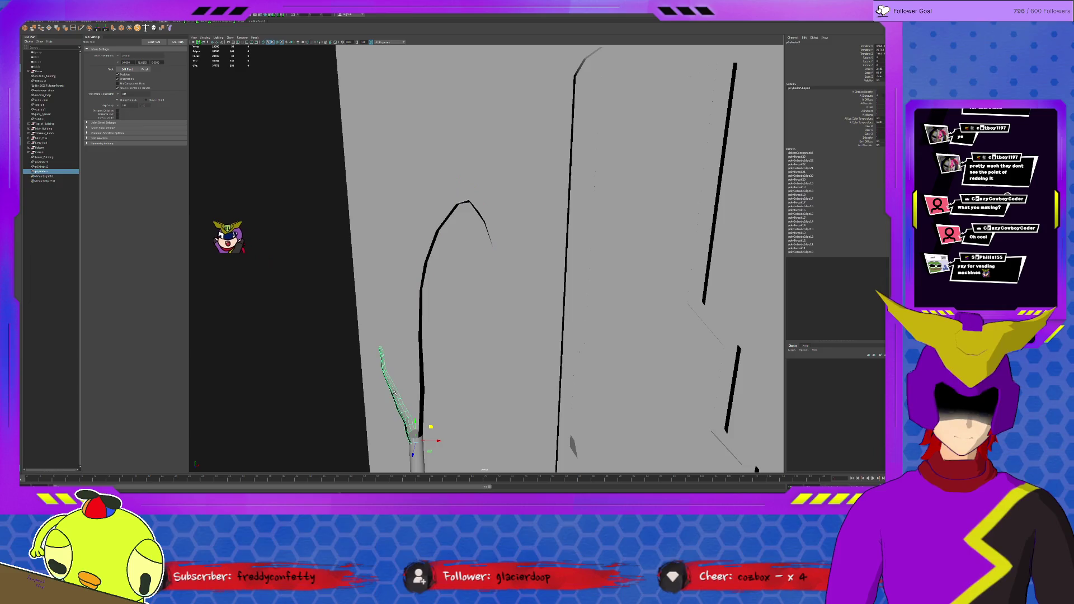
pyautogui.hotkey('ctrl', '1')
pyautogui.press('r')
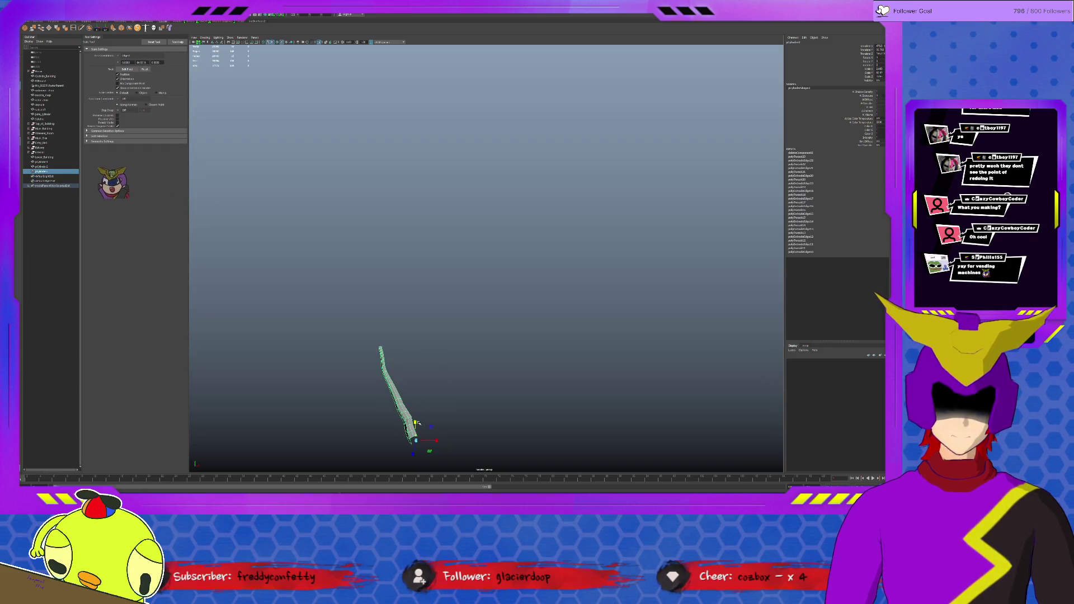
pyautogui.moveTo(424, 419)
pyautogui.mouseDown()
pyautogui.moveTo(415, 407)
pyautogui.moveTo(416, 416)
pyautogui.mouseUp()
pyautogui.hotkey('ctrl', '1')
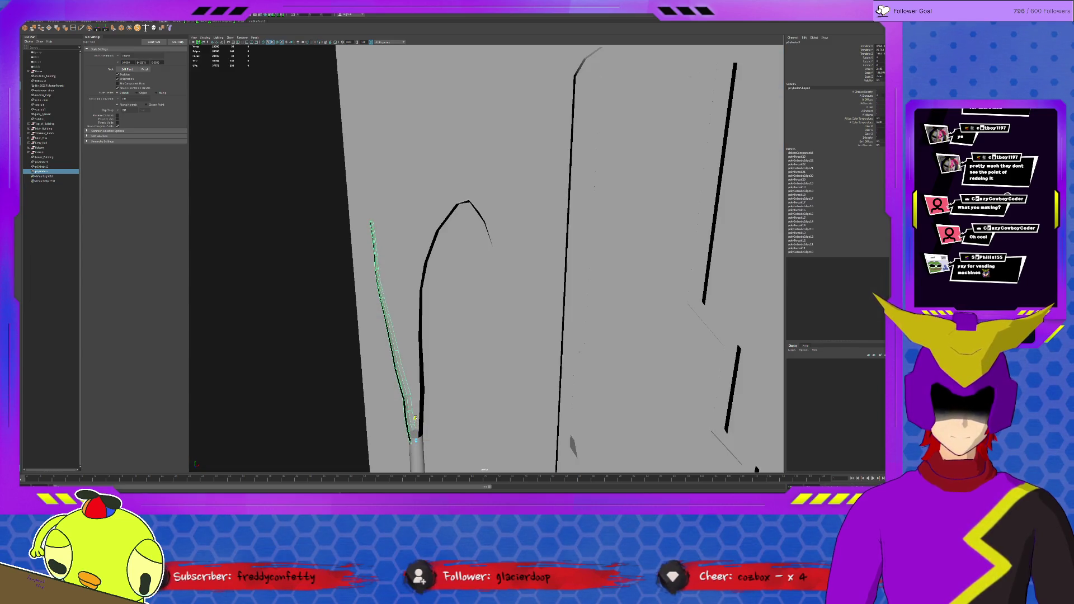
pyautogui.keyDown('alt'); pyautogui.moveTo(403, 367); pyautogui.dragTo(404, 375); pyautogui.keyUp('alt')
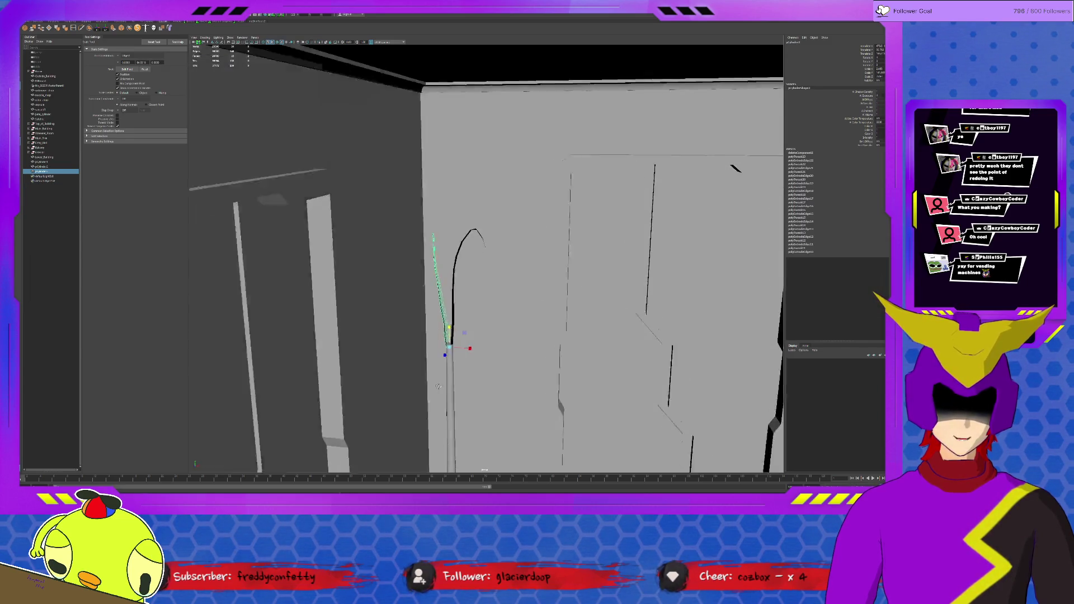
pyautogui.hotkey('ctrl', '1')
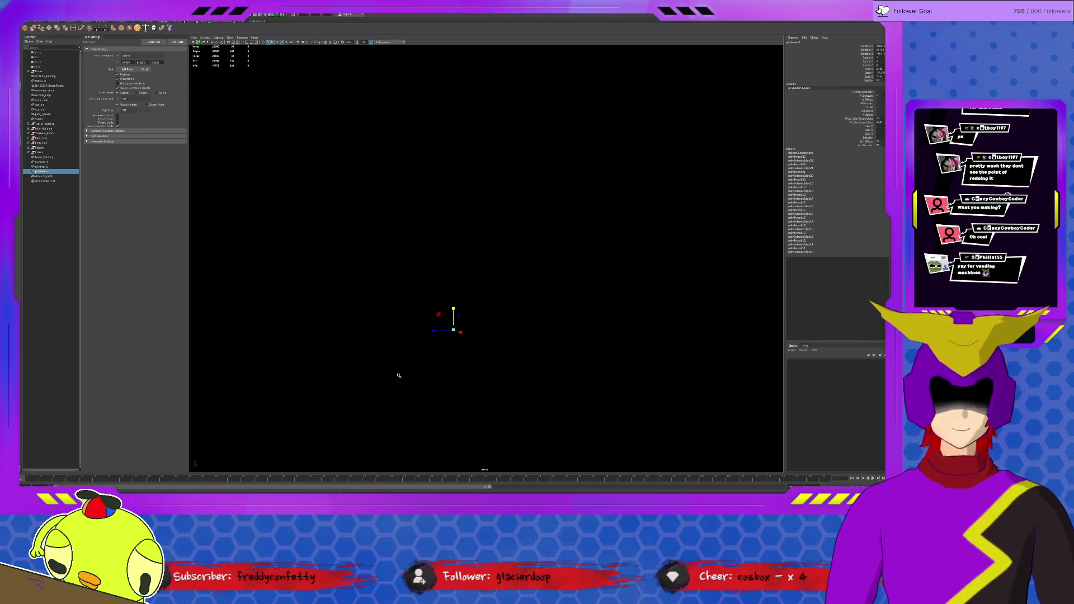
pyautogui.hotkey('ctrl', '1')
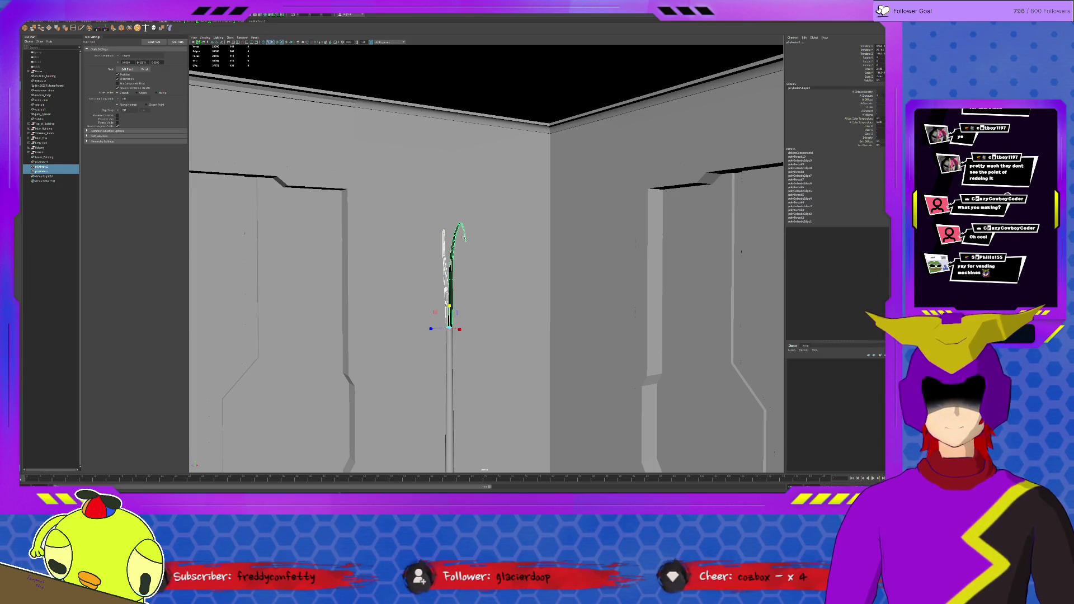
# Delete the old leaf and thin pole and create a new polygon cylinder.
pyautogui.press('Delete')
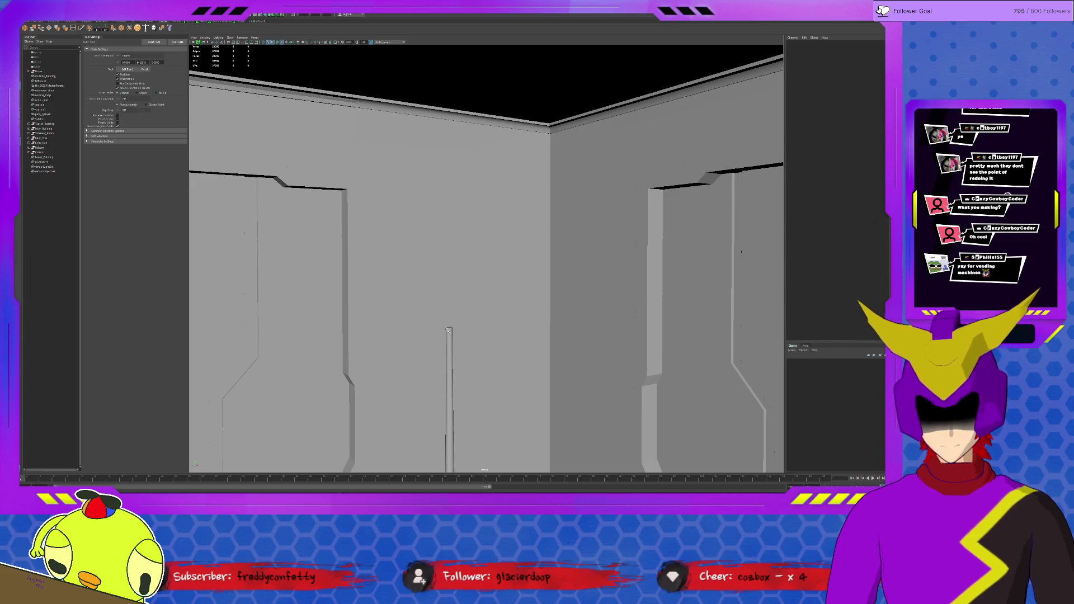
pyautogui.click(450, 335)
pyautogui.press('Delete')
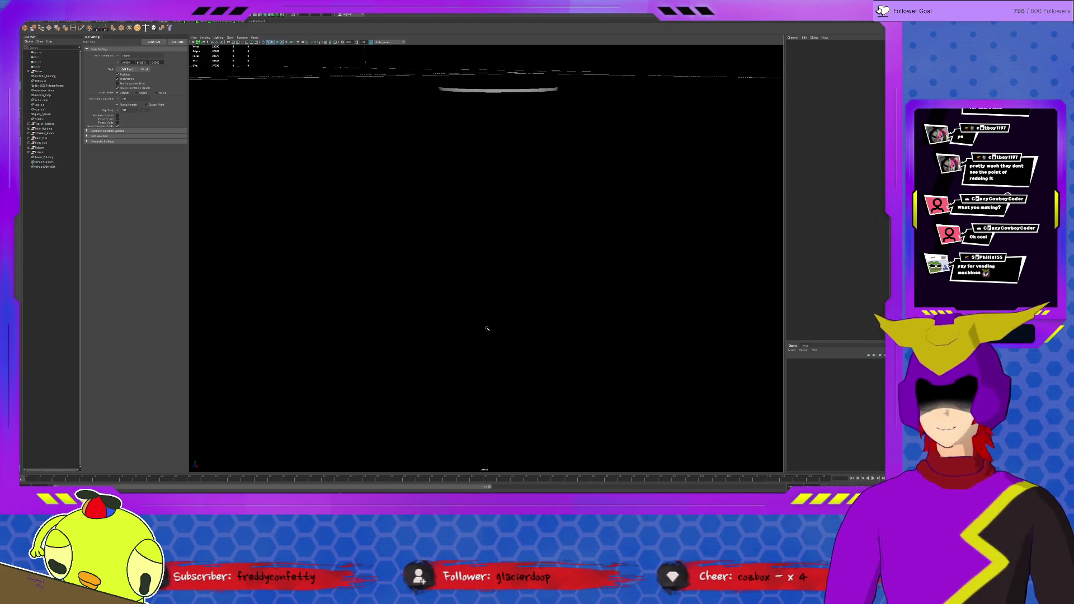
pyautogui.keyDown('alt'); pyautogui.moveTo(458, 311); pyautogui.dragTo(471, 278); pyautogui.keyUp('alt')
pyautogui.press('F8')
pyautogui.keyDown('shift'); pyautogui.moveTo(334, 244); pyautogui.dragTo(351, 260, button='right'); pyautogui.keyUp('shift')
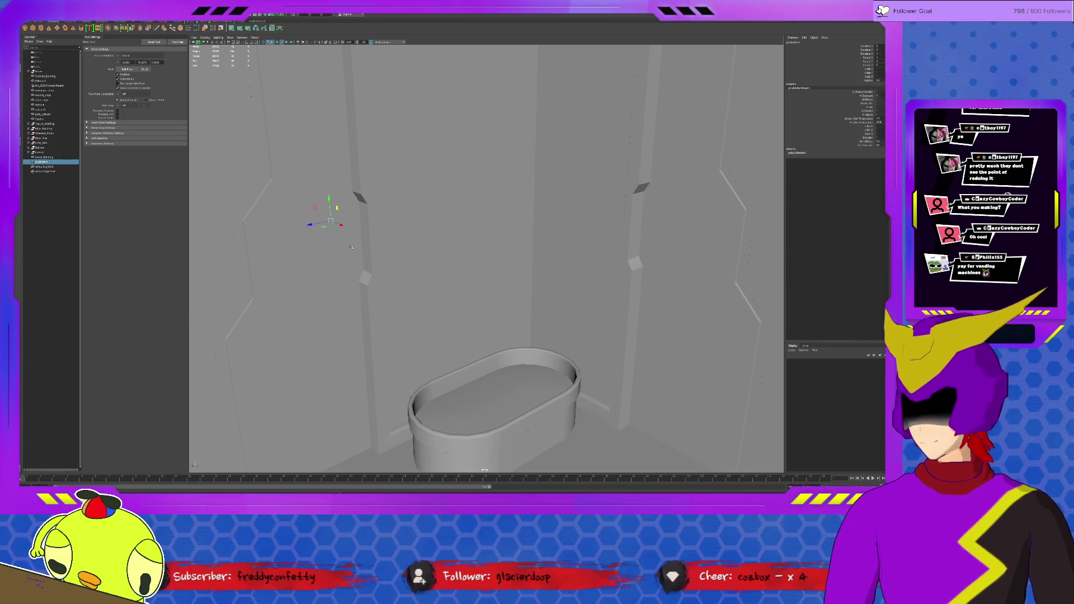
# Move and scale the cylinder into a tall thin pole rising from the oval planter.
pyautogui.press('w')
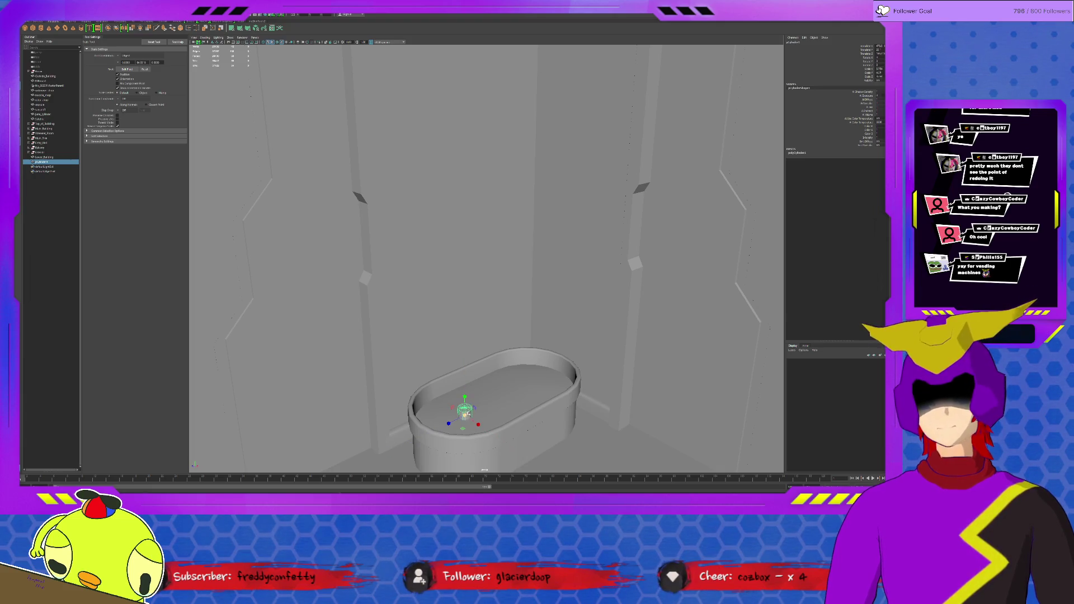
pyautogui.moveTo(464, 414); pyautogui.dragTo(477, 174)
pyautogui.press('w')
pyautogui.press('r')
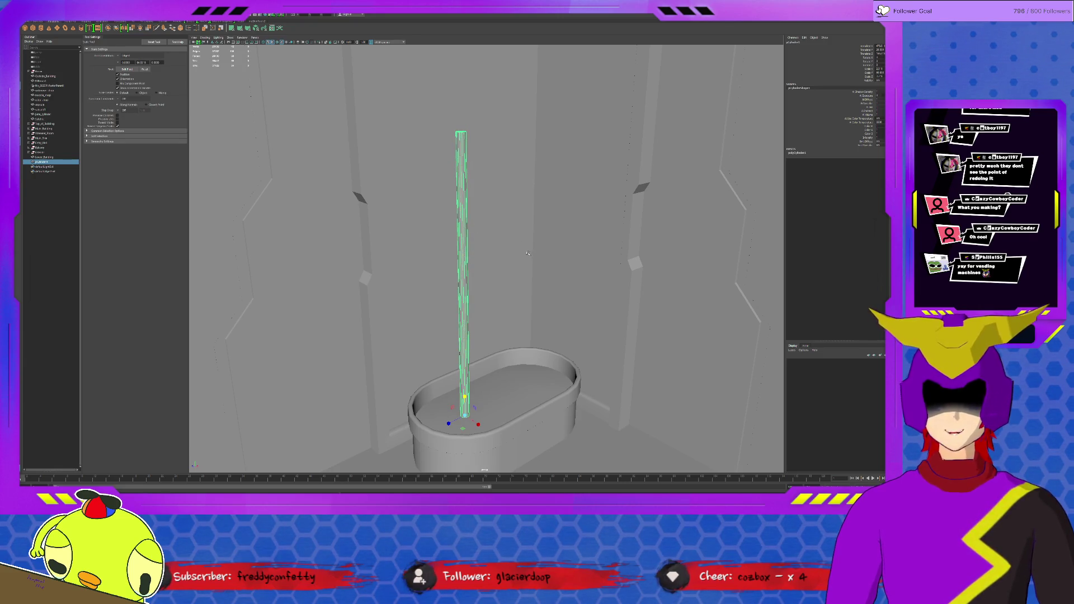
pyautogui.keyDown('alt'); pyautogui.moveTo(477, 175); pyautogui.dragTo(521, 253, button='right'); pyautogui.keyUp('alt')
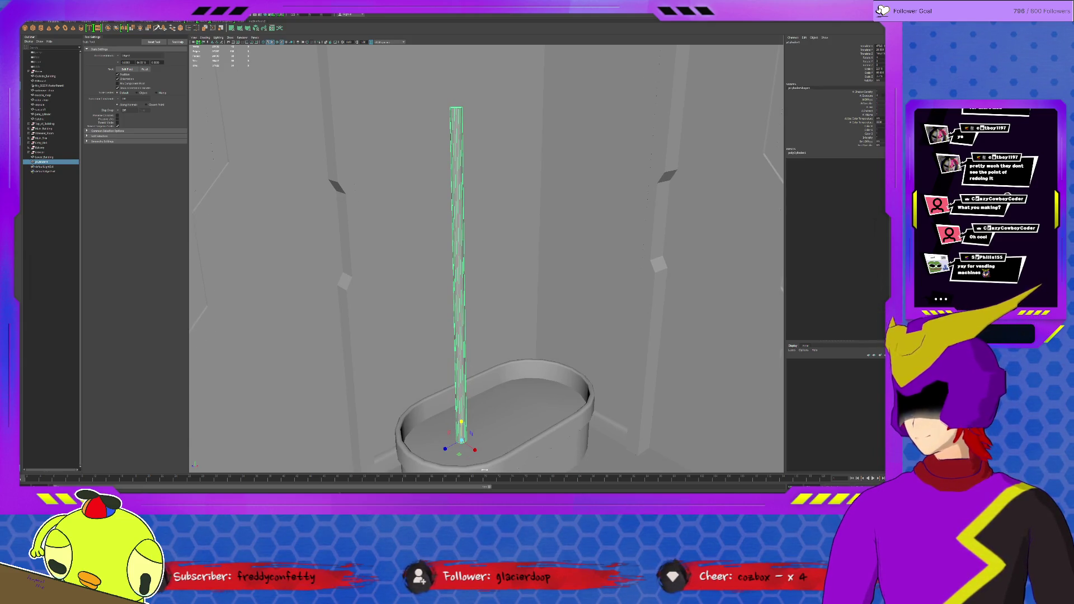
# Isolate the new pole to inspect it, then bring the scene back and look down at the planter.
pyautogui.click(448, 119)
pyautogui.click(458, 124)
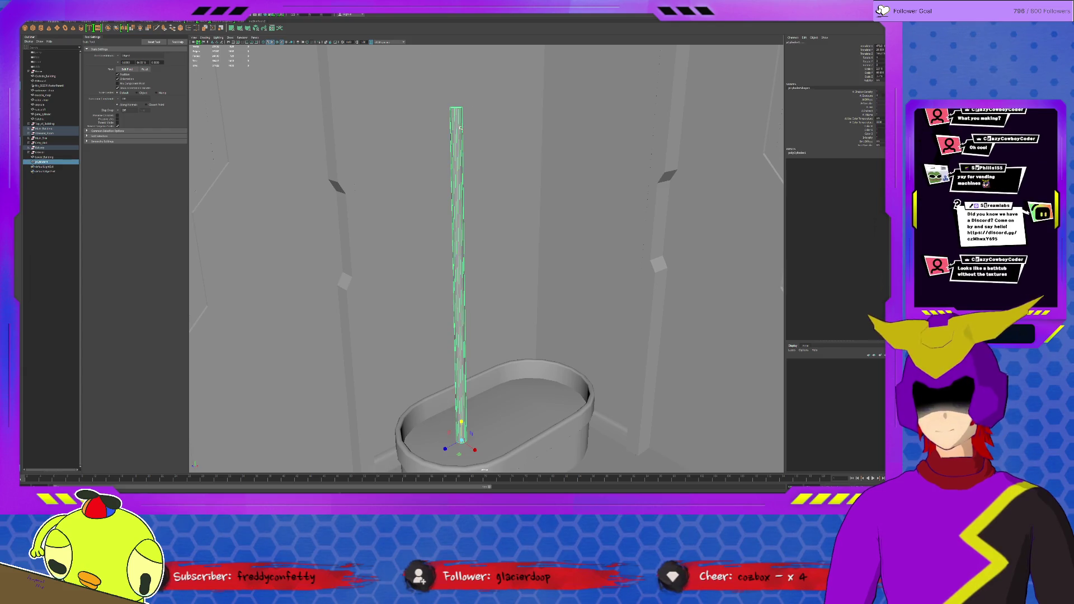
pyautogui.hotkey('ctrl', '1')
pyautogui.click(460, 124)
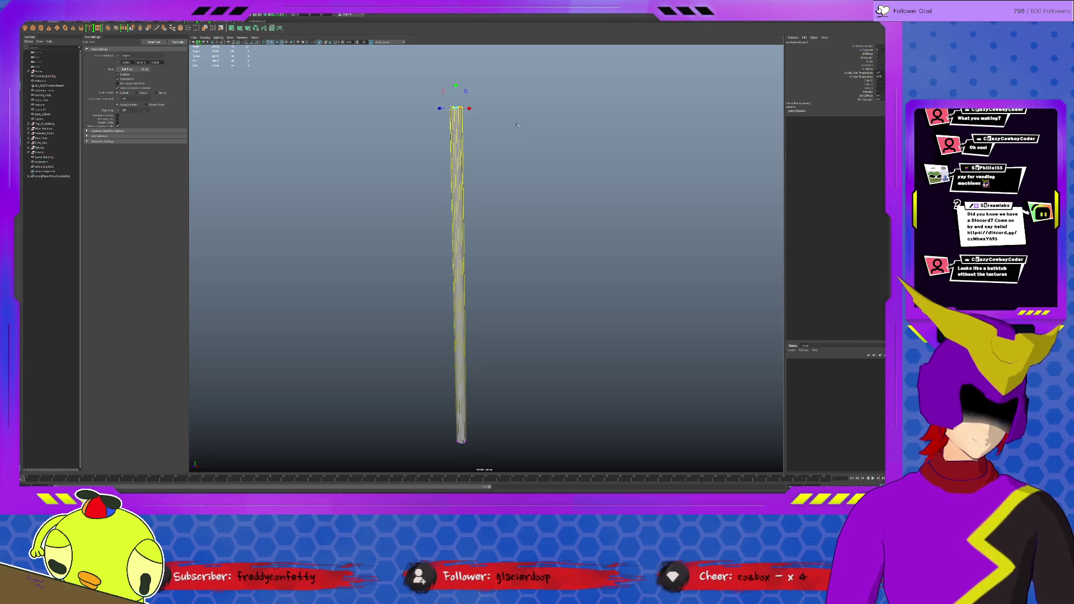
pyautogui.hotkey('ctrl', '1')
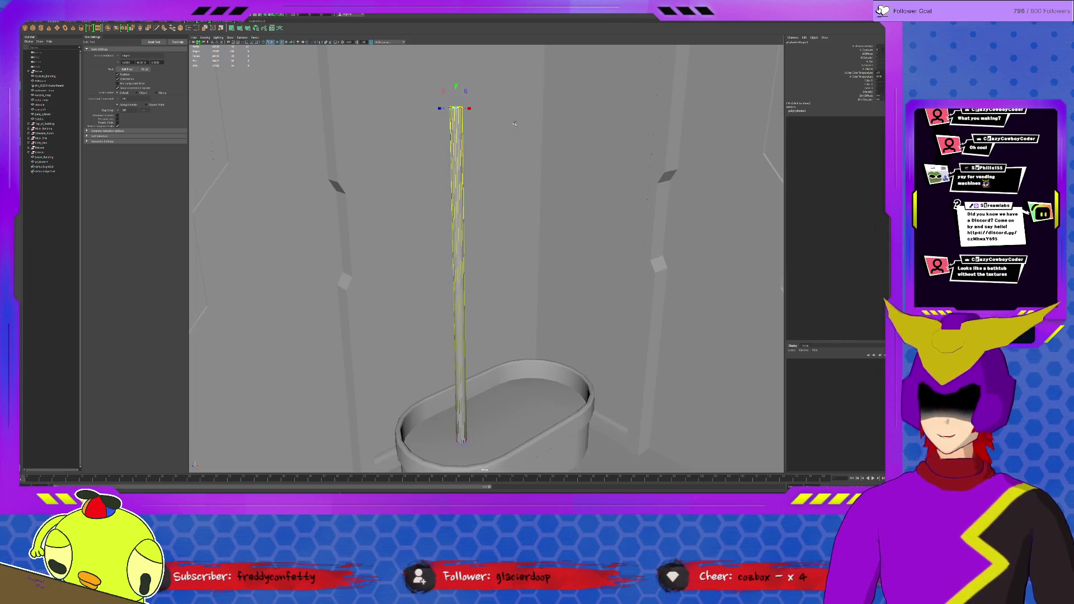
pyautogui.moveTo(514, 125)
pyautogui.keyDown('alt'); pyautogui.mouseDown()
pyautogui.moveTo(506, 267)
pyautogui.moveTo(502, 97)
pyautogui.mouseUp(); pyautogui.keyUp('alt')
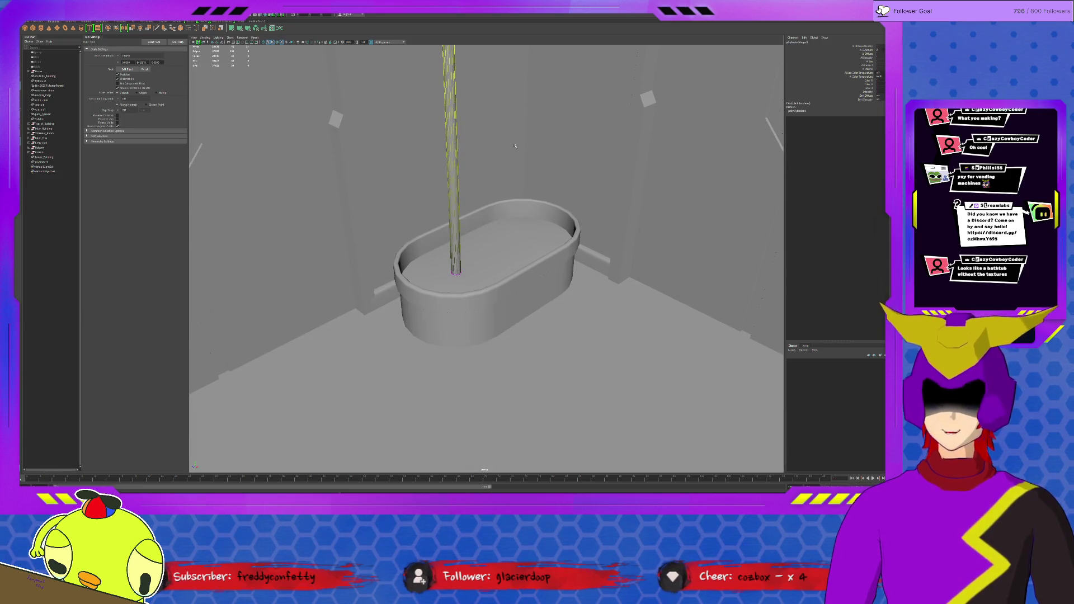
pyautogui.scroll(-3, 515, 146)
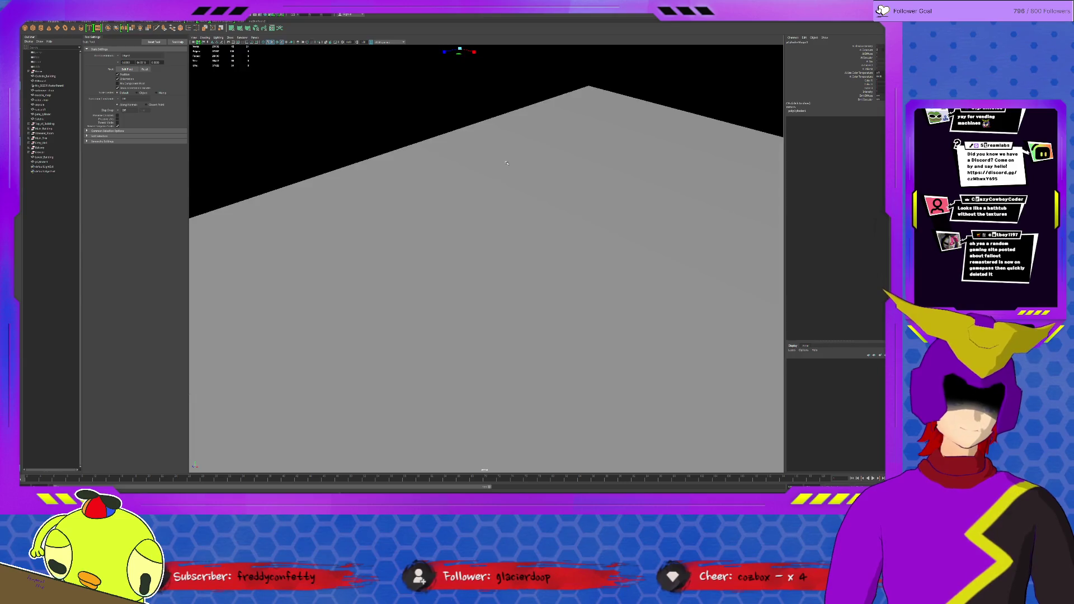
pyautogui.scroll(-3, 510, 155)
pyautogui.scroll(-3, 506, 164)
pyautogui.scroll(-3, 506, 164)
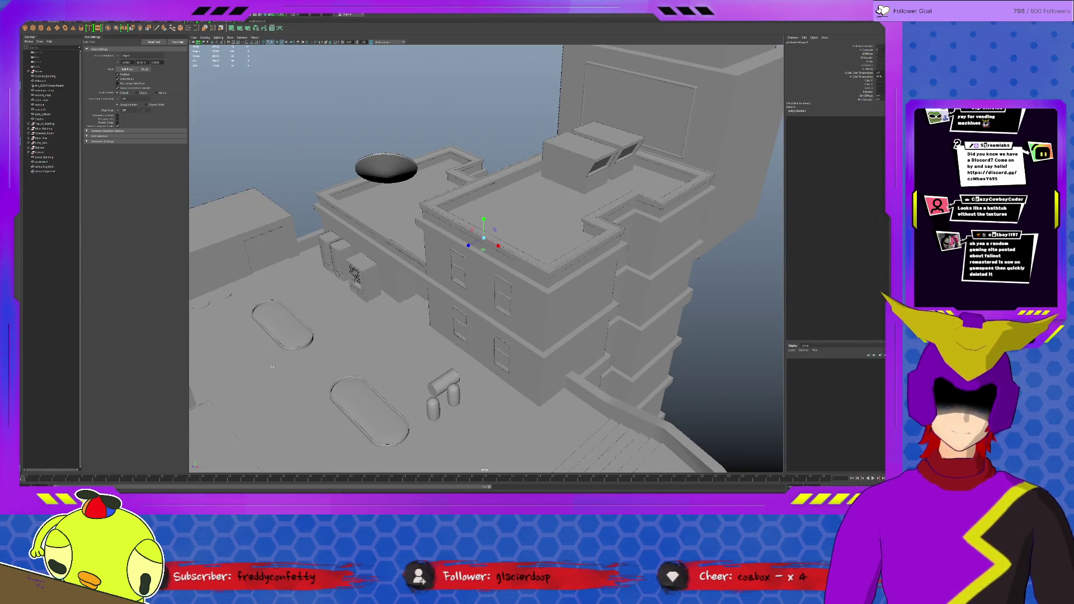
pyautogui.scroll(3, 474, 158)
pyautogui.scroll(3, 475, 158)
pyautogui.scroll(3, 474, 158)
pyautogui.scroll(2, 474, 158)
pyautogui.scroll(-5, 474, 158)
# Frame the cylinder stem and scale it noticeably thinner.
pyautogui.keyDown('alt'); pyautogui.moveTo(474, 158); pyautogui.dragTo(406, 217, button='middle'); pyautogui.keyUp('alt')
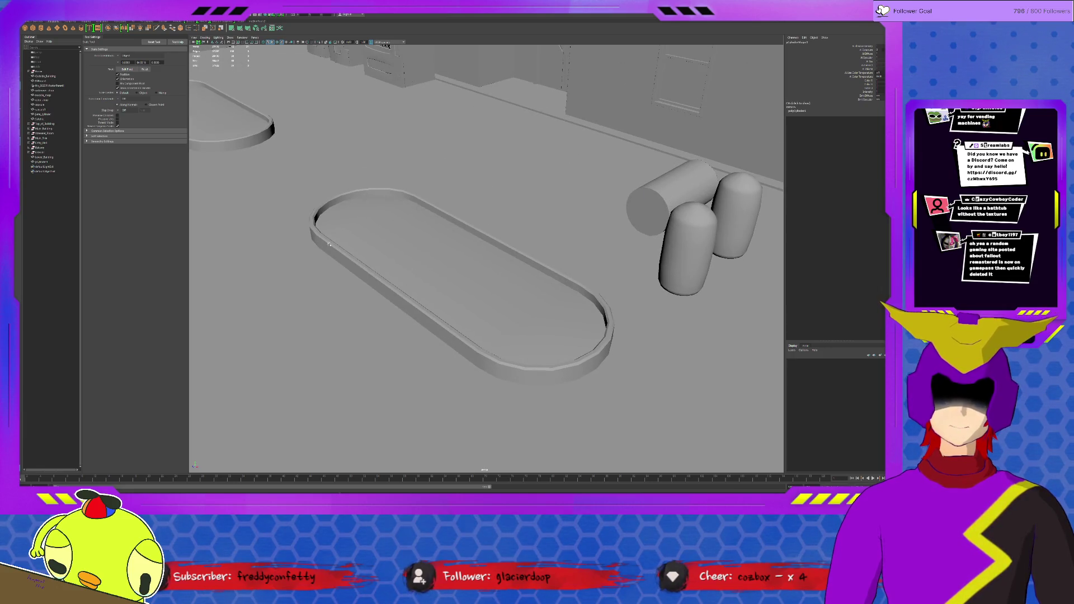
pyautogui.scroll(2, 563, 277)
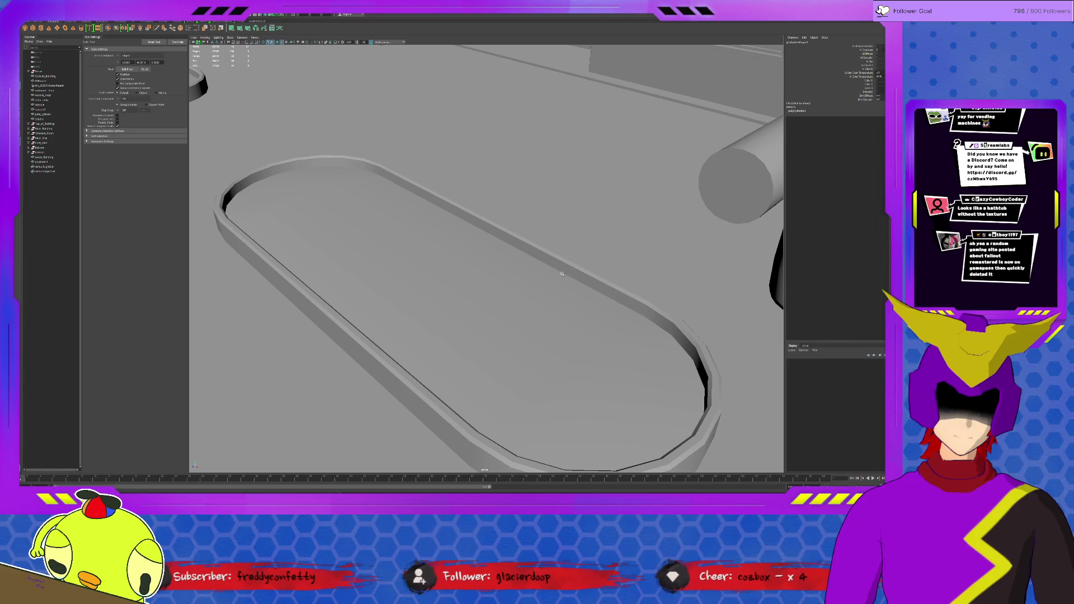
pyautogui.scroll(-5, 562, 277)
pyautogui.press('f')
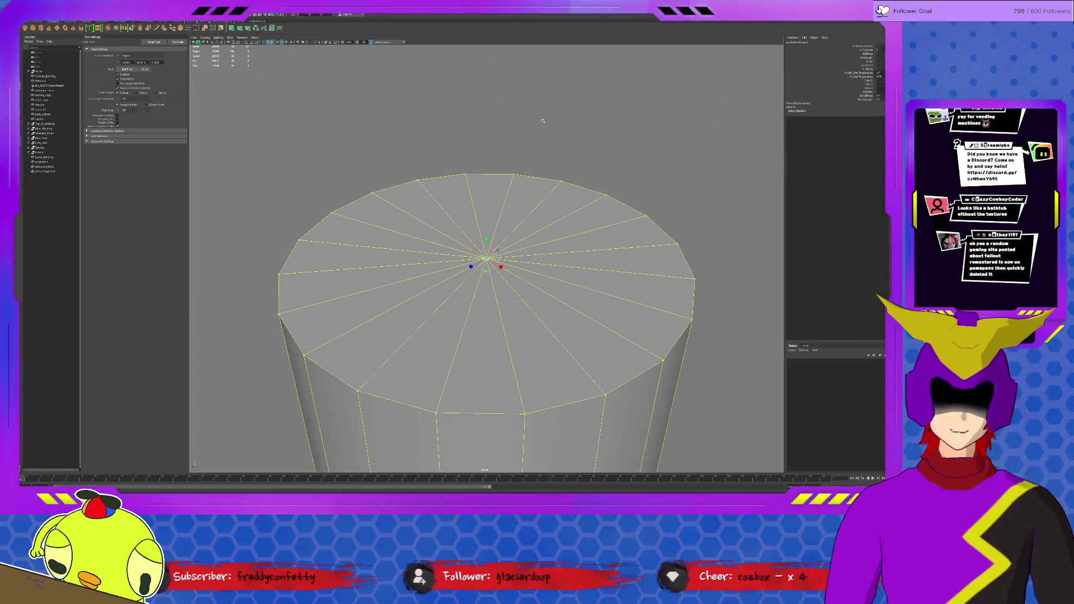
pyautogui.scroll(-4, 543, 120)
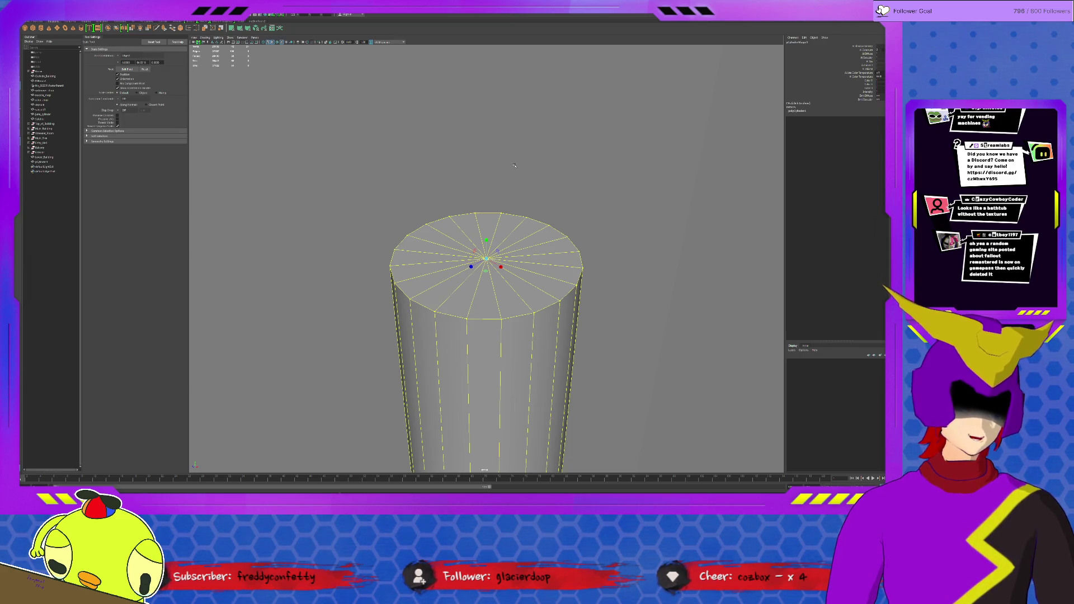
pyautogui.scroll(-3, 515, 165)
pyautogui.keyDown('alt'); pyautogui.moveTo(515, 166); pyautogui.dragTo(525, 141); pyautogui.keyUp('alt')
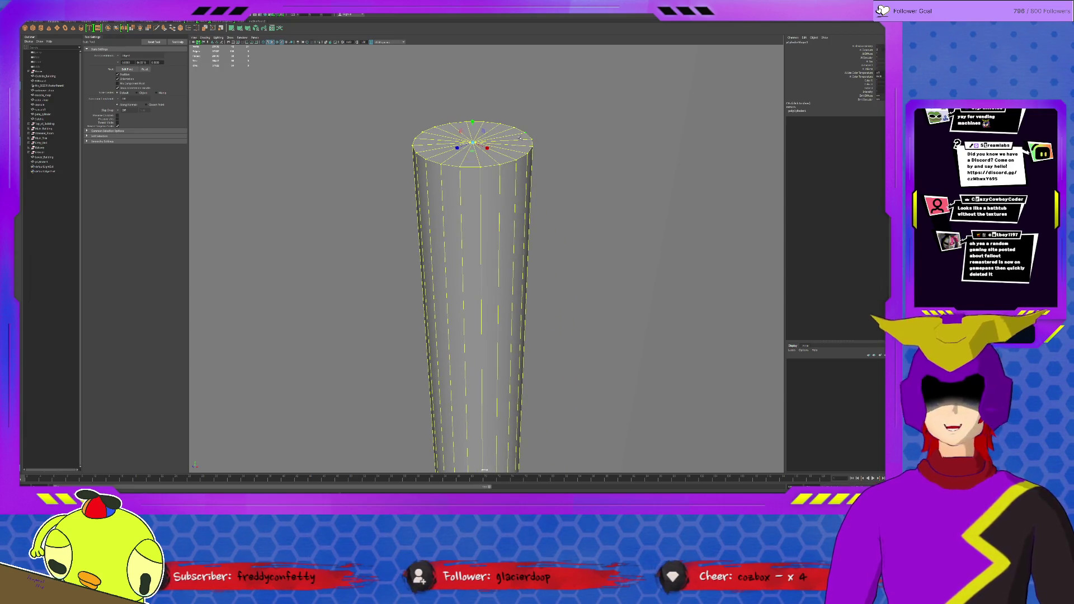
pyautogui.scroll(-2, 512, 152)
pyautogui.scroll(-2, 515, 216)
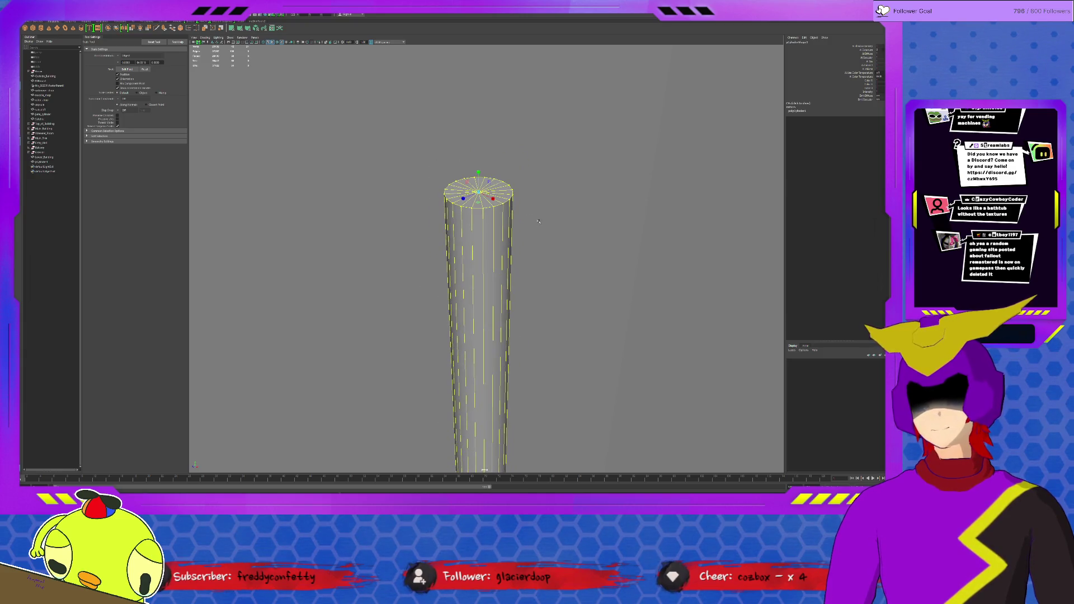
pyautogui.keyDown('alt'); pyautogui.moveTo(515, 216); pyautogui.dragTo(495, 116); pyautogui.keyUp('alt')
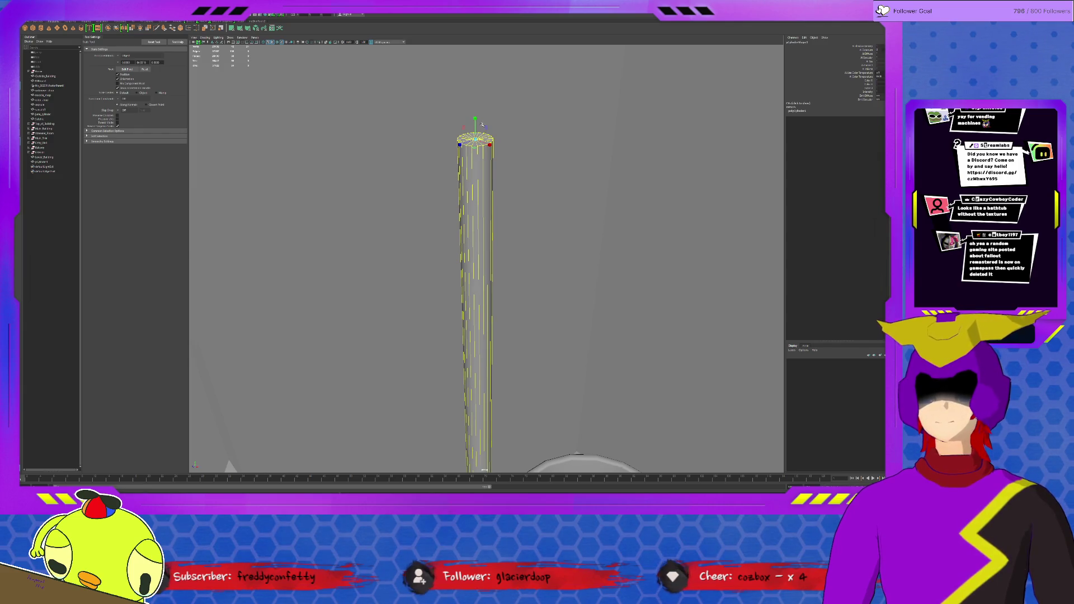
pyautogui.press('F8')
pyautogui.moveTo(490, 144); pyautogui.dragTo(489, 144)
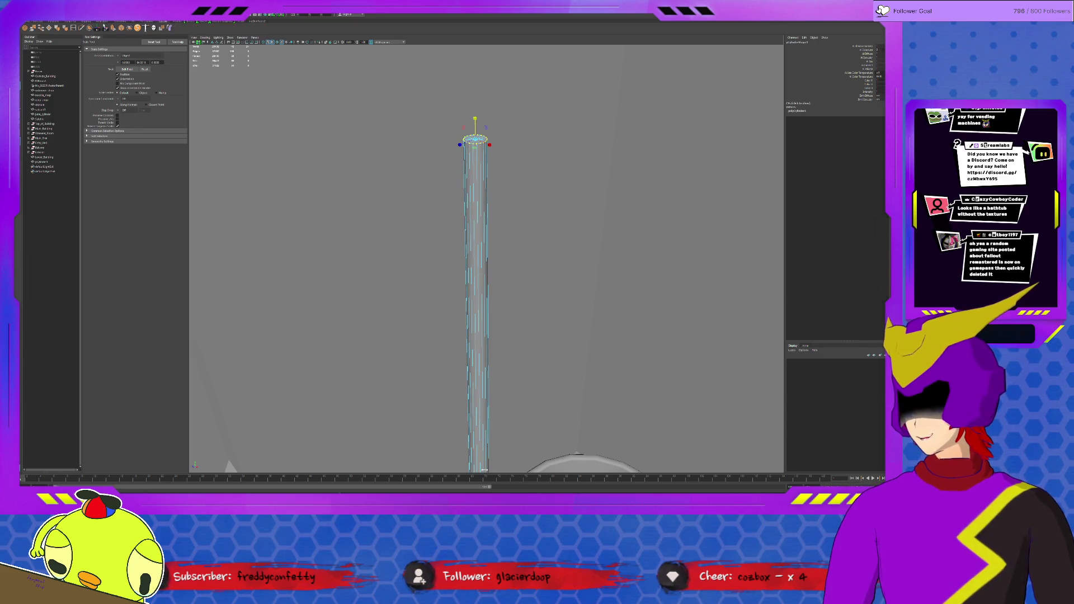
pyautogui.click(74, 28)
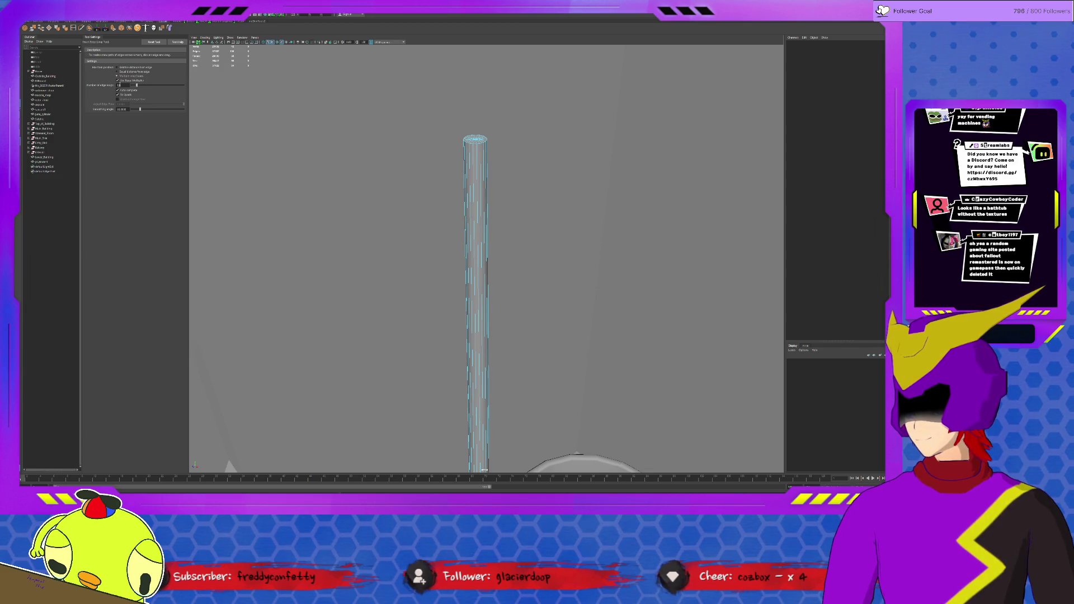
# Insert evenly spaced edge loops along the stem and lower a polyCylinder1 creation value.
pyautogui.click(473, 170)
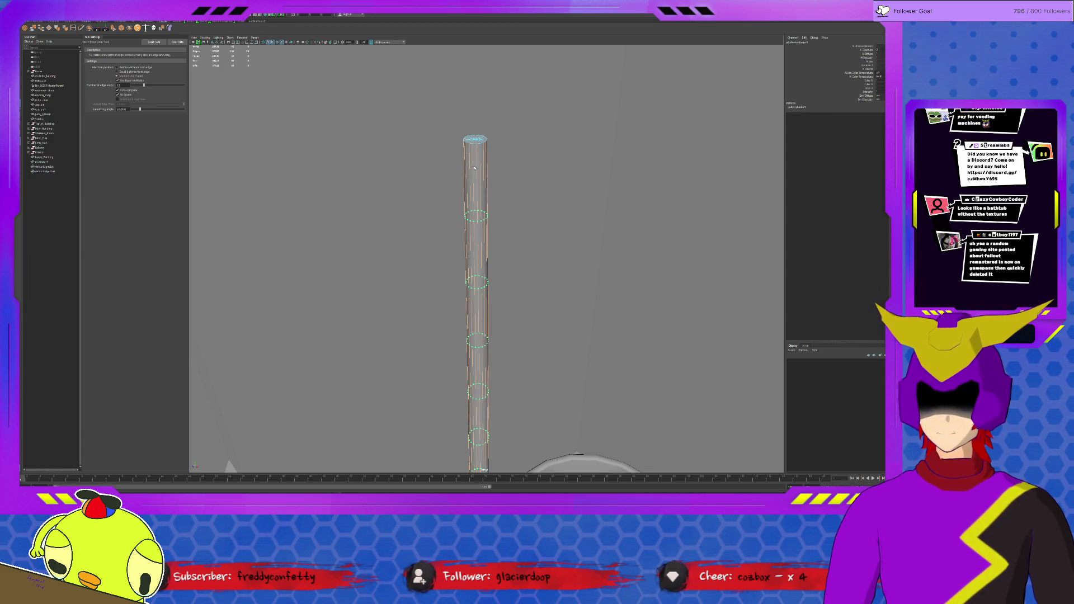
pyautogui.scroll(5, 503, 134)
pyautogui.press('q')
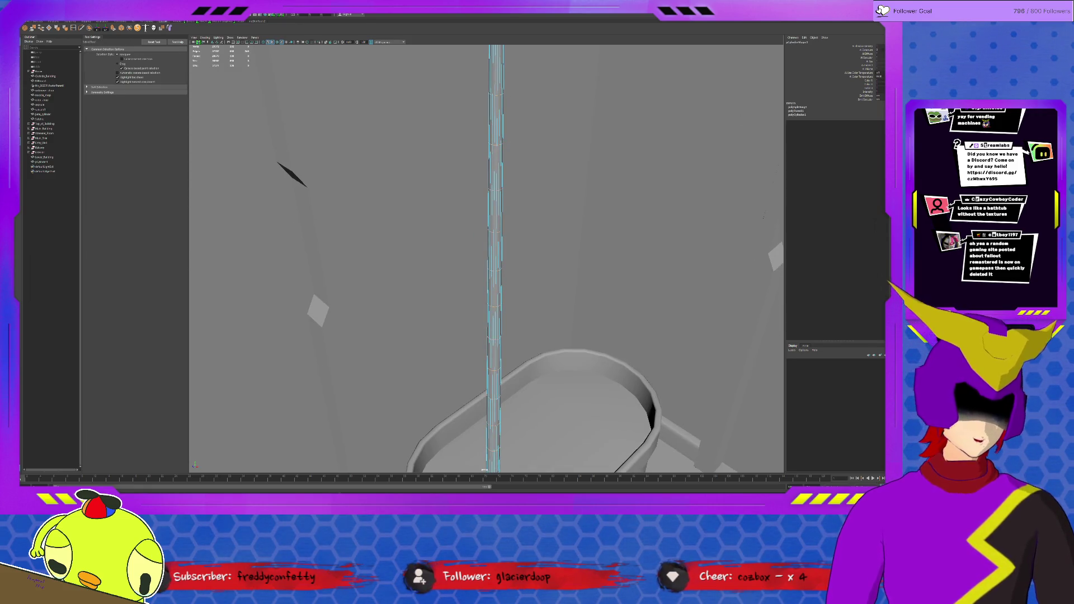
pyautogui.click(872, 40)
pyautogui.click(873, 39)
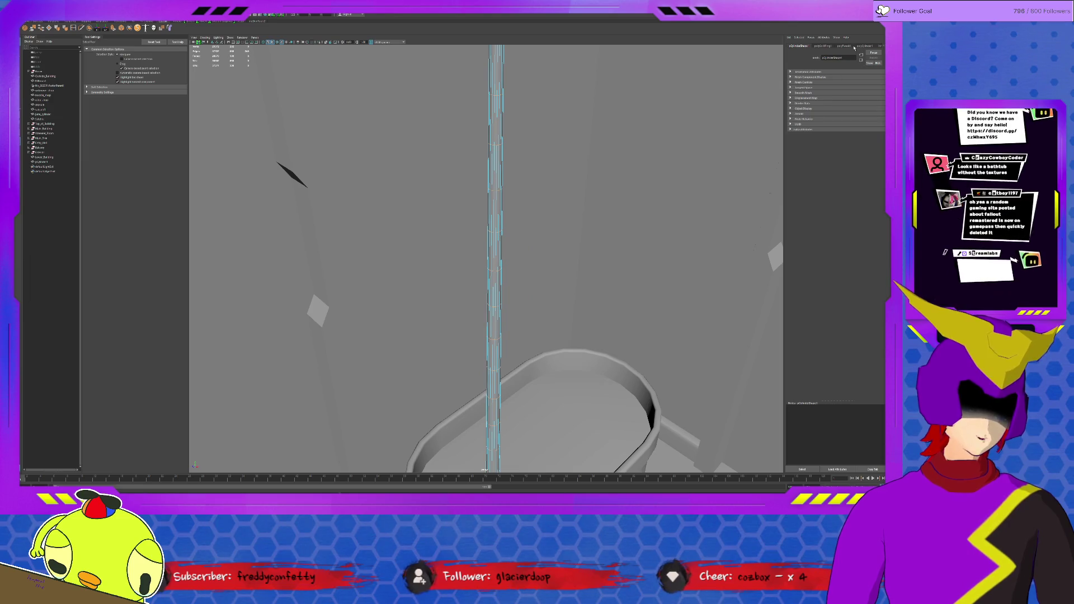
pyautogui.click(823, 46)
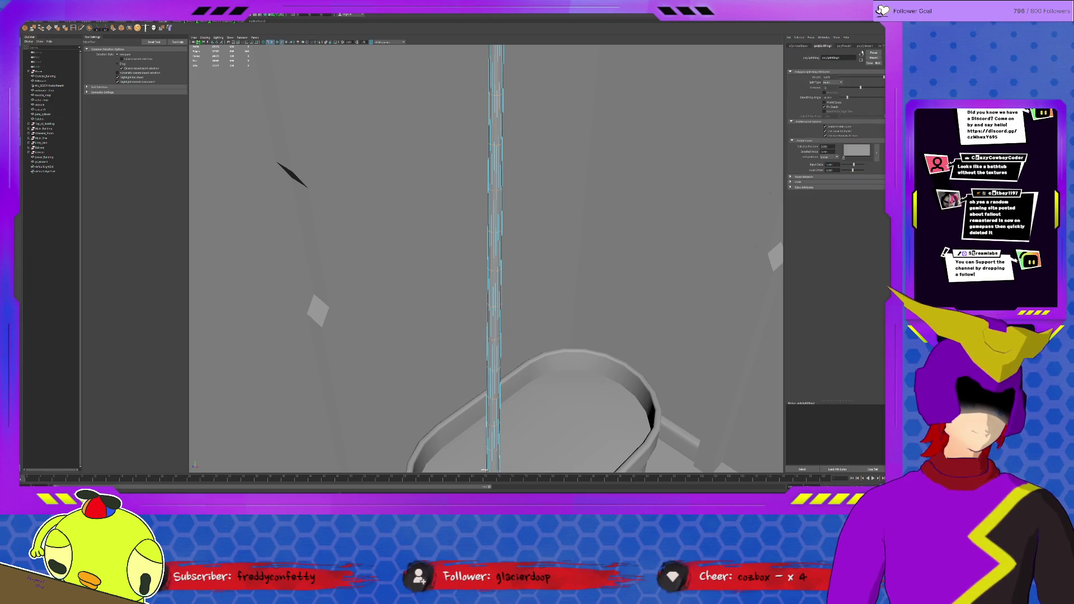
pyautogui.click(865, 45)
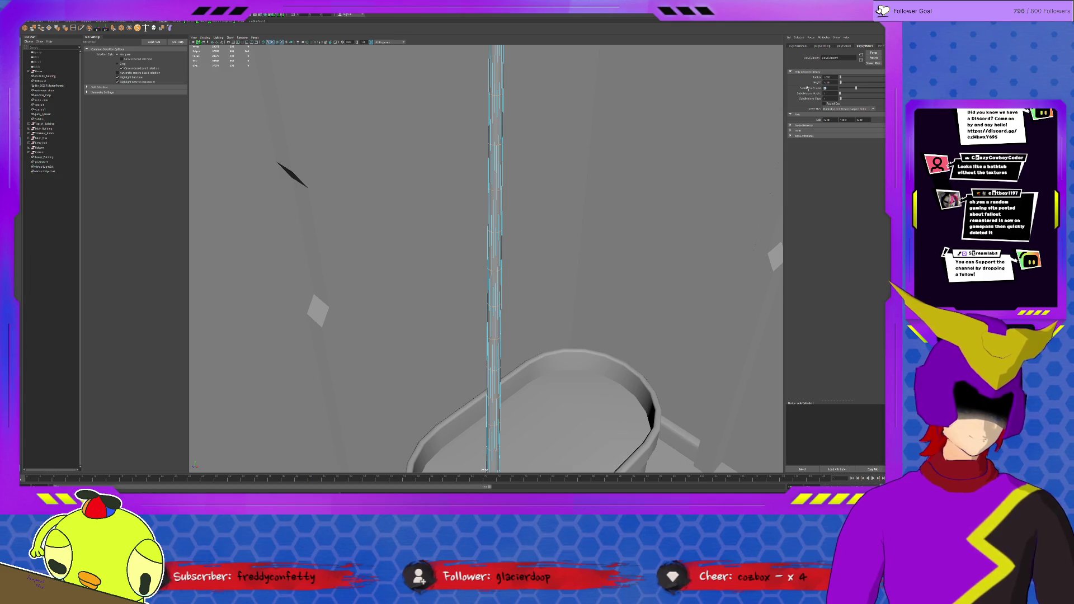
pyautogui.moveTo(855, 87); pyautogui.dragTo(848, 88)
pyautogui.scroll(-5, 507, 152)
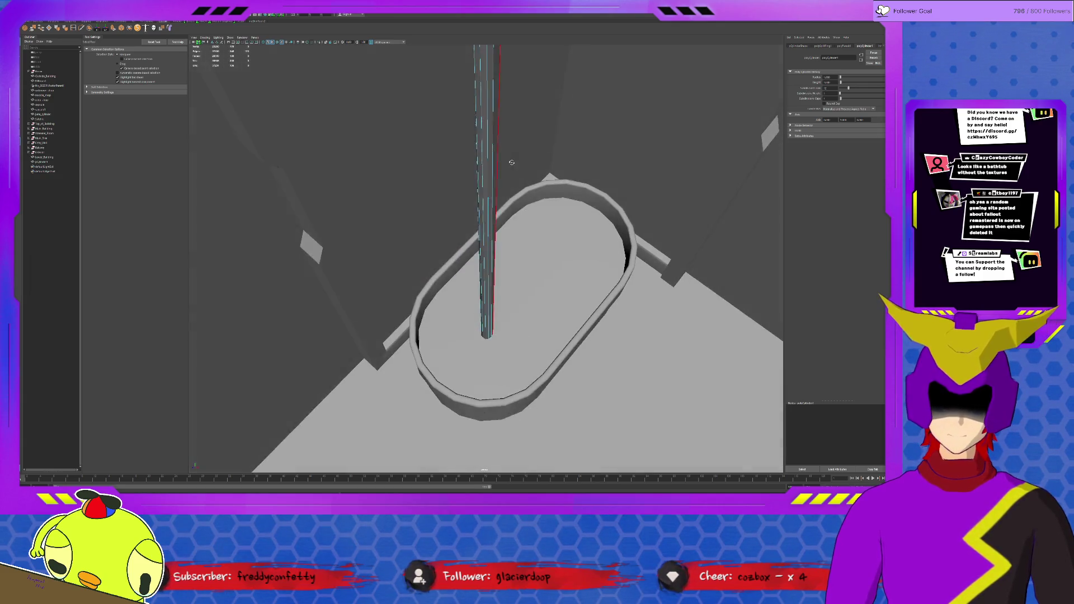
# Undo that change and instead widen the stem by raising polyCylinder1's radius.
pyautogui.keyDown('alt'); pyautogui.moveTo(507, 151); pyautogui.dragTo(535, 236); pyautogui.keyUp('alt')
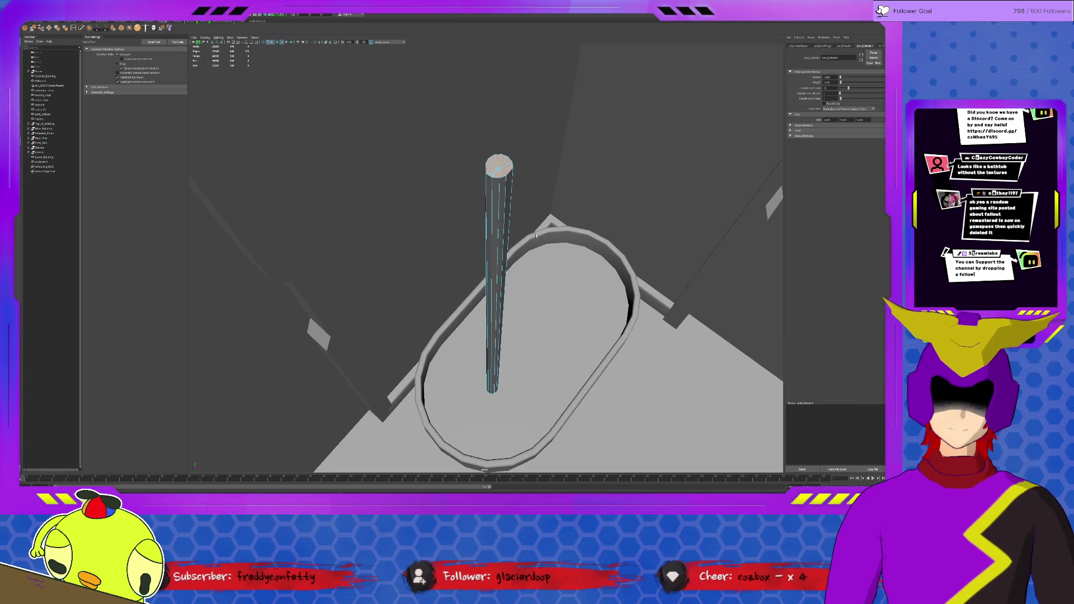
pyautogui.click(514, 195)
pyautogui.hotkey('ctrl', 'z')
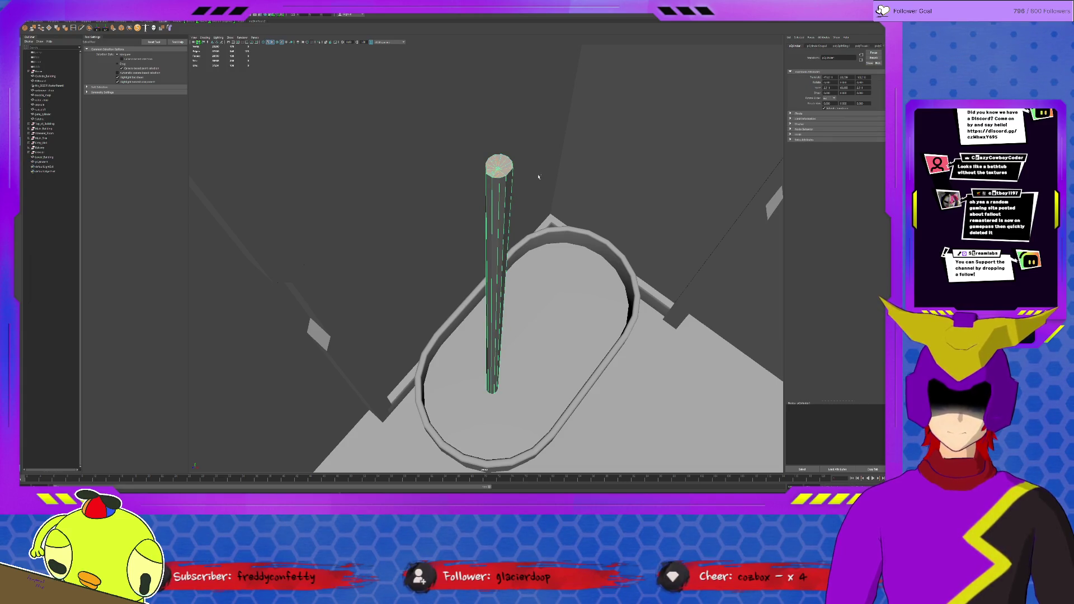
pyautogui.hotkey('ctrl', 'z')
pyautogui.hotkey('ctrl', 'z')
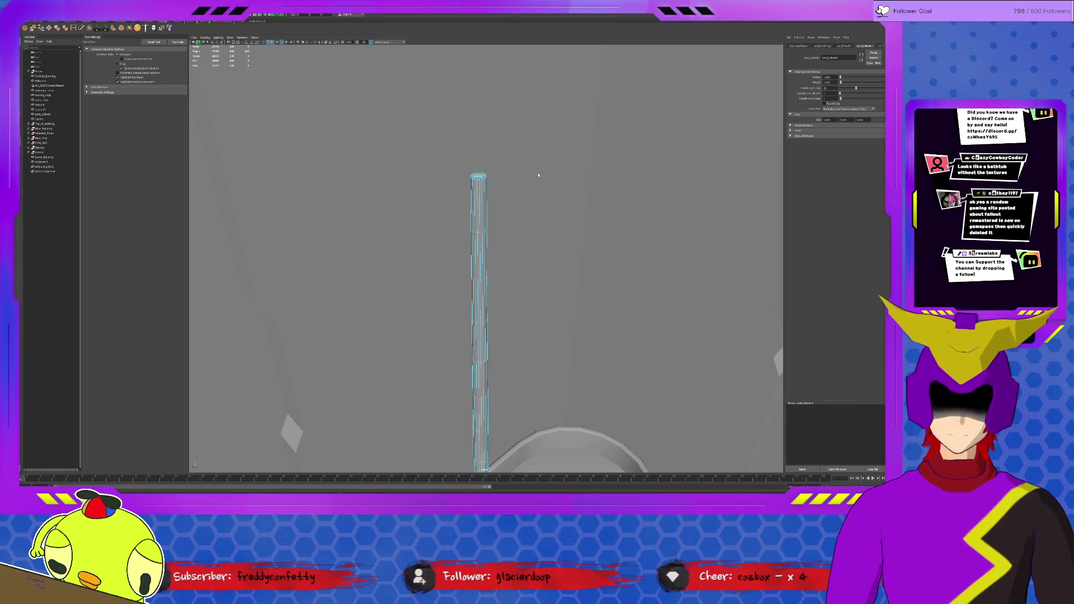
pyautogui.scroll(1, 539, 175)
pyautogui.scroll(1, 539, 174)
pyautogui.scroll(1, 539, 174)
pyautogui.scroll(1, 538, 173)
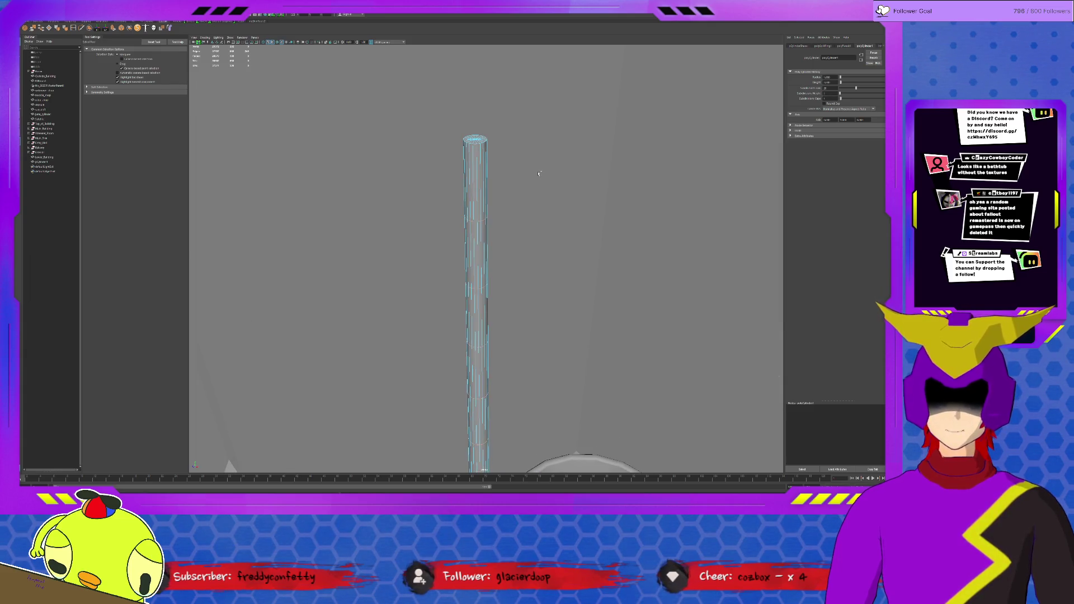
pyautogui.click(537, 174)
pyautogui.click(487, 164)
pyautogui.click(842, 45)
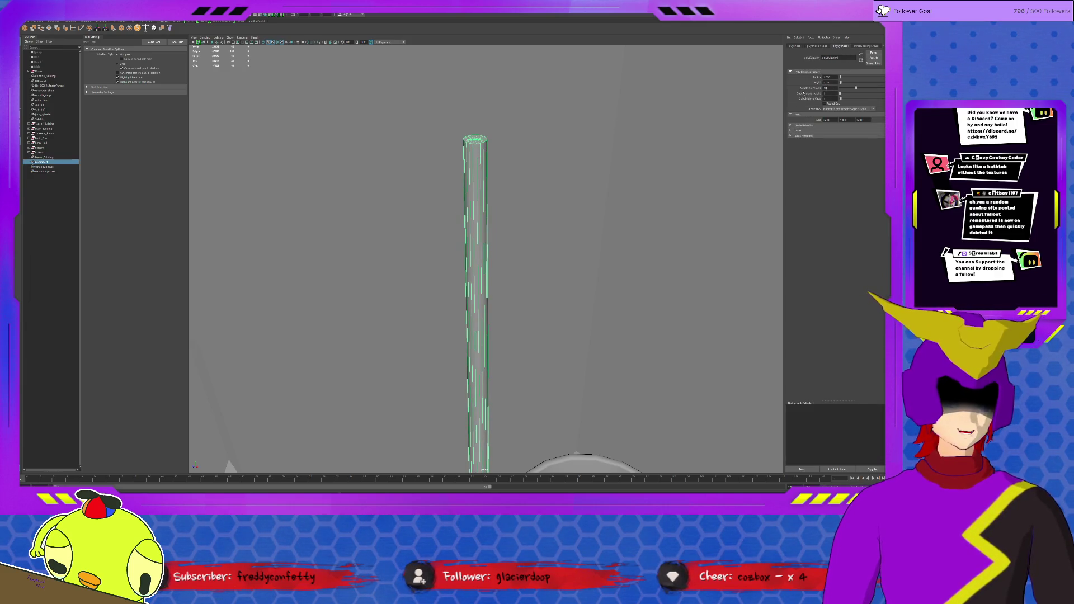
pyautogui.moveTo(856, 88); pyautogui.dragTo(847, 88)
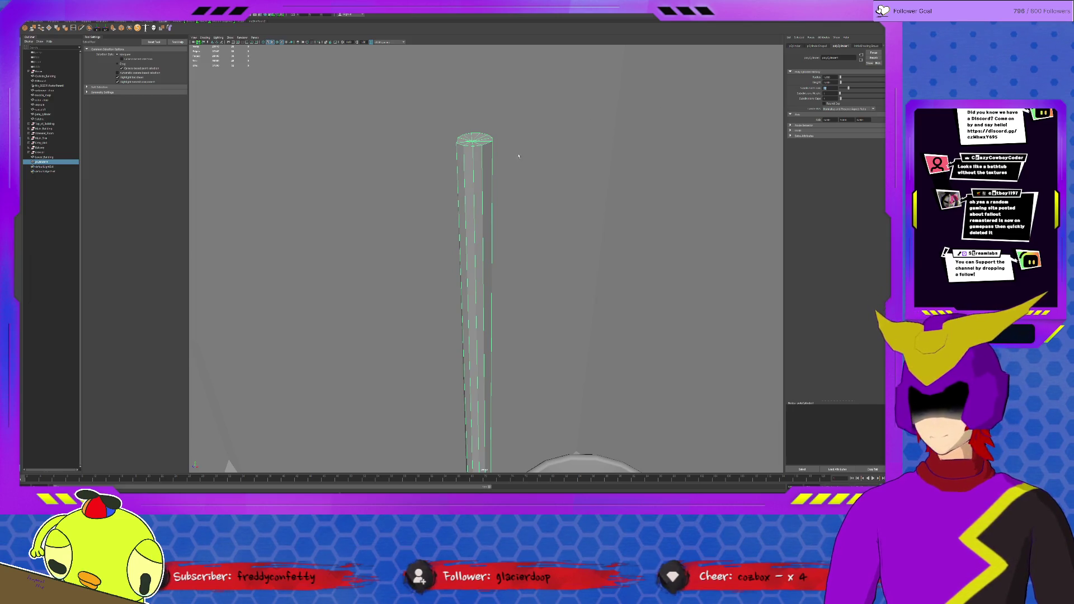
# Select the vertices at the stem top and scale them.
pyautogui.keyDown('alt'); pyautogui.moveTo(518, 155); pyautogui.dragTo(527, 153); pyautogui.keyUp('alt')
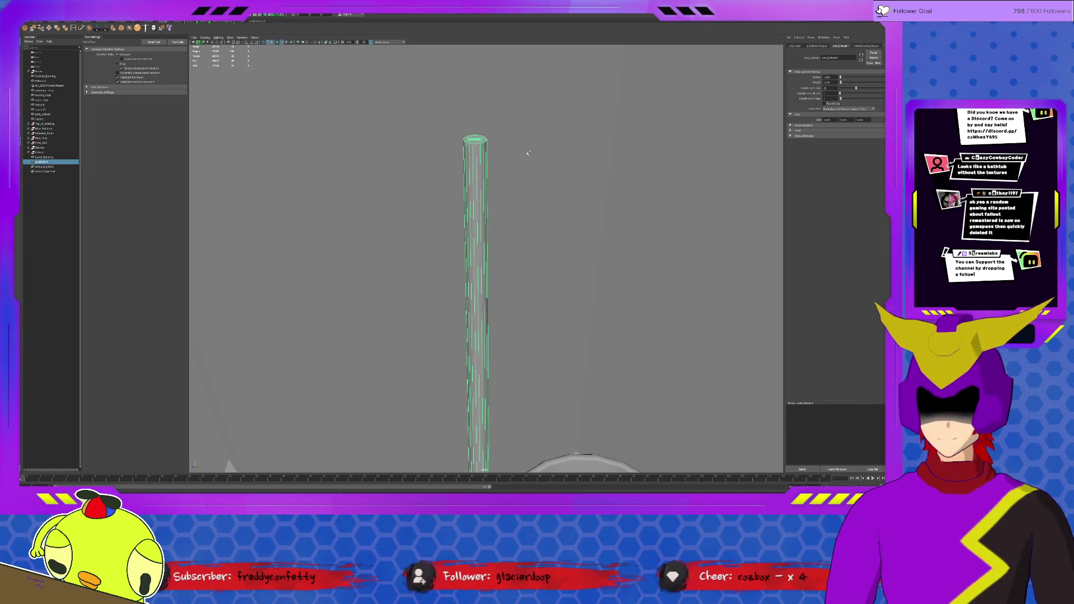
pyautogui.keyDown('alt'); pyautogui.moveTo(515, 155); pyautogui.dragTo(514, 154); pyautogui.keyUp('alt')
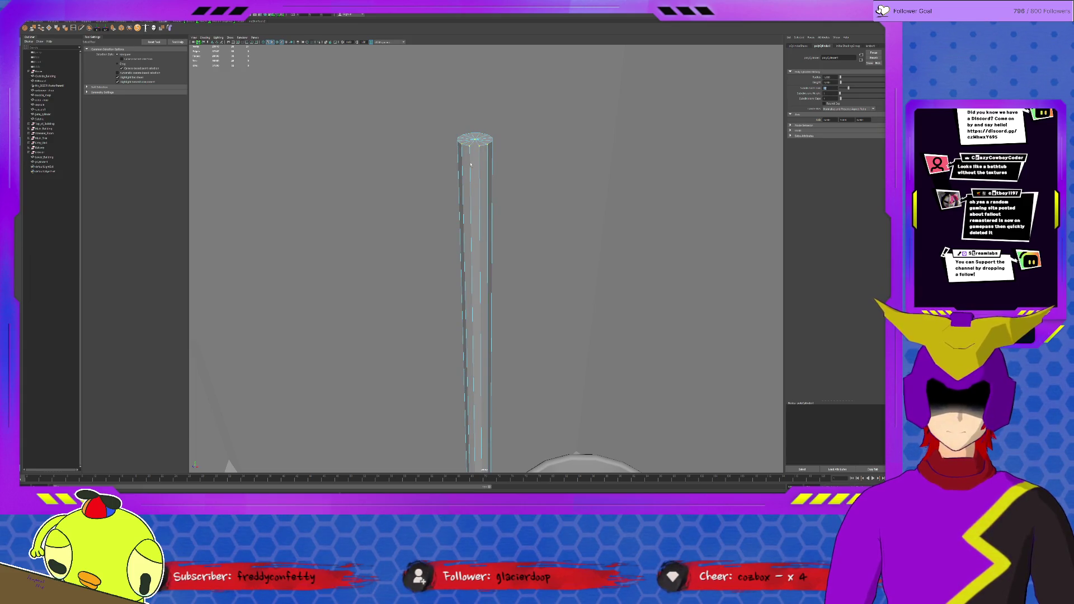
pyautogui.moveTo(435, 117)
pyautogui.mouseDown()
pyautogui.moveTo(515, 146)
pyautogui.moveTo(463, 119)
pyautogui.mouseUp()
pyautogui.press('r')
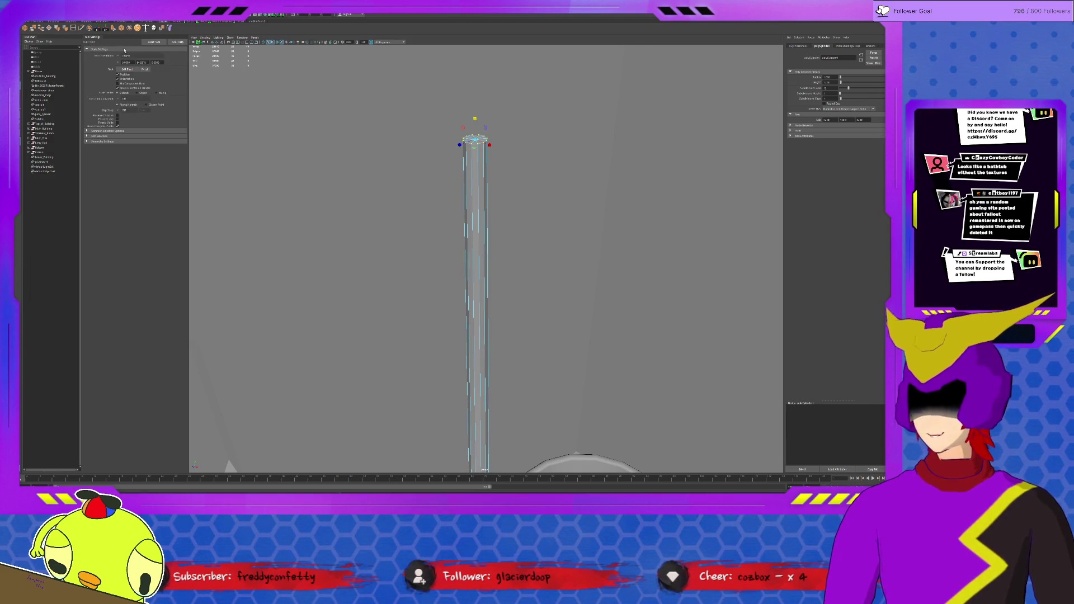
pyautogui.click(74, 27)
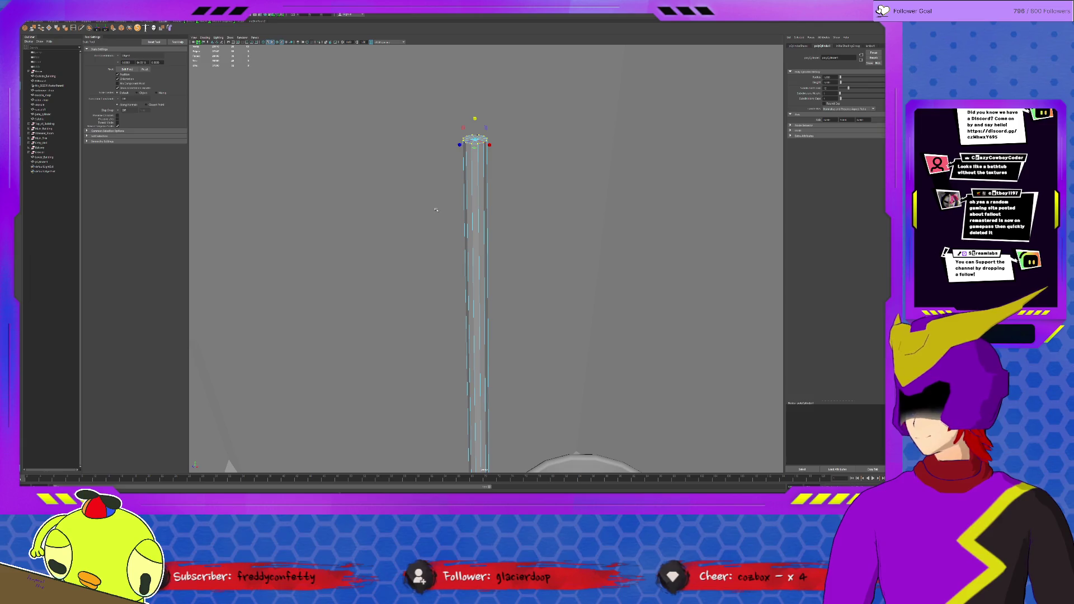
# Isolate the stem so it shows on its own.
pyautogui.click(475, 195)
pyautogui.keyDown('alt'); pyautogui.moveTo(476, 201); pyautogui.dragTo(507, 172); pyautogui.keyUp('alt')
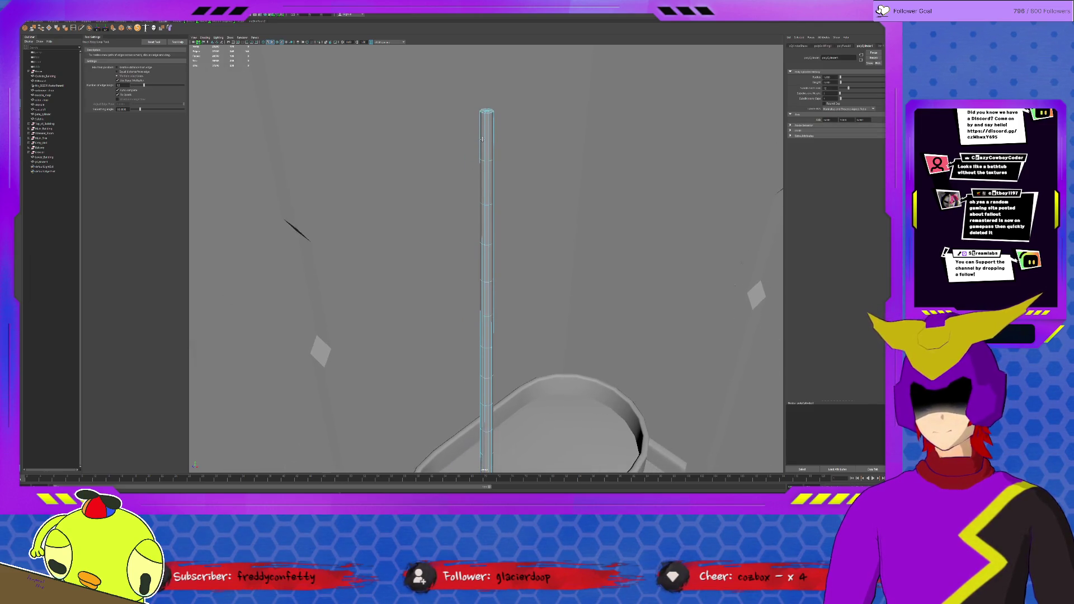
pyautogui.press('q')
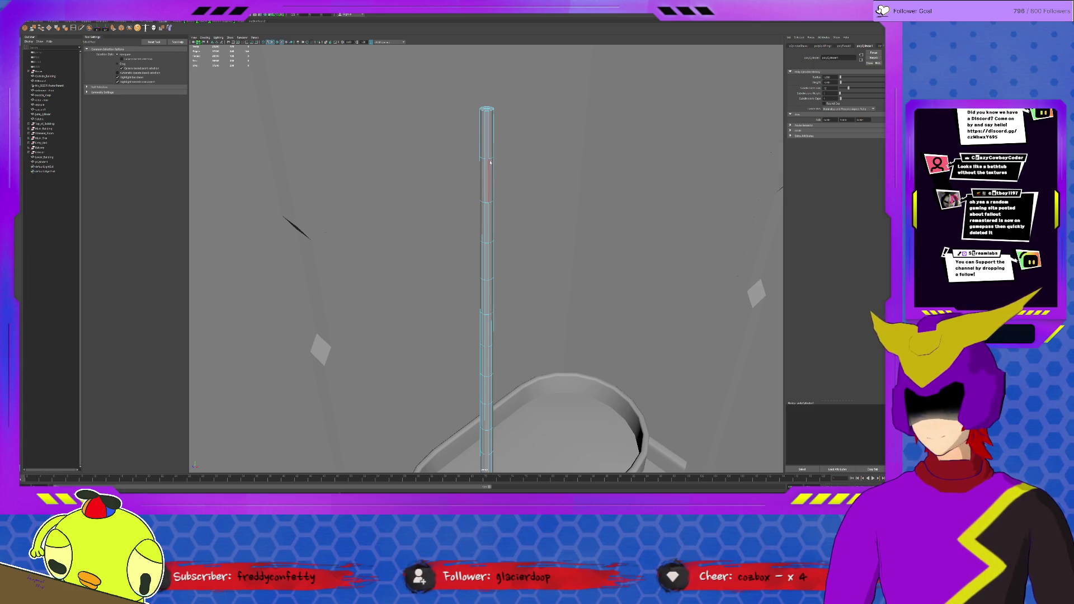
pyautogui.click(496, 156)
pyautogui.hotkey('ctrl', '1')
pyautogui.click(462, 174)
pyautogui.scroll(-2, 463, 173)
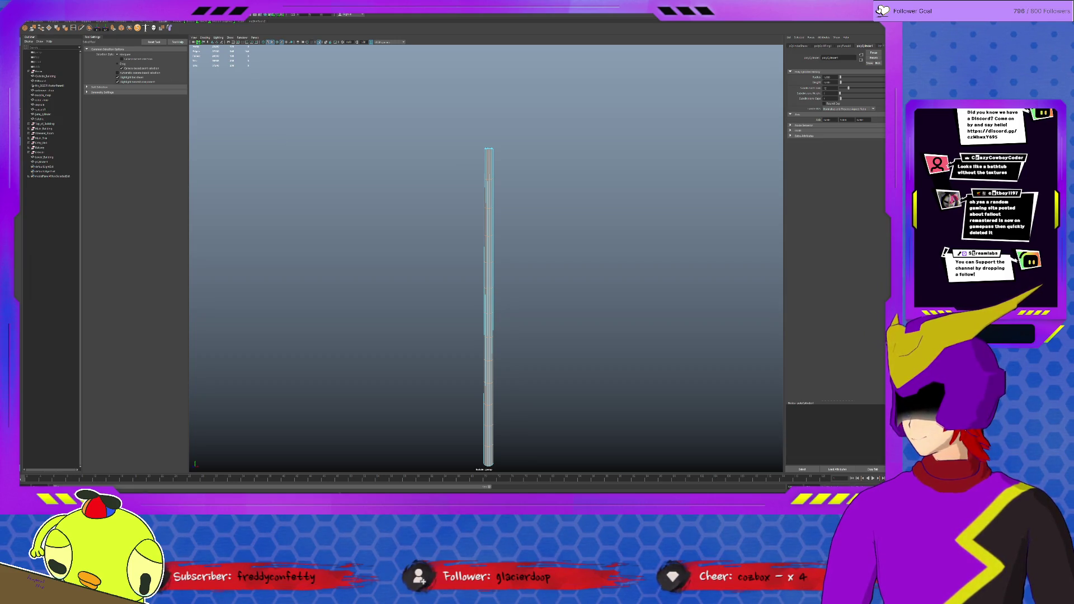
# Commit the bevel giving the stem its ring joints, then ready the stem for scaling.
pyautogui.press('t')
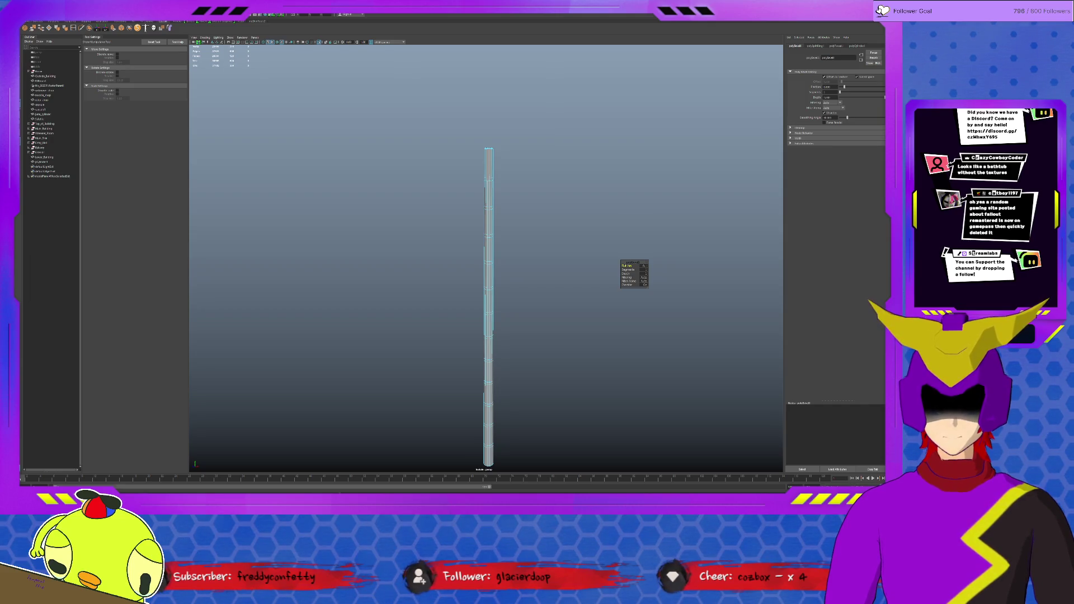
pyautogui.scroll(2, 506, 188)
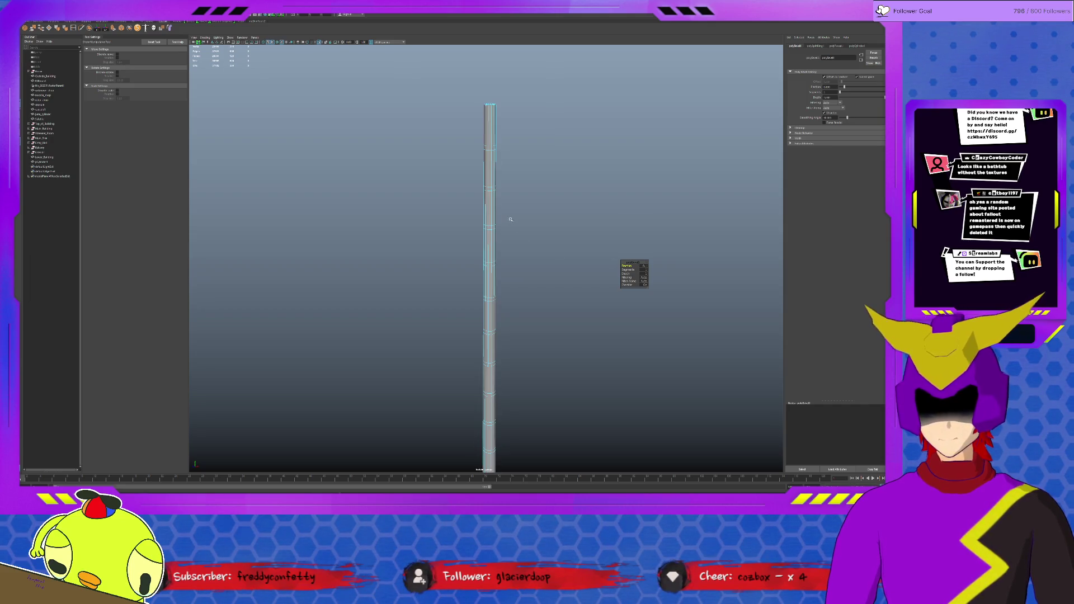
pyautogui.press('q')
pyautogui.click(489, 189)
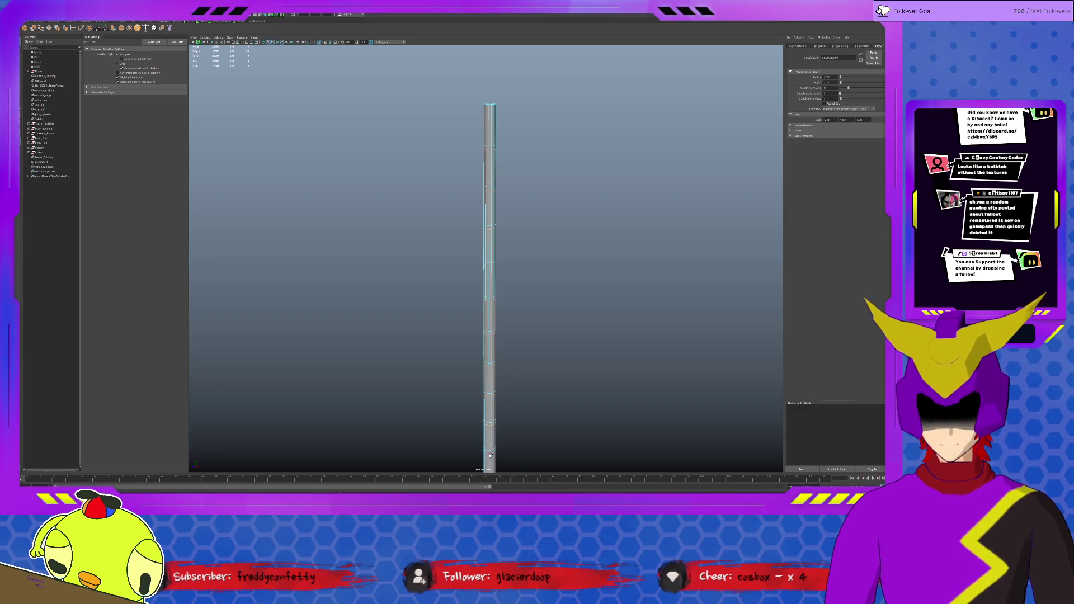
pyautogui.keyDown('alt'); pyautogui.moveTo(500, 428); pyautogui.dragTo(480, 290); pyautogui.keyUp('alt')
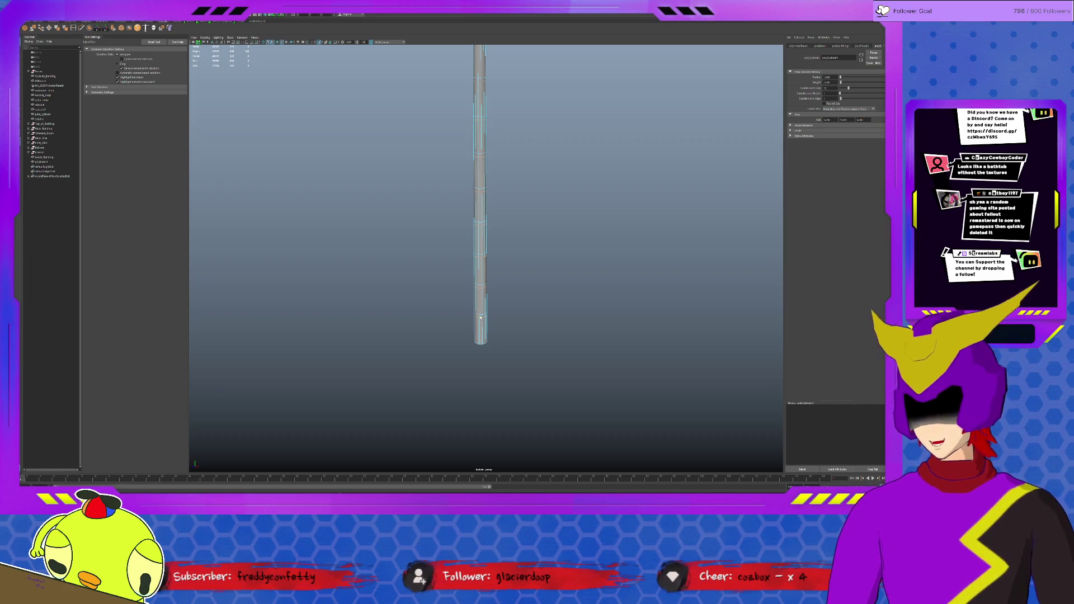
pyautogui.press('r')
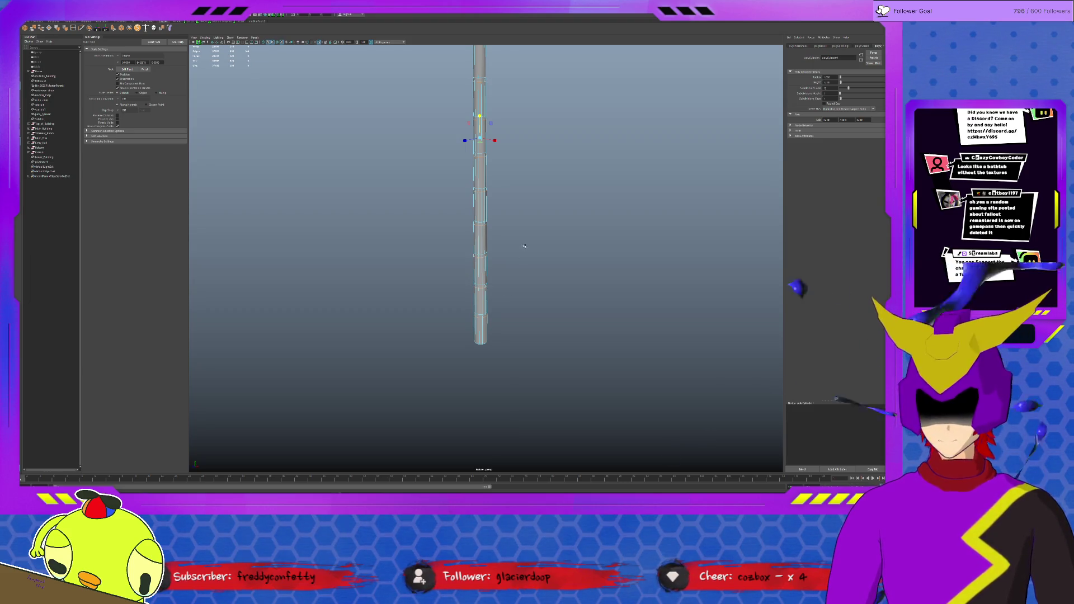
pyautogui.keyDown('alt'); pyautogui.moveTo(511, 193); pyautogui.dragTo(510, 195); pyautogui.keyUp('alt')
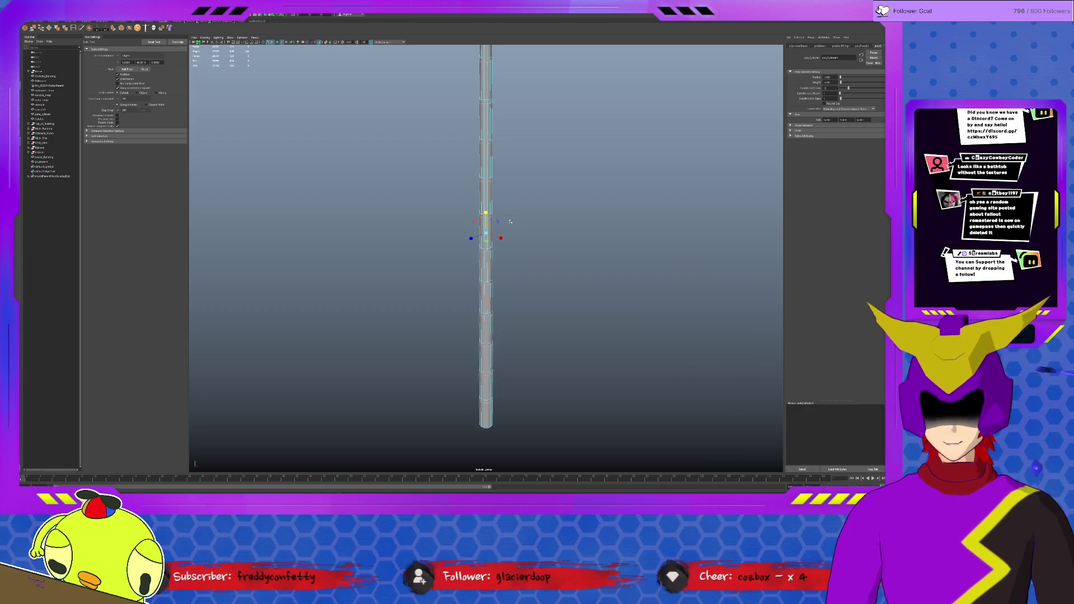
pyautogui.scroll(-1, 510, 195)
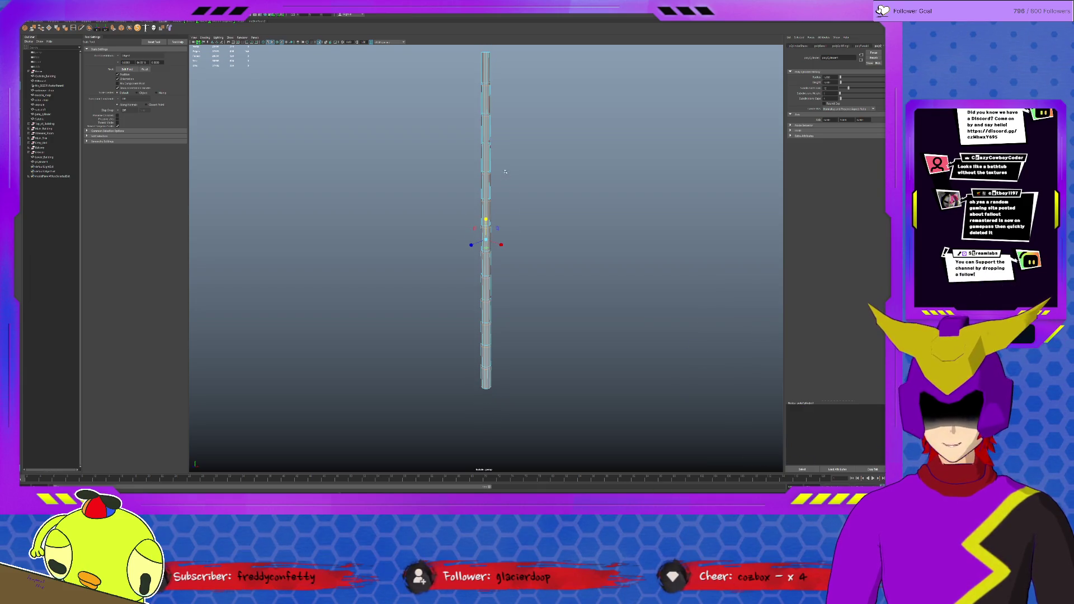
pyautogui.click(485, 82)
pyautogui.press('q')
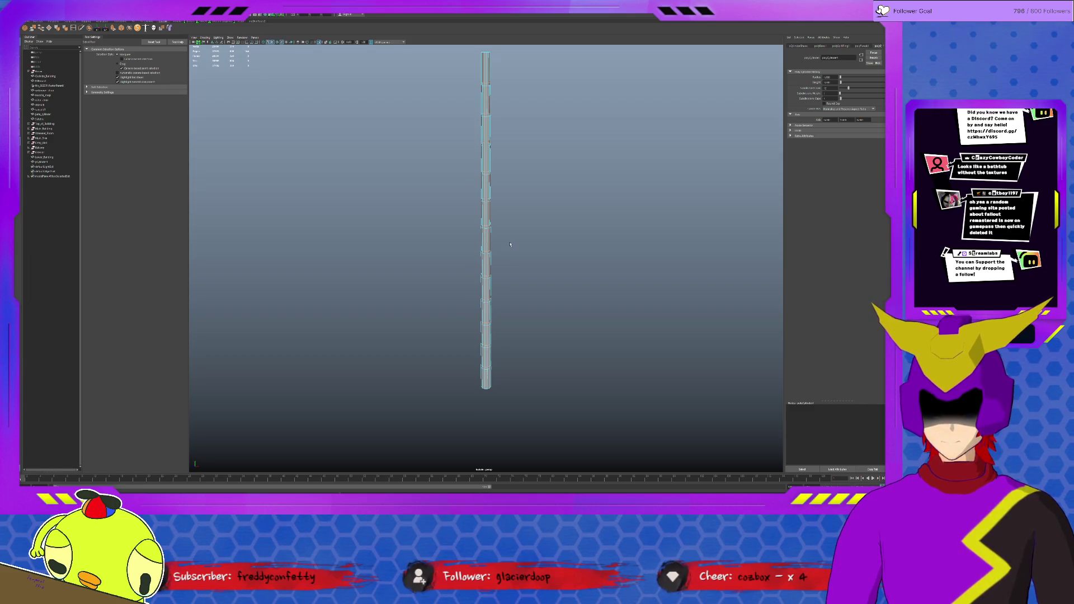
pyautogui.press('w')
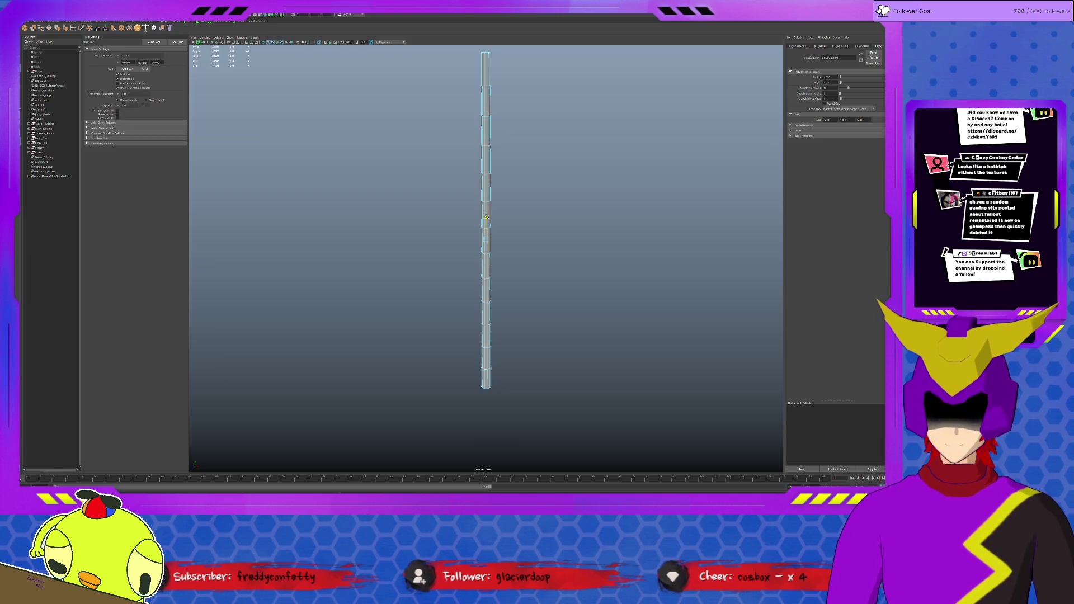
pyautogui.scroll(5, 486, 252)
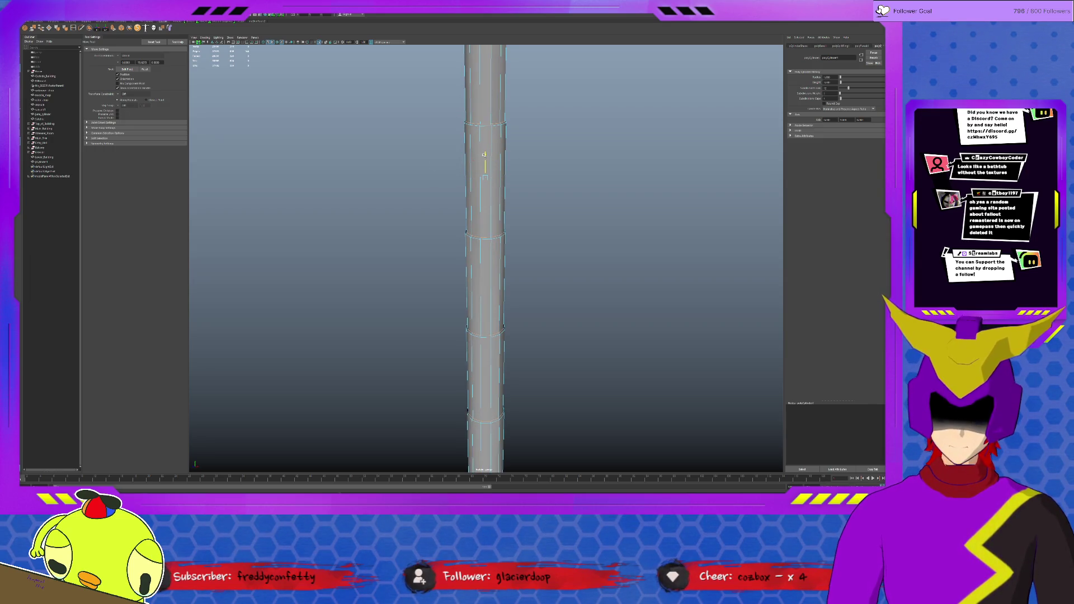
pyautogui.keyDown('ctrl'); pyautogui.click(477, 180); pyautogui.keyUp('ctrl')
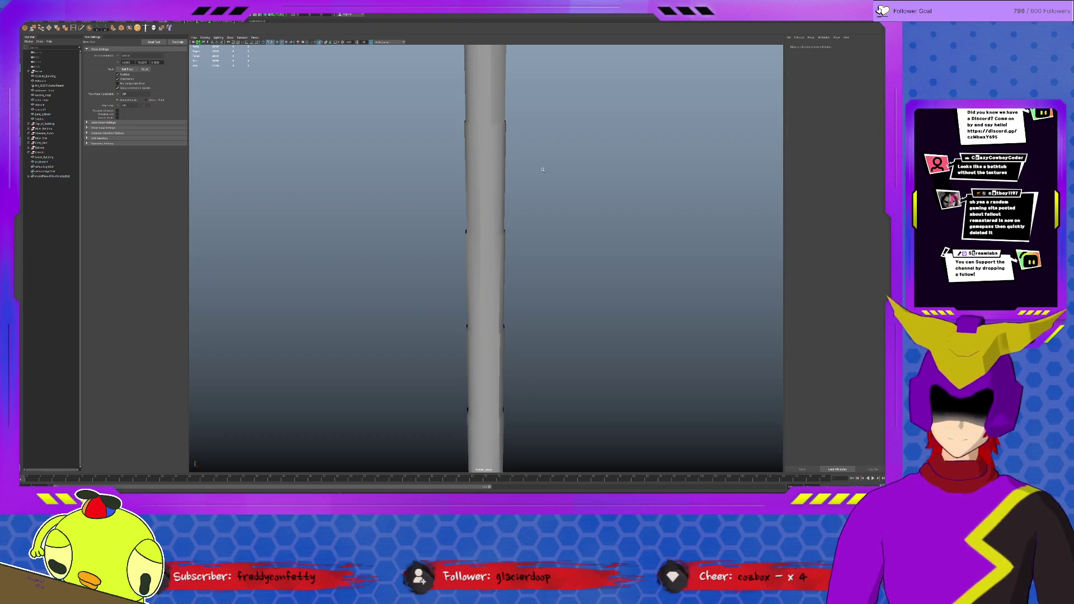
pyautogui.click(478, 180)
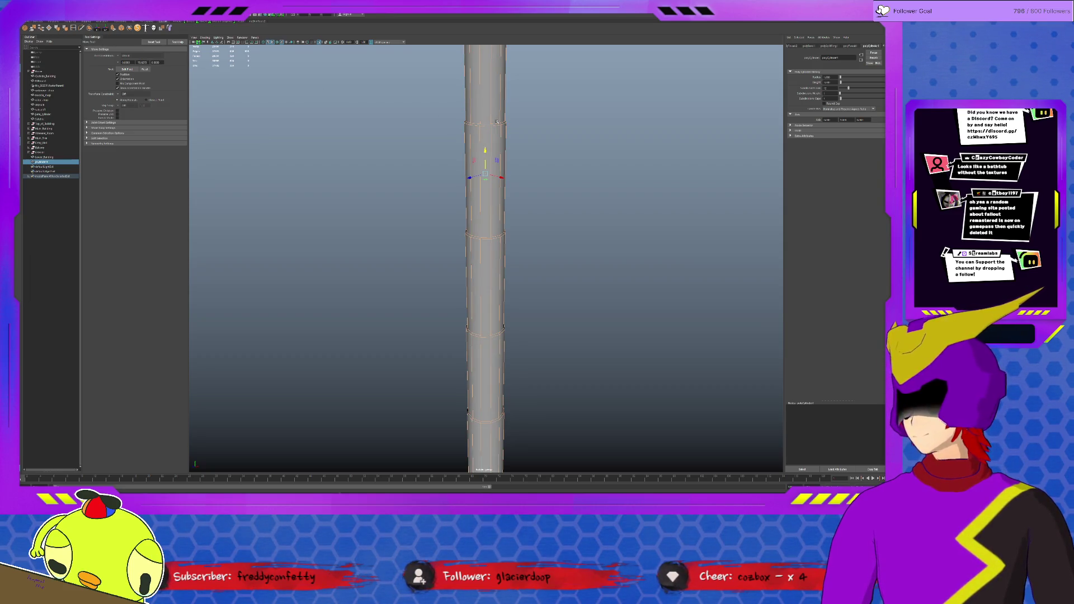
pyautogui.click(536, 123)
pyautogui.scroll(-3, 571, 130)
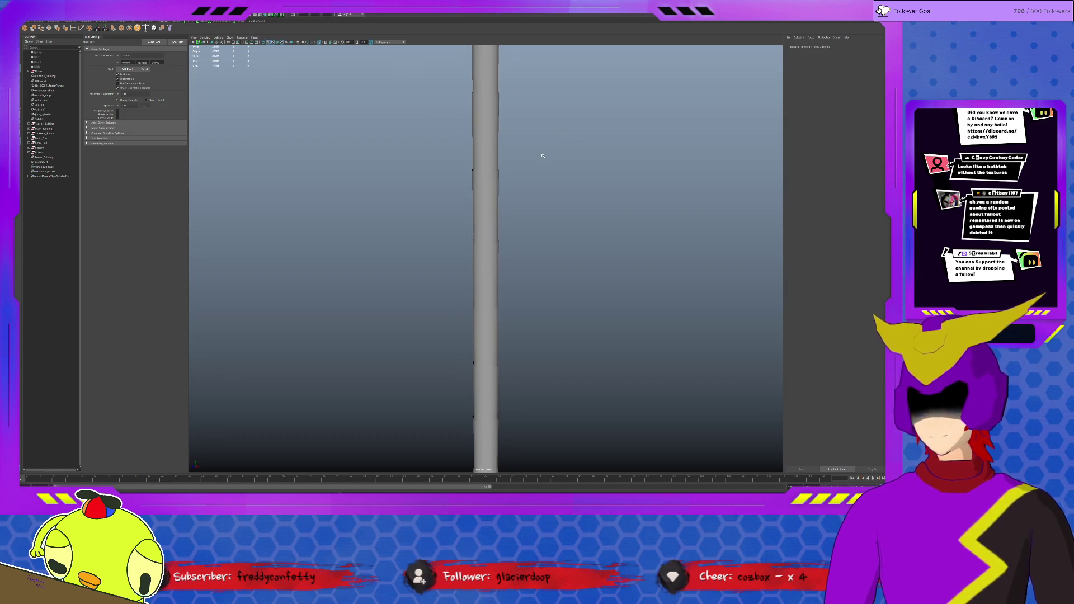
pyautogui.moveTo(542, 135)
pyautogui.keyDown('alt'); pyautogui.mouseDown()
pyautogui.moveTo(503, 180)
pyautogui.moveTo(532, 174)
pyautogui.mouseUp(); pyautogui.keyUp('alt')
pyautogui.scroll(2, 532, 173)
pyautogui.click(533, 174)
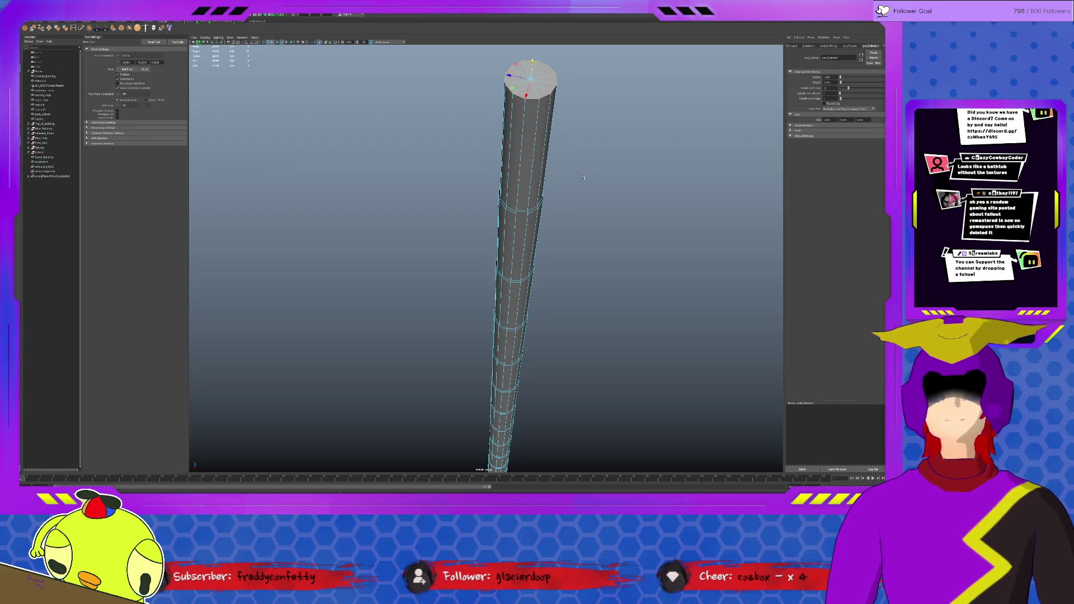
# In face mode, select just the stem's top cap faces and frame them.
pyautogui.press('F11')
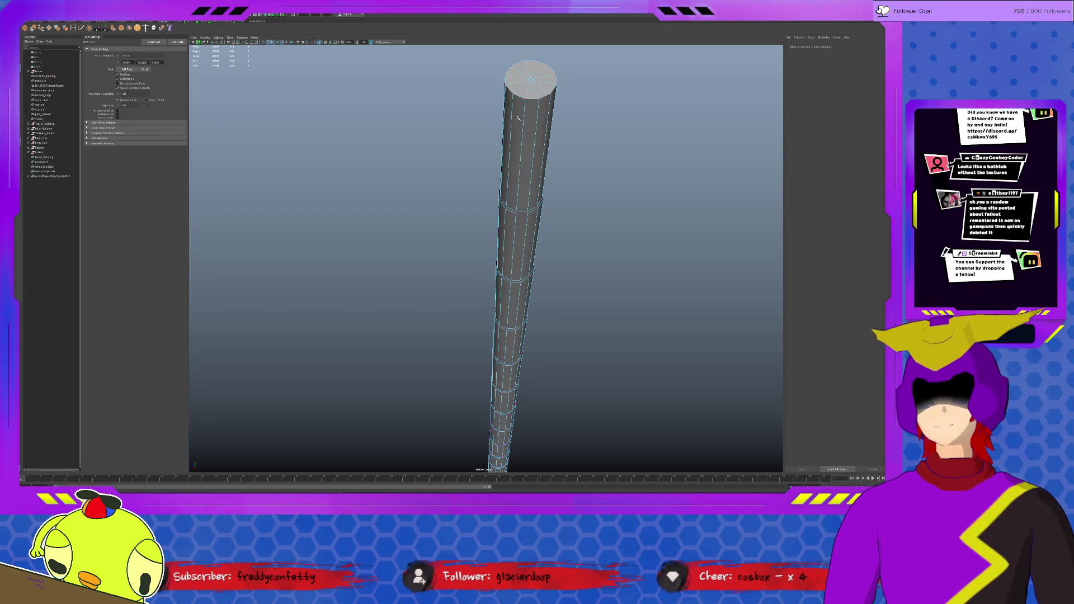
pyautogui.keyDown('alt'); pyautogui.moveTo(546, 103); pyautogui.dragTo(514, 205); pyautogui.keyUp('alt')
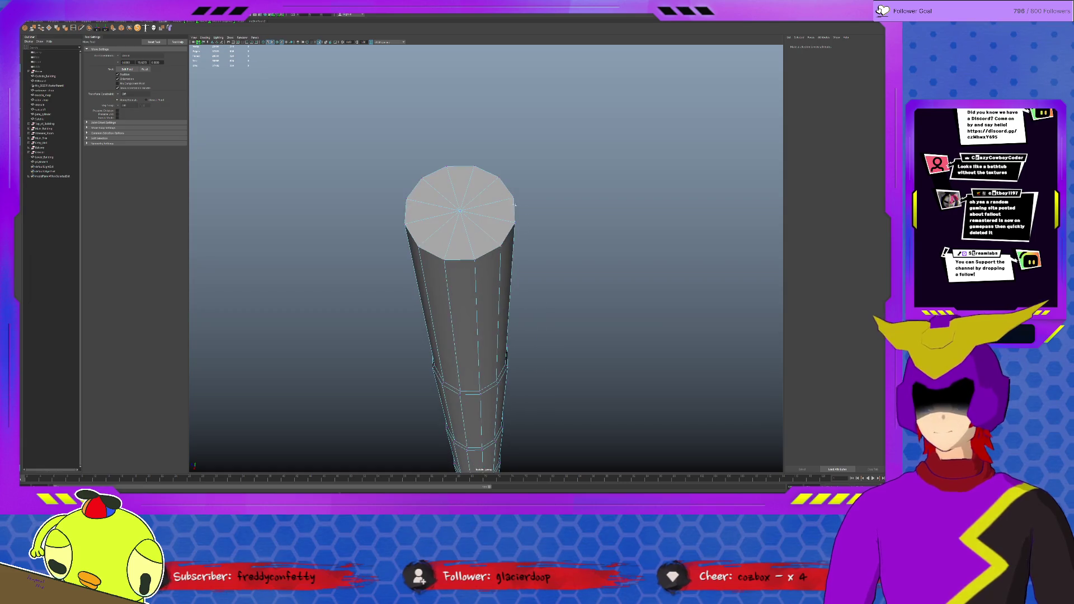
pyautogui.keyDown('alt'); pyautogui.moveTo(449, 222); pyautogui.dragTo(488, 230); pyautogui.keyUp('alt')
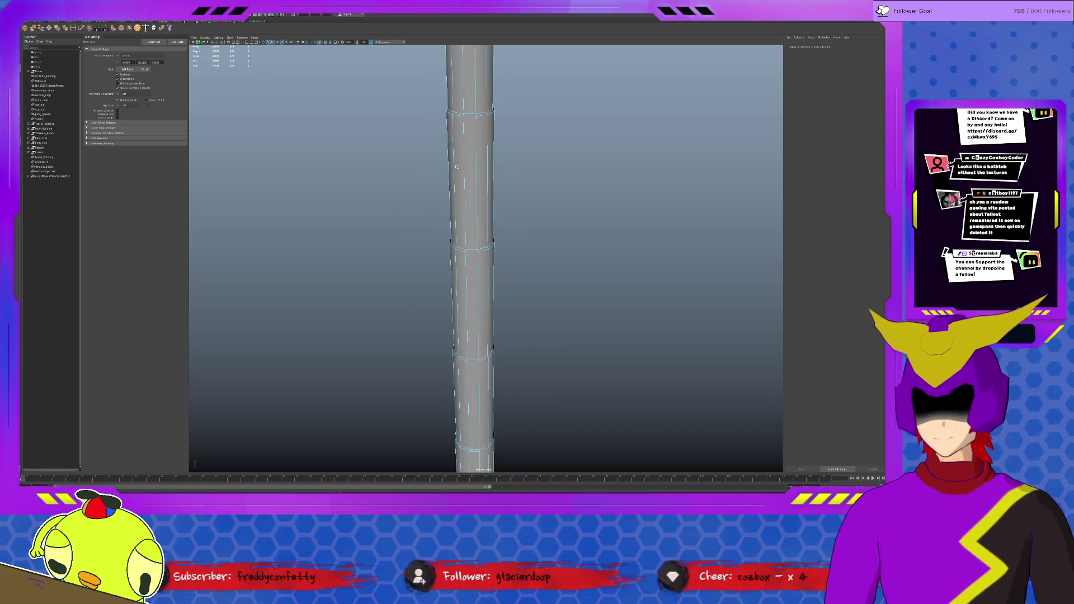
pyautogui.scroll(-5, 489, 229)
pyautogui.moveTo(450, 264); pyautogui.dragTo(575, 360)
pyautogui.keyDown('ctrl'); pyautogui.moveTo(440, 356); pyautogui.dragTo(604, 452); pyautogui.keyUp('ctrl')
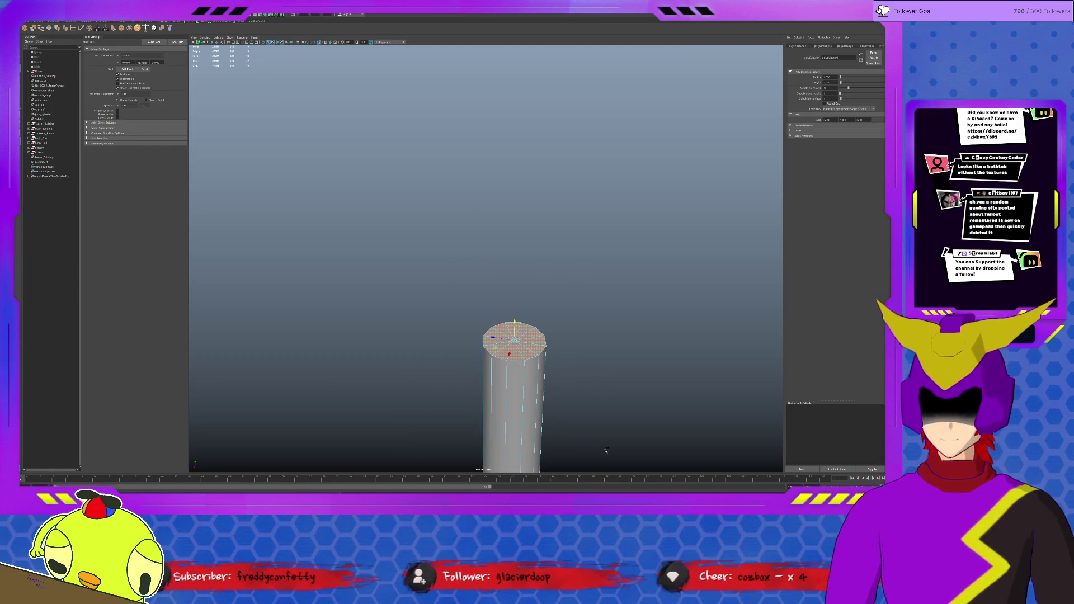
pyautogui.press('f')
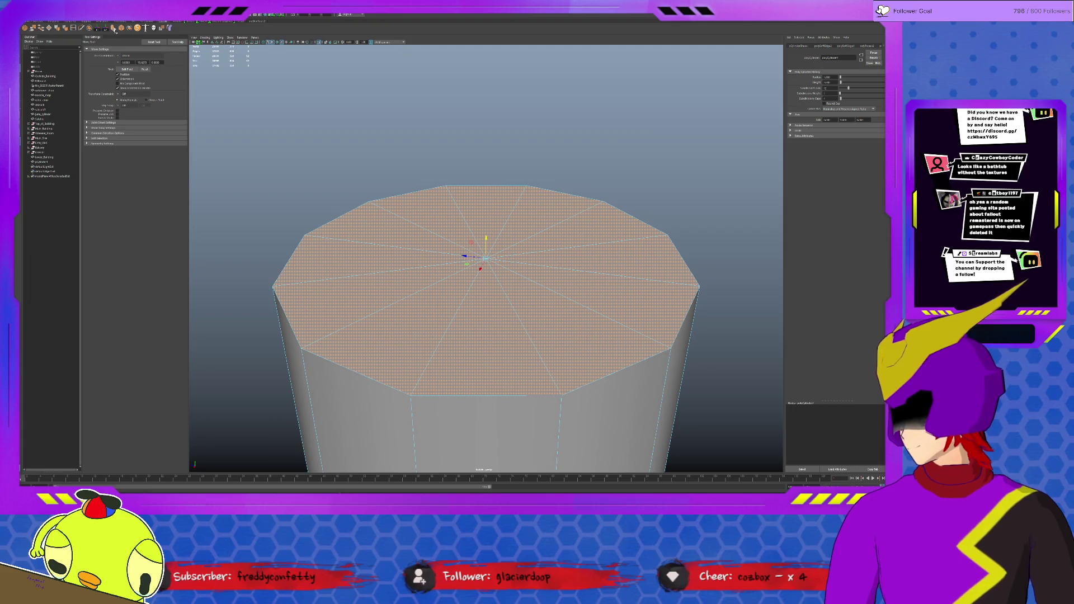
# Extrude the cap, scale it inward into a rim, extrude again and raise it.
pyautogui.hotkey('ctrl', 'e')
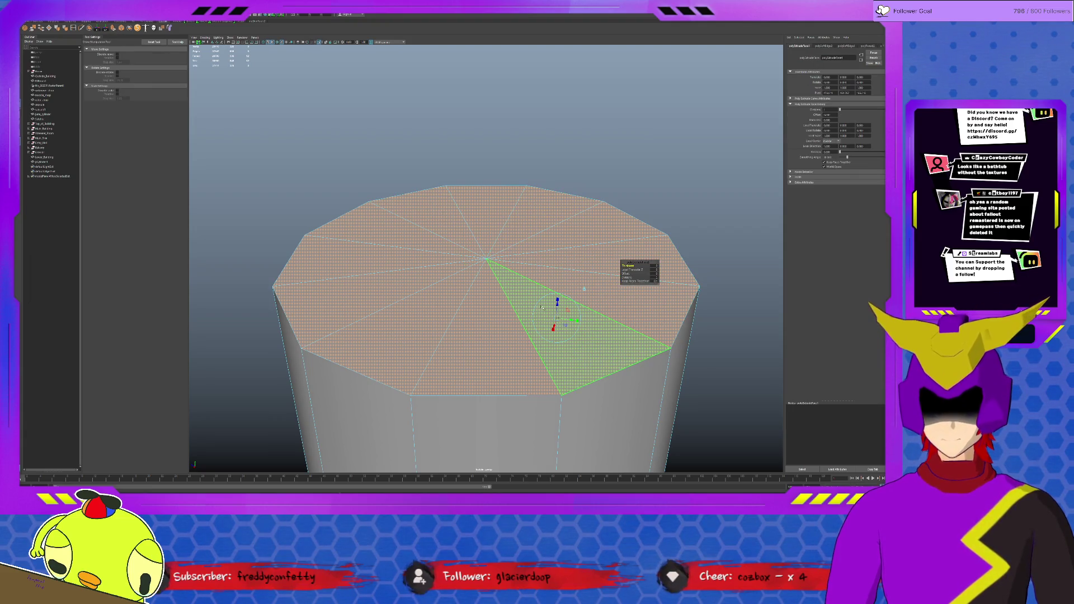
pyautogui.press('w')
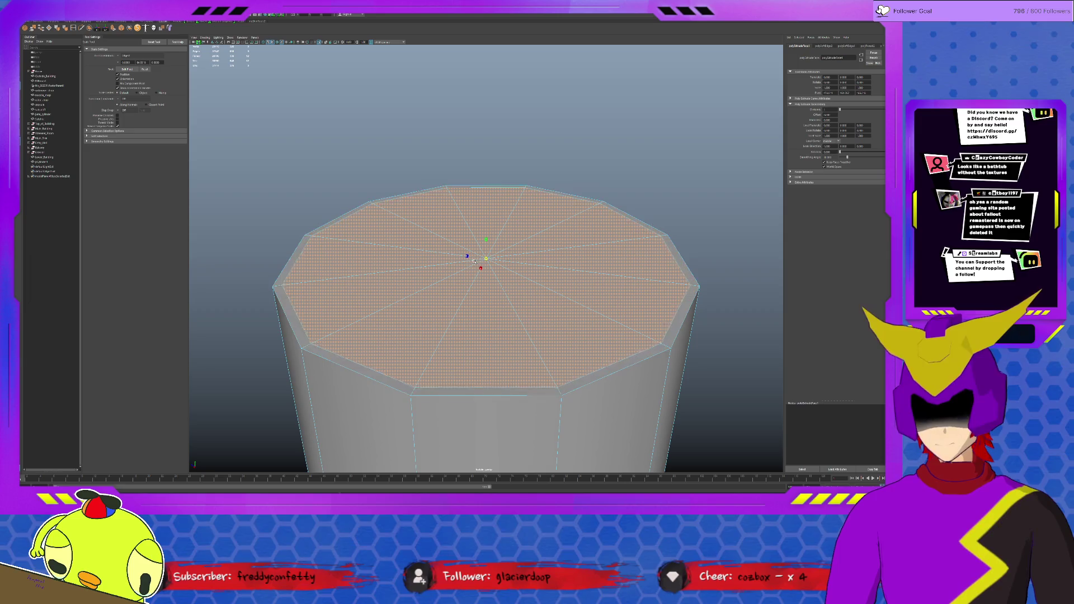
pyautogui.moveTo(485, 258)
pyautogui.mouseDown()
pyautogui.moveTo(443, 275)
pyautogui.moveTo(512, 300)
pyautogui.mouseUp()
pyautogui.hotkey('ctrl', 'e')
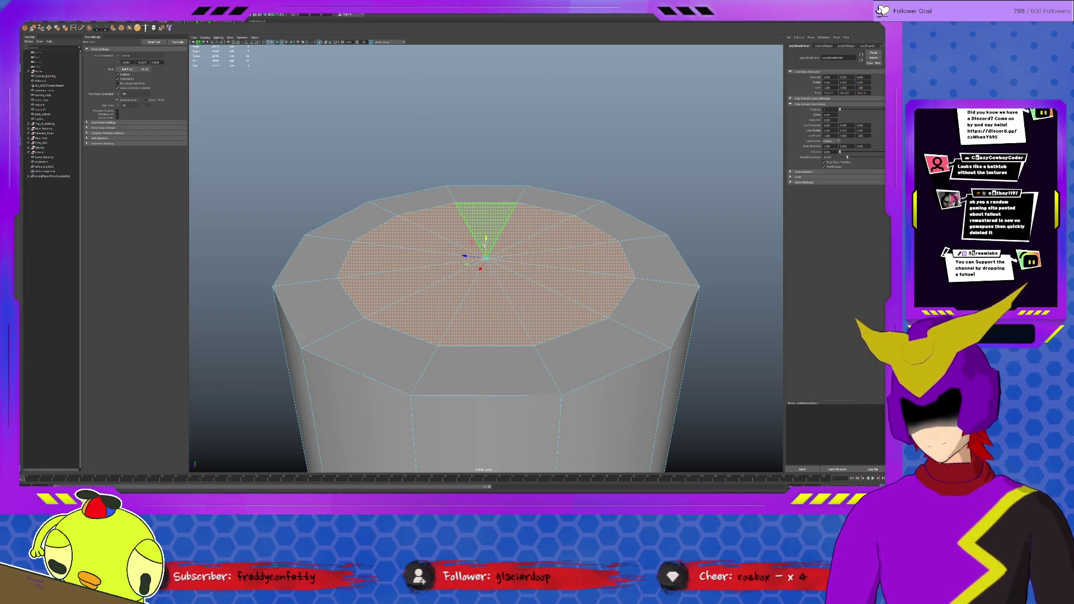
pyautogui.moveTo(485, 240); pyautogui.dragTo(486, 207)
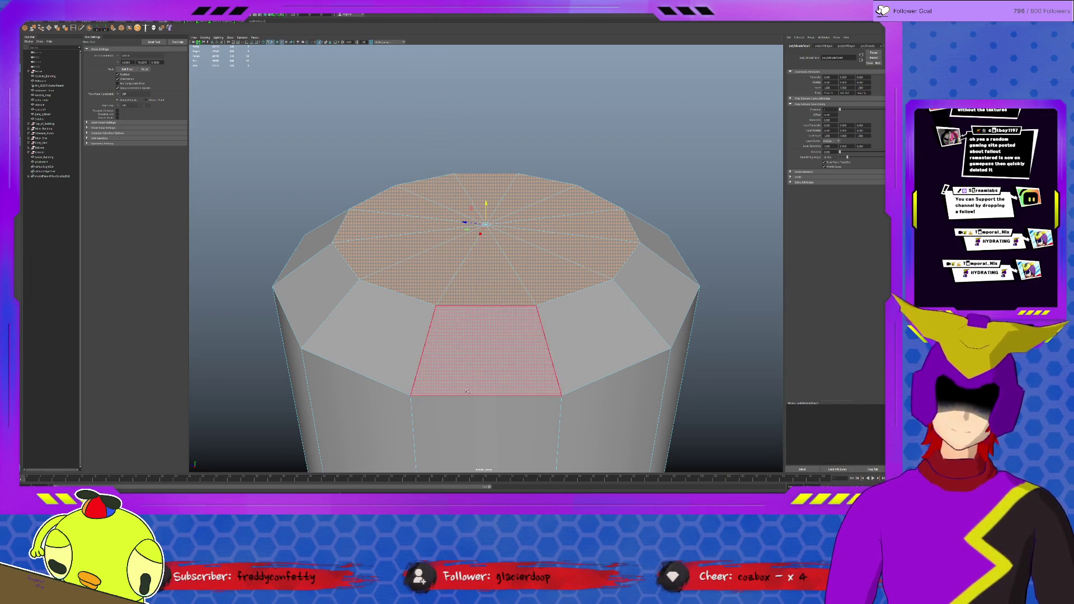
pyautogui.scroll(-3, 482, 277)
pyautogui.scroll(-3, 474, 285)
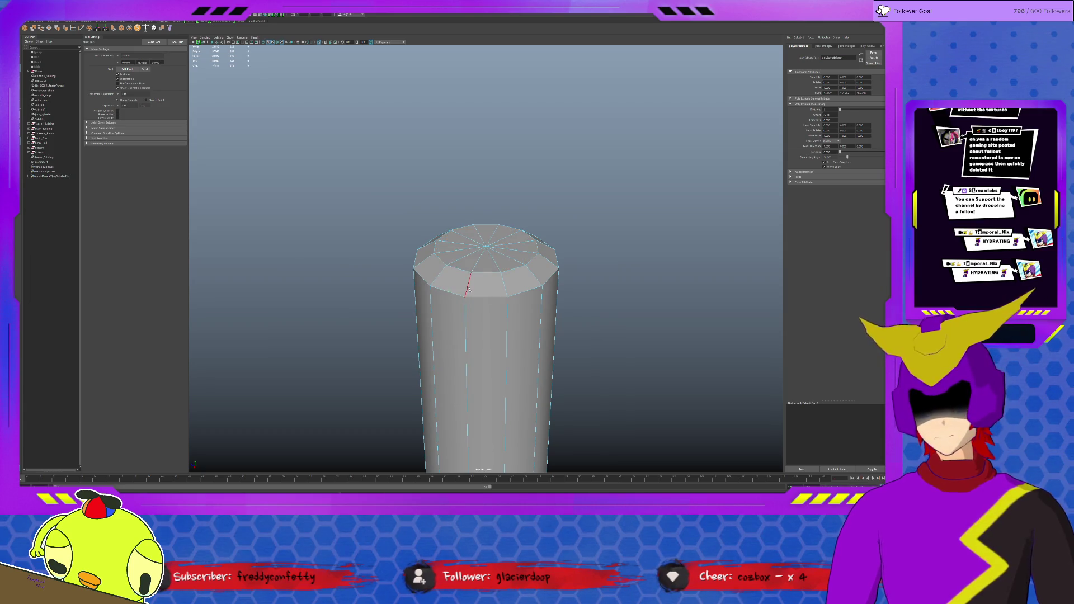
# Select the top rim edge loop and shift it to round the tip, then return to object mode.
pyautogui.click(429, 278)
pyautogui.doubleClick(434, 276)
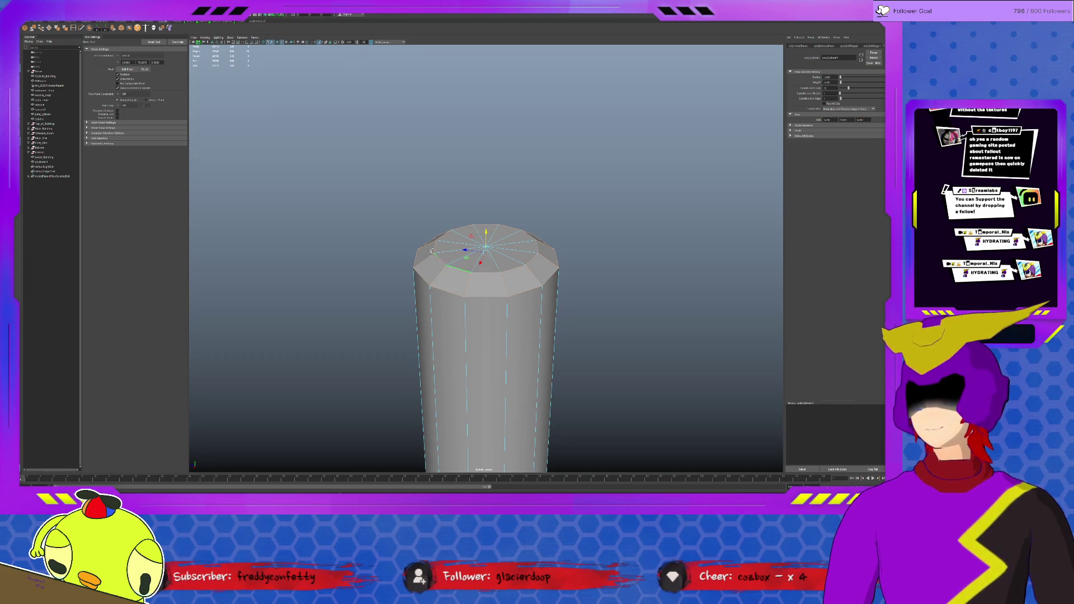
pyautogui.moveTo(486, 232); pyautogui.dragTo(493, 229)
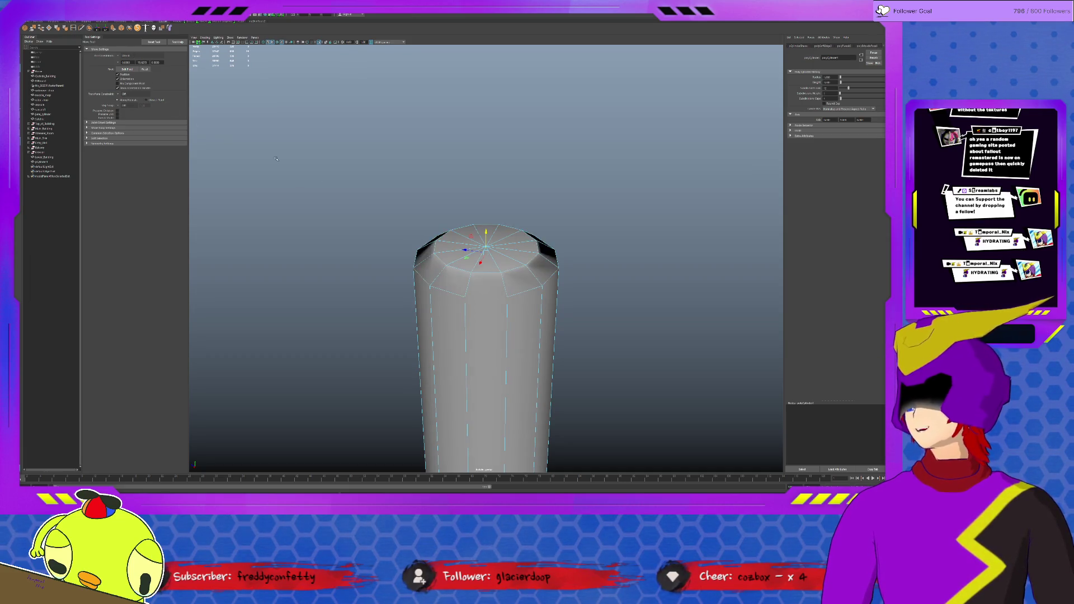
pyautogui.press('q')
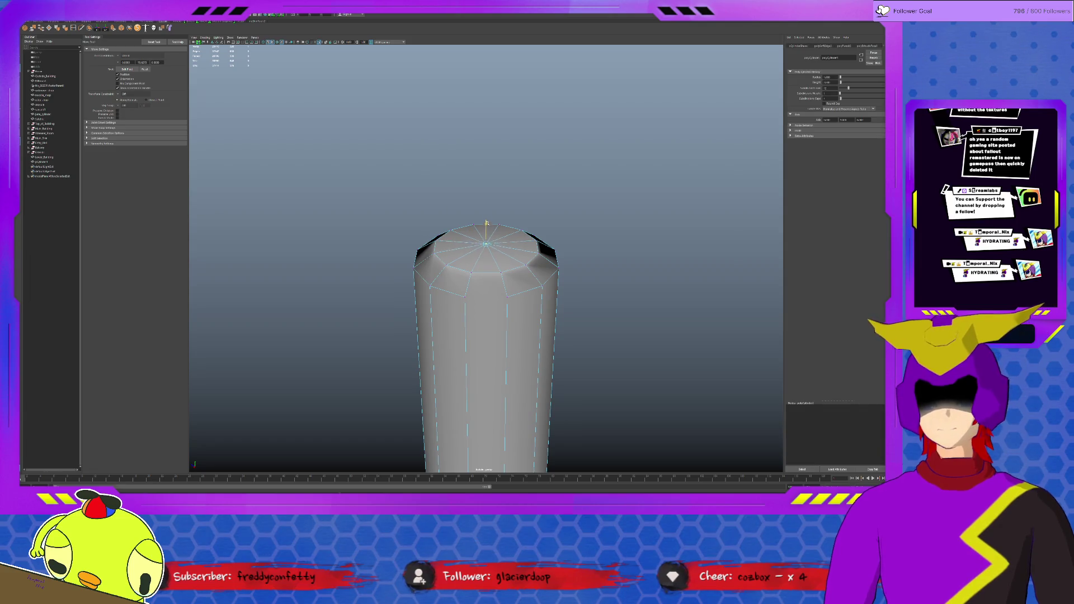
pyautogui.press('F8')
pyautogui.moveTo(524, 236)
pyautogui.keyDown('alt'); pyautogui.mouseDown(button='right')
pyautogui.moveTo(527, 381)
pyautogui.moveTo(521, 256)
pyautogui.mouseUp(button='right'); pyautogui.keyUp('alt')
pyautogui.press('w')
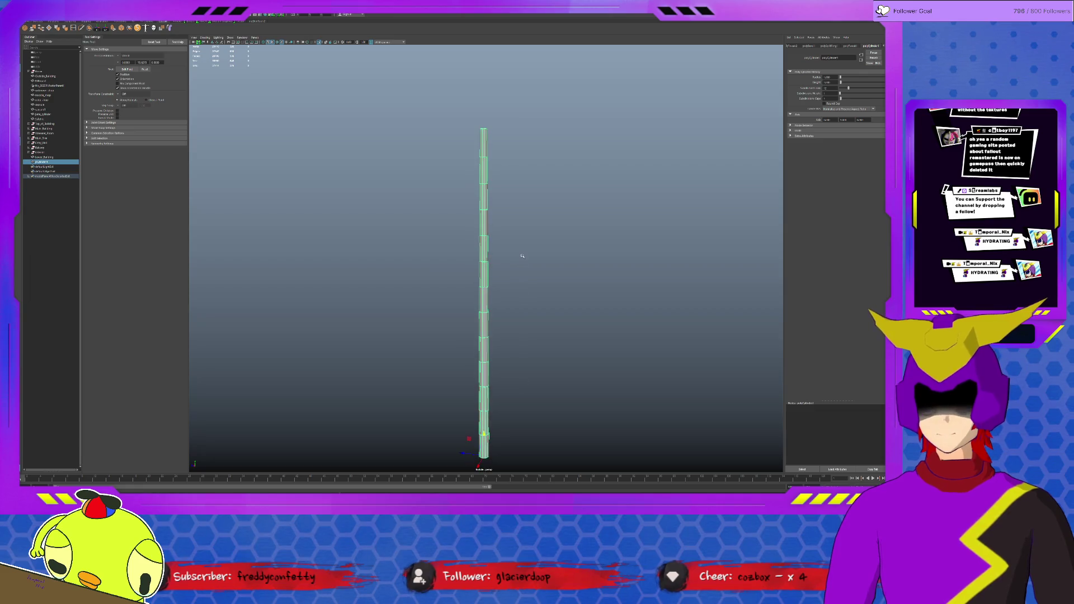
pyautogui.hotkey('ctrl', '1')
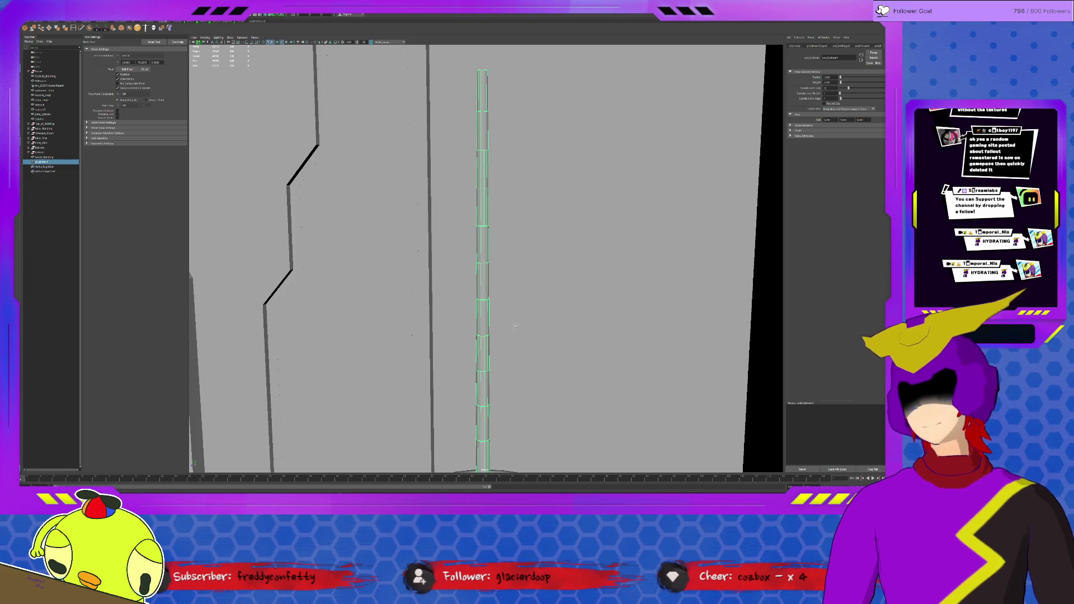
pyautogui.moveTo(522, 355)
pyautogui.keyDown('alt'); pyautogui.mouseDown()
pyautogui.moveTo(549, 325)
pyautogui.moveTo(566, 333)
pyautogui.mouseUp(); pyautogui.keyUp('alt')
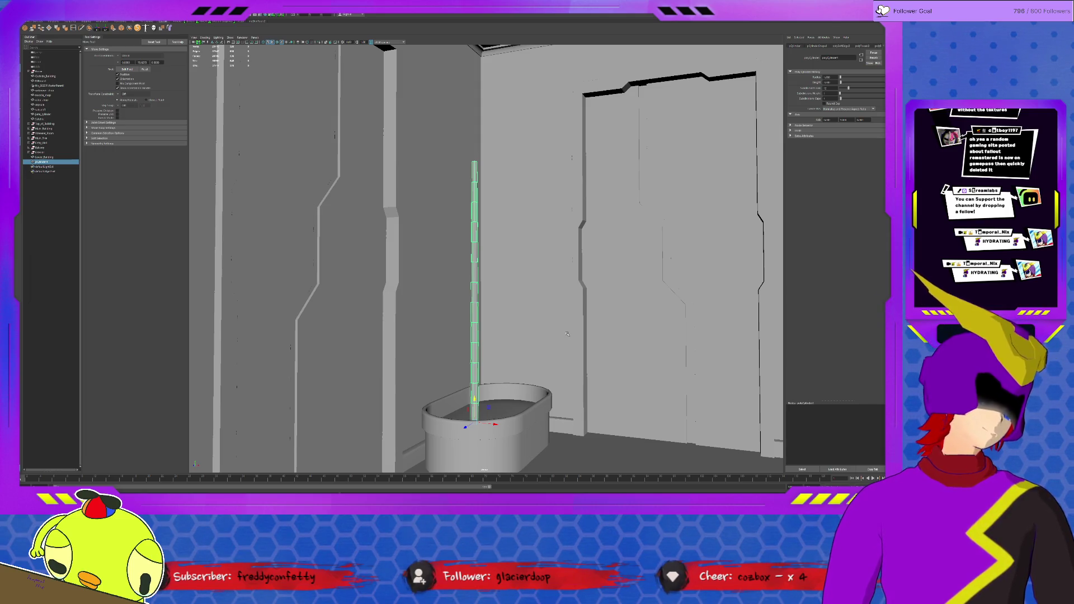
pyautogui.scroll(3, 504, 286)
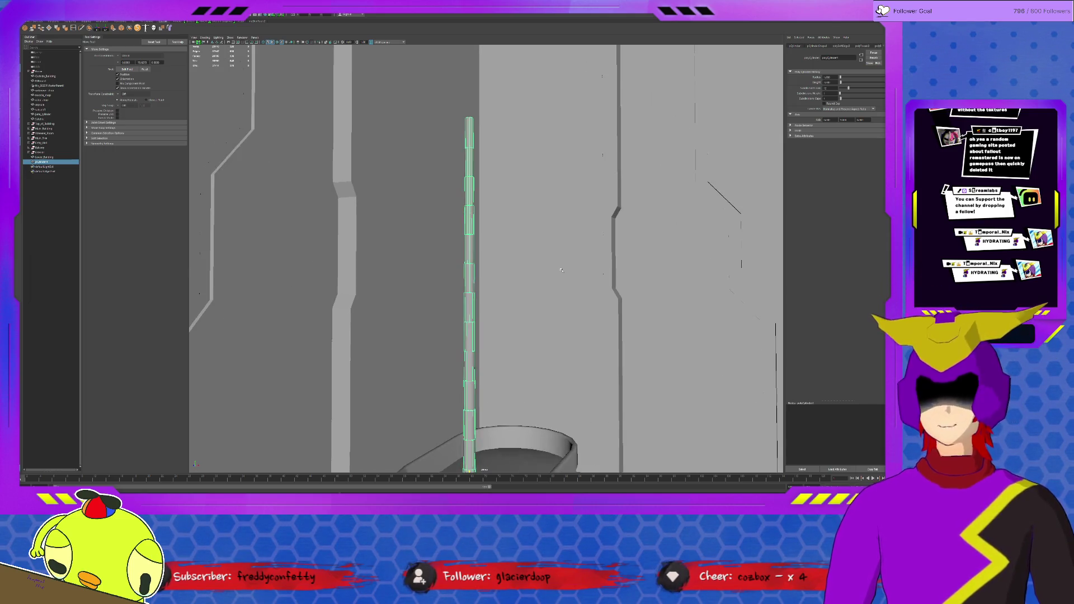
pyautogui.scroll(3, 387, 228)
pyautogui.keyDown('alt'); pyautogui.moveTo(387, 228); pyautogui.dragTo(434, 218); pyautogui.keyUp('alt')
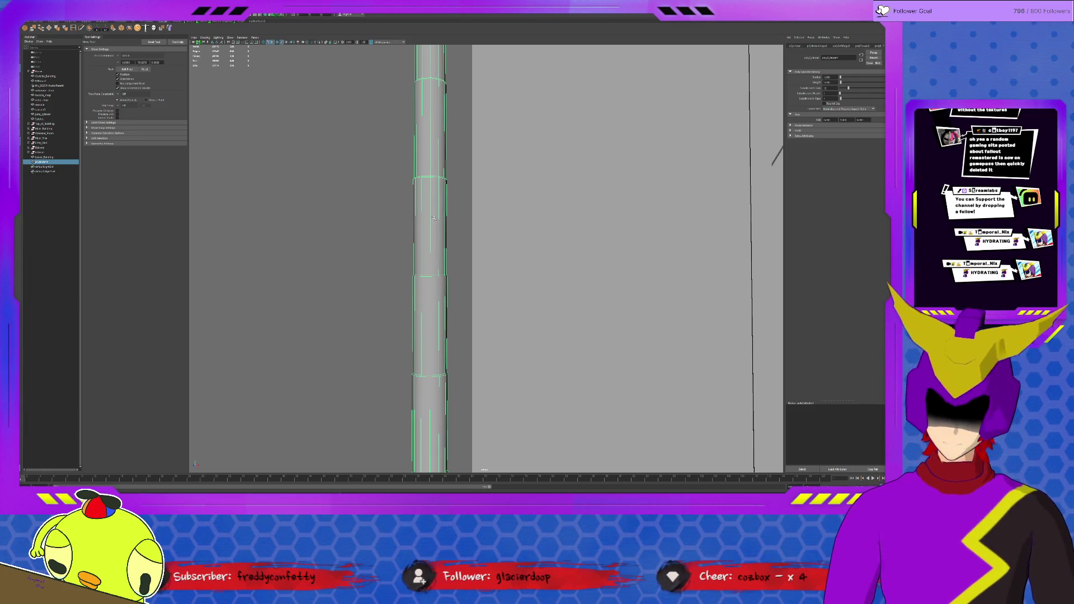
# Create a polygon cube from the Poly Modeling shelf next to the stem.
pyautogui.moveTo(426, 192)
pyautogui.keyDown('alt'); pyautogui.mouseDown()
pyautogui.moveTo(484, 218)
pyautogui.moveTo(496, 195)
pyautogui.mouseUp(); pyautogui.keyUp('alt')
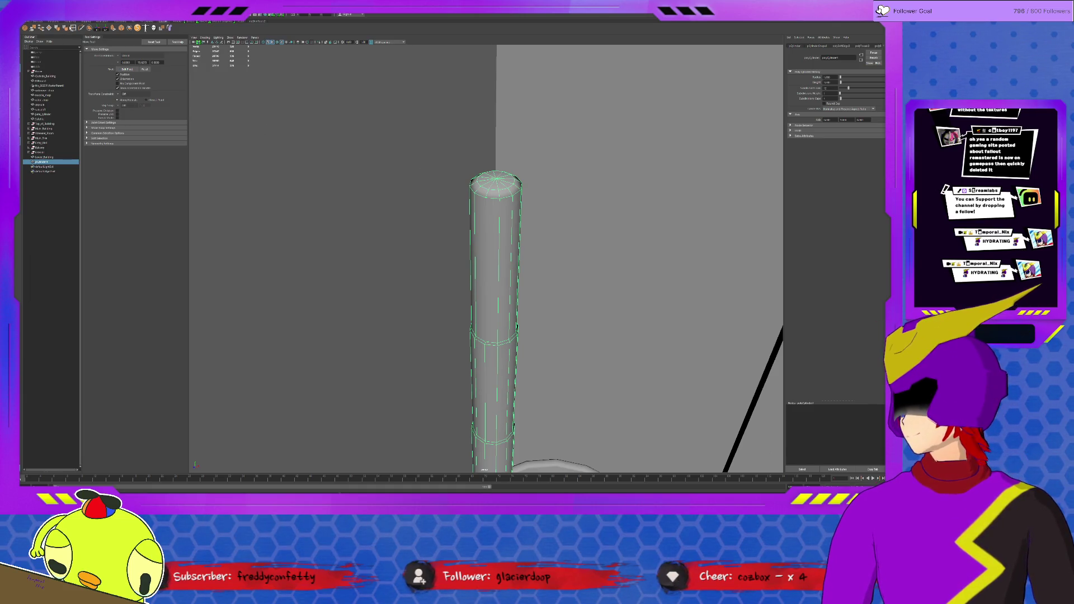
pyautogui.click(50, 23)
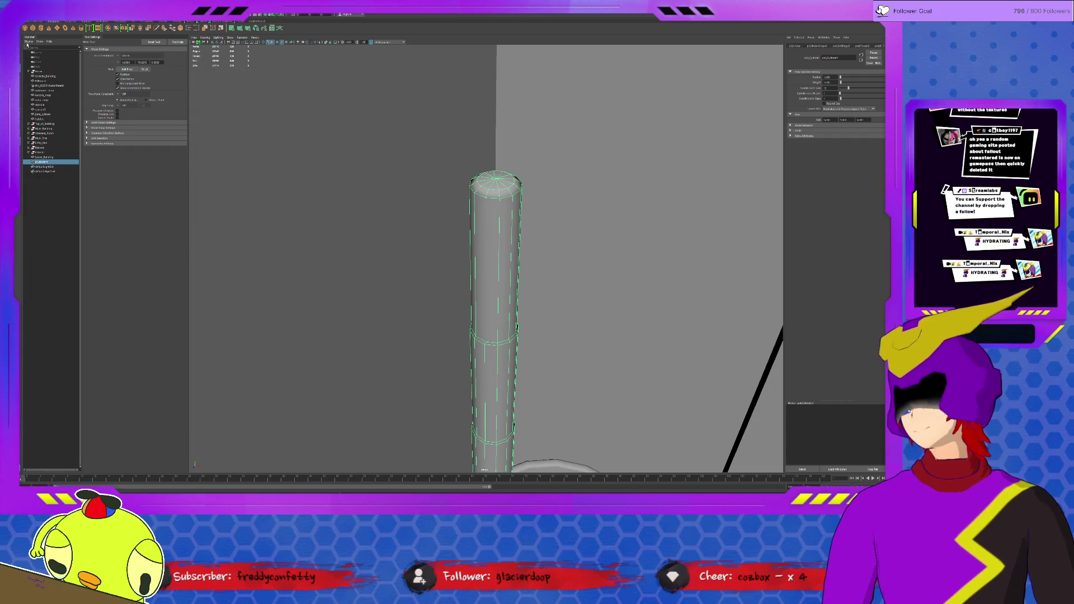
pyautogui.click(408, 377)
pyautogui.moveTo(408, 377)
pyautogui.keyDown('alt'); pyautogui.mouseDown()
pyautogui.moveTo(407, 364)
pyautogui.moveTo(371, 360)
pyautogui.moveTo(333, 297)
pyautogui.mouseUp(); pyautogui.keyUp('alt')
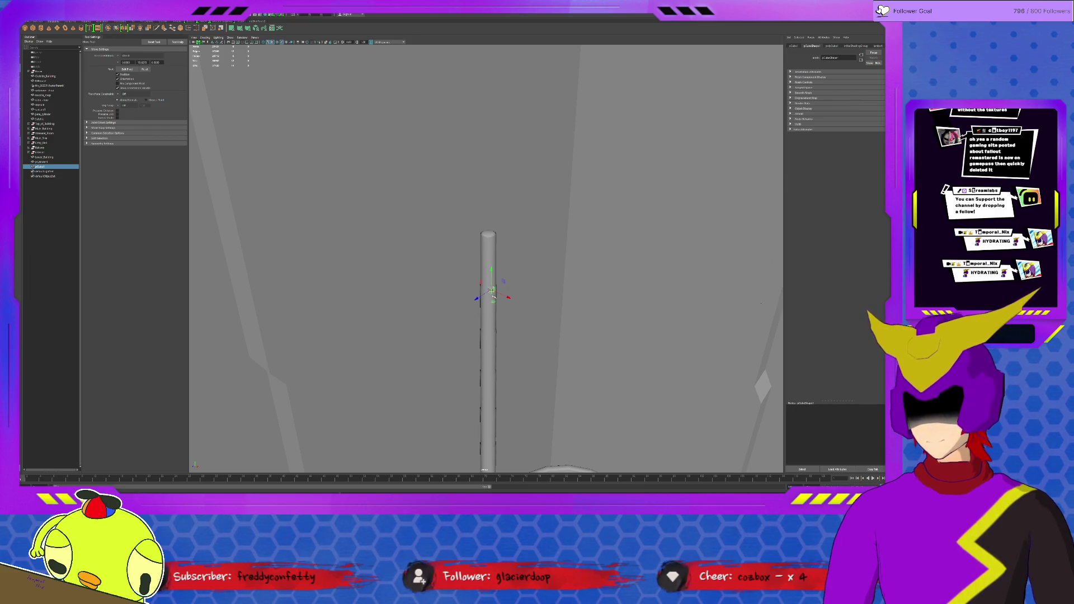
pyautogui.scroll(2, 492, 295)
pyautogui.scroll(2, 490, 286)
pyautogui.scroll(2, 487, 272)
pyautogui.scroll(2, 481, 257)
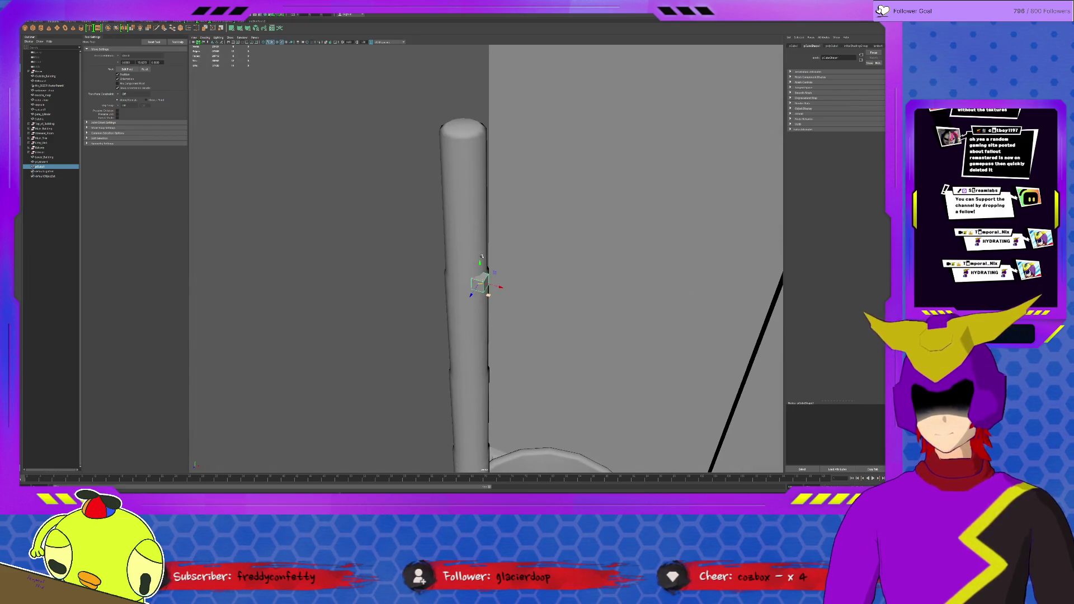
# Turn on Wireframe on Shaded and move the small cube up beside the stem.
pyautogui.keyDown('alt'); pyautogui.moveTo(481, 256); pyautogui.dragTo(482, 278); pyautogui.keyUp('alt')
pyautogui.scroll(2, 483, 282)
pyautogui.scroll(2, 484, 290)
pyautogui.press('e')
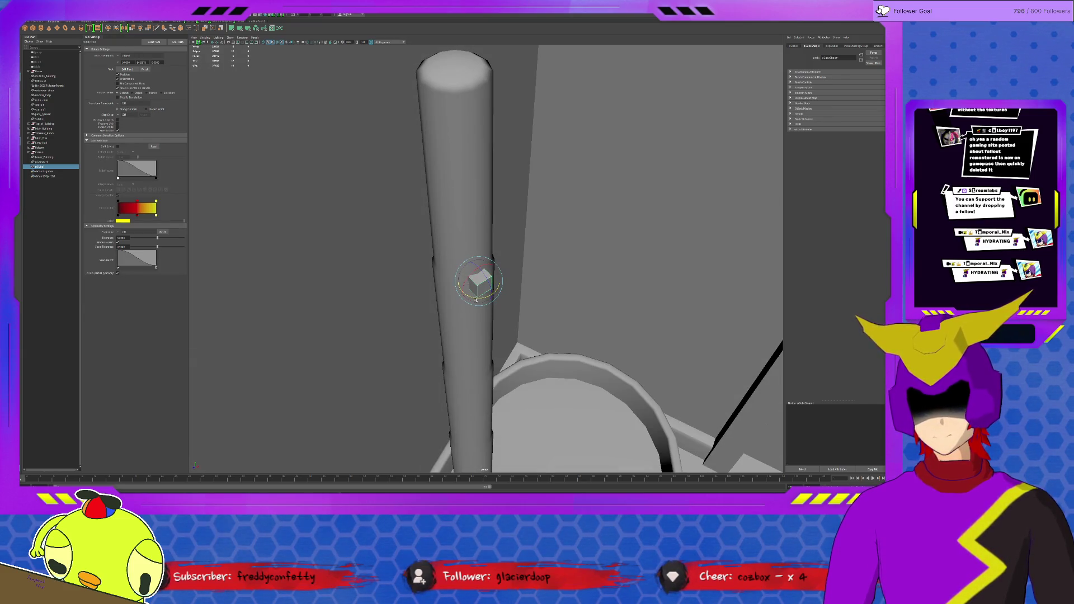
pyautogui.keyDown('alt'); pyautogui.moveTo(486, 299); pyautogui.dragTo(220, 81); pyautogui.keyUp('alt')
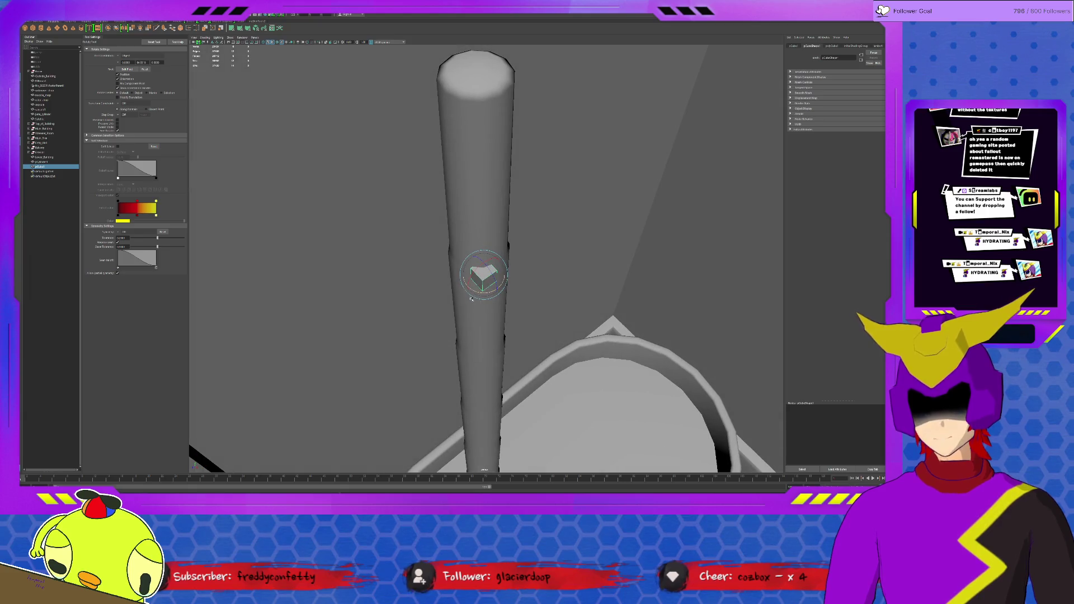
pyautogui.click(278, 42)
pyautogui.moveTo(504, 298)
pyautogui.keyDown('alt'); pyautogui.mouseDown()
pyautogui.moveTo(484, 274)
pyautogui.moveTo(487, 298)
pyautogui.mouseUp(); pyautogui.keyUp('alt')
pyautogui.press('w')
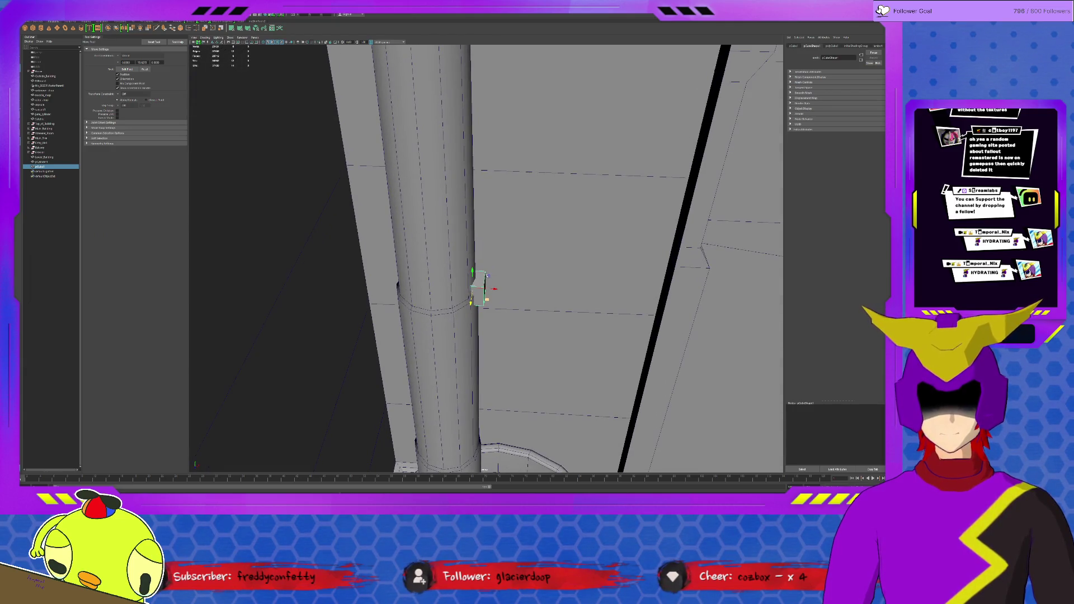
pyautogui.moveTo(485, 279)
pyautogui.mouseDown()
pyautogui.moveTo(503, 272)
pyautogui.moveTo(491, 281)
pyautogui.mouseUp()
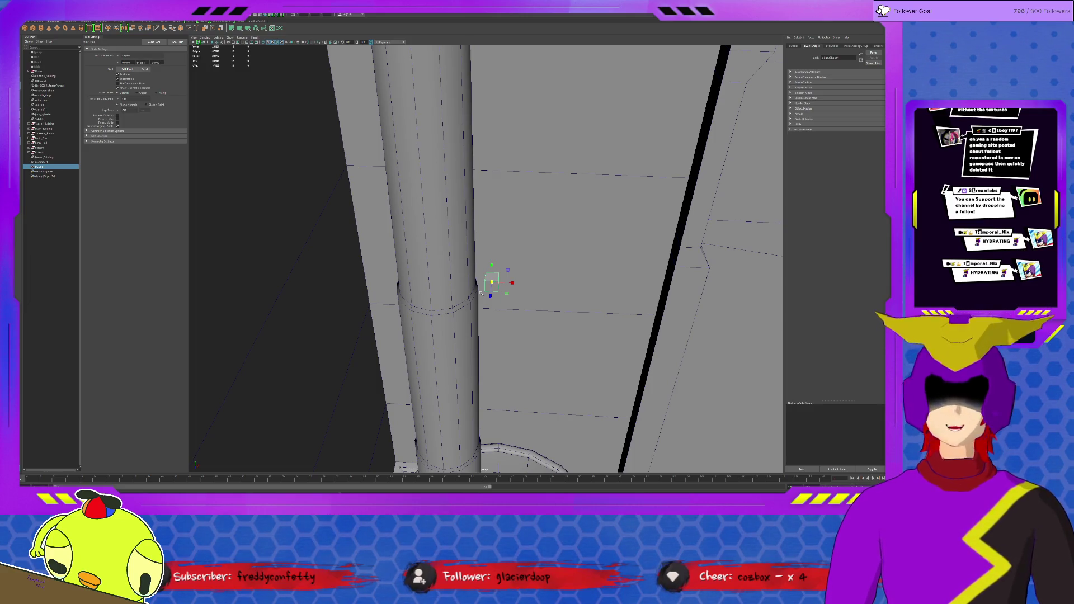
# In vertex mode, drag the cube's top vertices upward into a thin tall strip.
pyautogui.moveTo(504, 301)
pyautogui.keyDown('alt'); pyautogui.mouseDown()
pyautogui.moveTo(522, 298)
pyautogui.moveTo(507, 298)
pyautogui.mouseUp(); pyautogui.keyUp('alt')
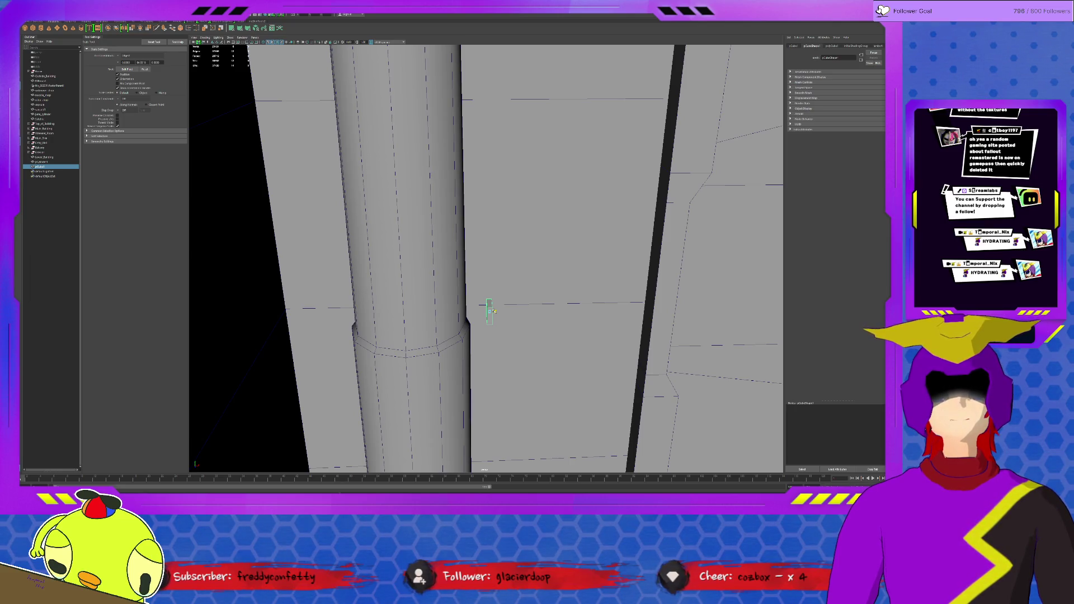
pyautogui.keyDown('alt'); pyautogui.moveTo(507, 297); pyautogui.dragTo(537, 286); pyautogui.keyUp('alt')
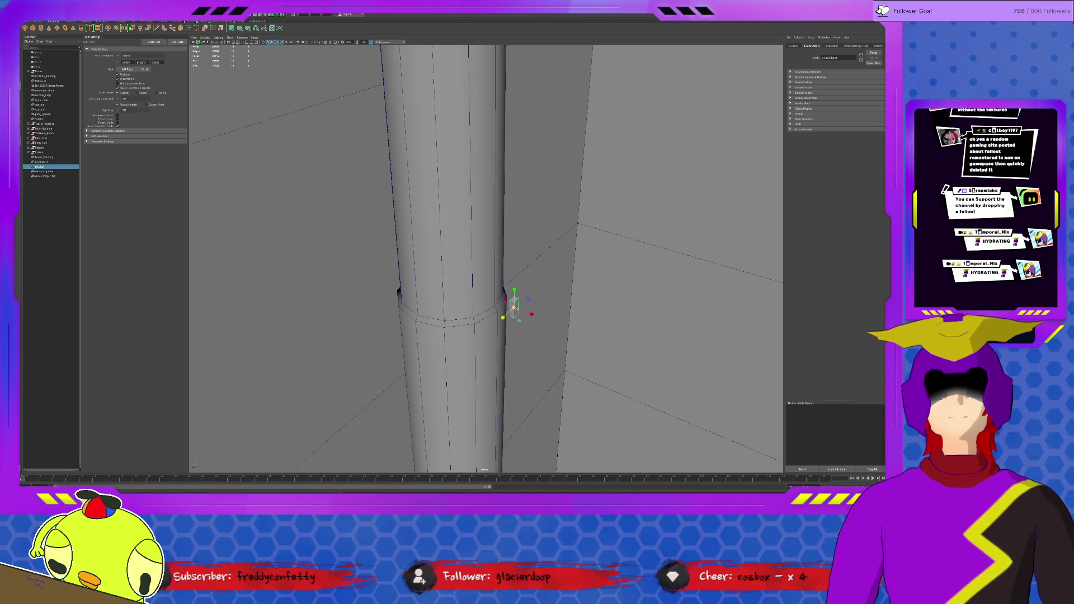
pyautogui.press('F9')
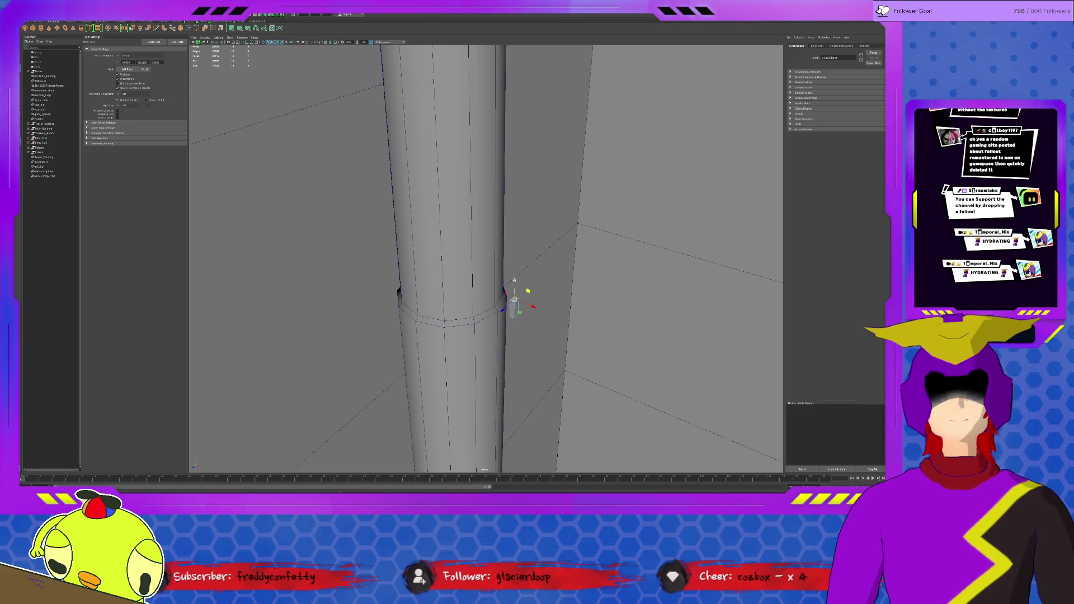
pyautogui.moveTo(515, 281); pyautogui.dragTo(522, 51)
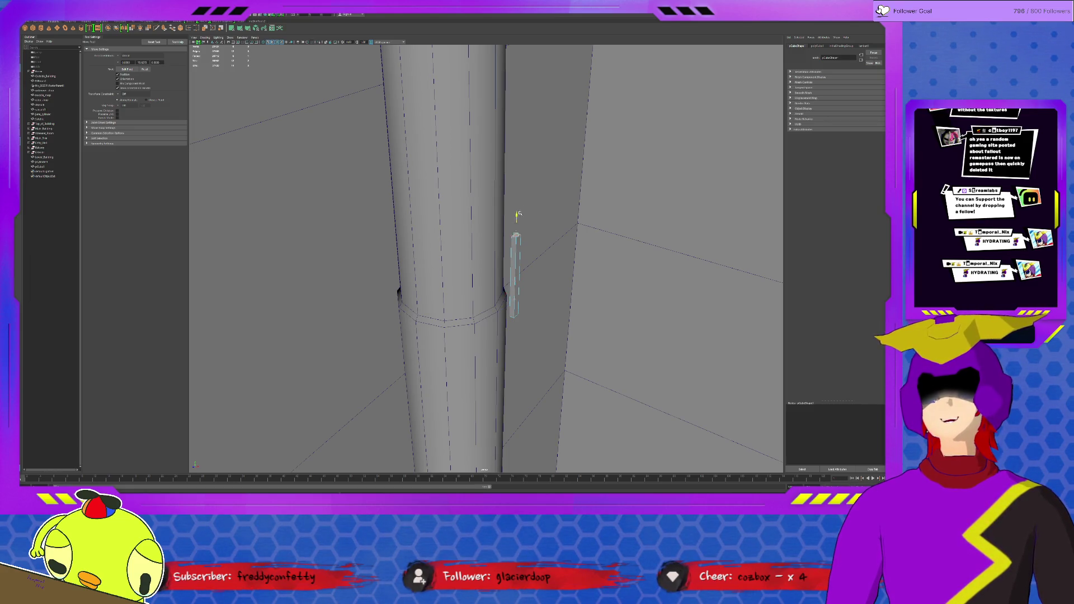
pyautogui.scroll(-3, 516, 151)
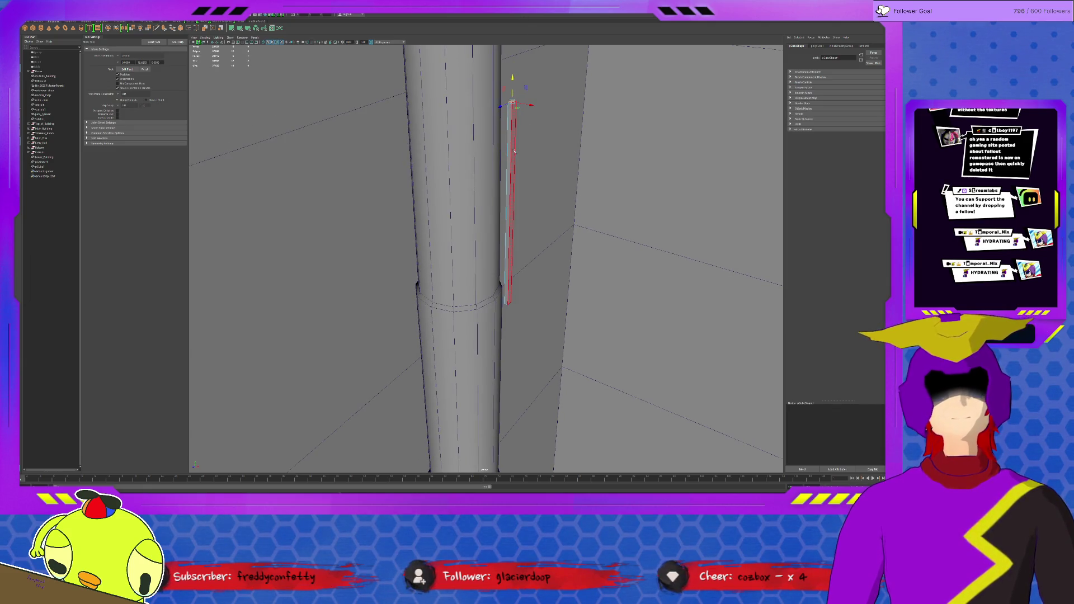
pyautogui.scroll(1, 515, 152)
pyautogui.click(515, 148)
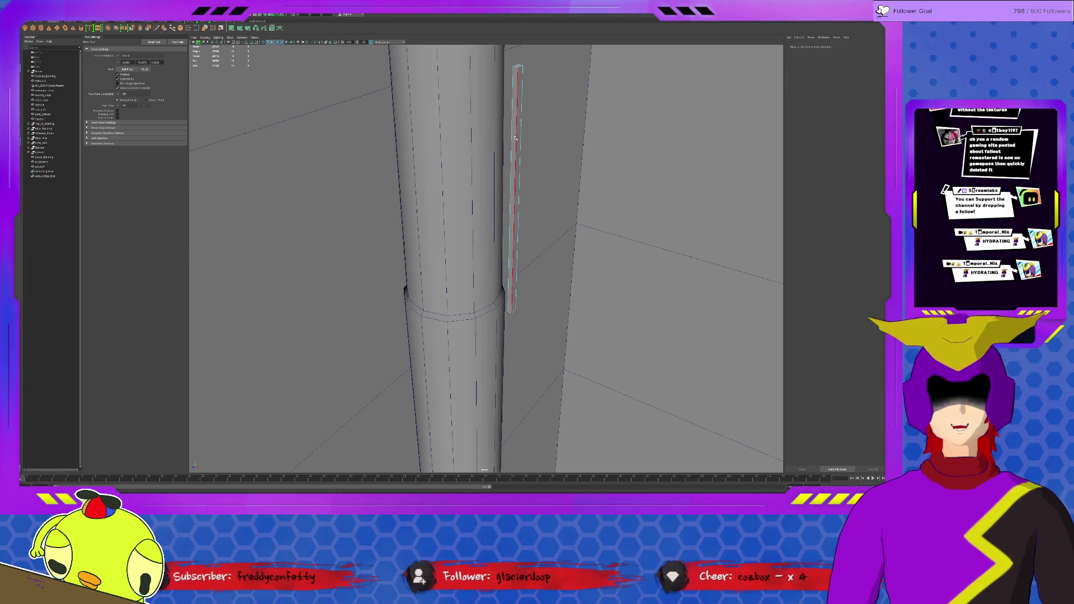
# Isolate the thin strip and inspect it on its own from several angles.
pyautogui.hotkey('ctrl', '1')
pyautogui.click(516, 200)
pyautogui.click(123, 27)
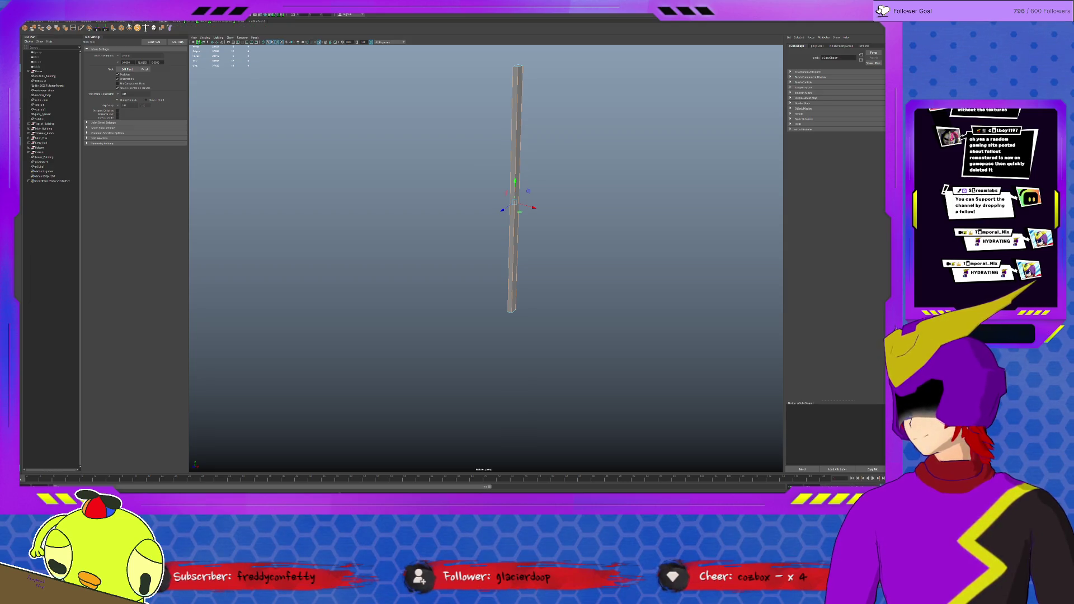
pyautogui.click(122, 27)
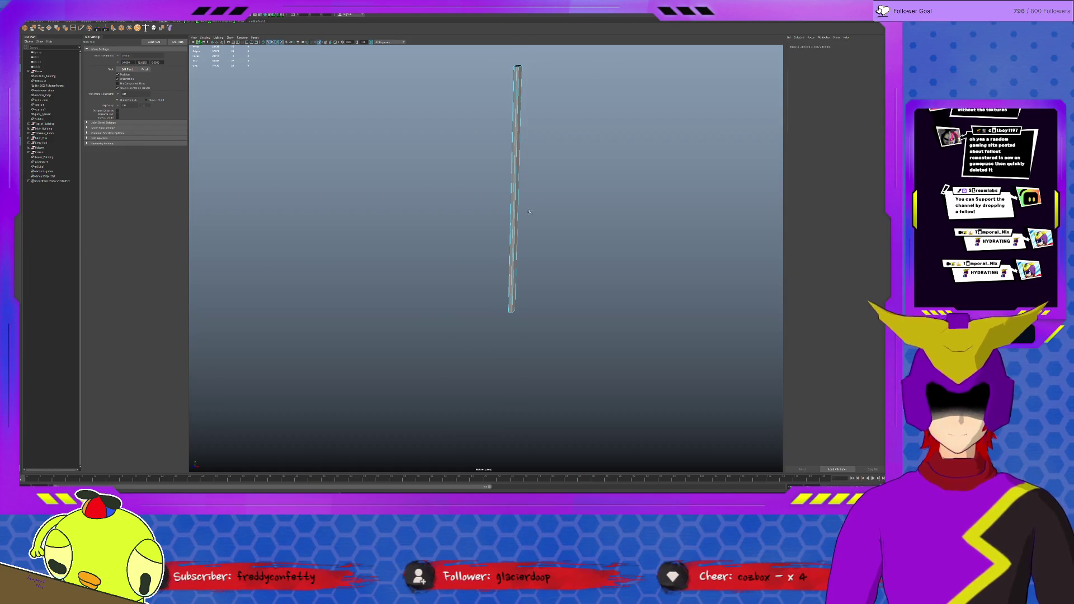
pyautogui.moveTo(600, 81)
pyautogui.keyDown('alt'); pyautogui.mouseDown()
pyautogui.moveTo(511, 273)
pyautogui.moveTo(515, 302)
pyautogui.mouseUp(); pyautogui.keyUp('alt')
pyautogui.click(514, 310)
pyautogui.click(556, 333)
pyautogui.moveTo(537, 286)
pyautogui.keyDown('alt'); pyautogui.mouseDown()
pyautogui.moveTo(508, 242)
pyautogui.moveTo(482, 252)
pyautogui.mouseUp(); pyautogui.keyUp('alt')
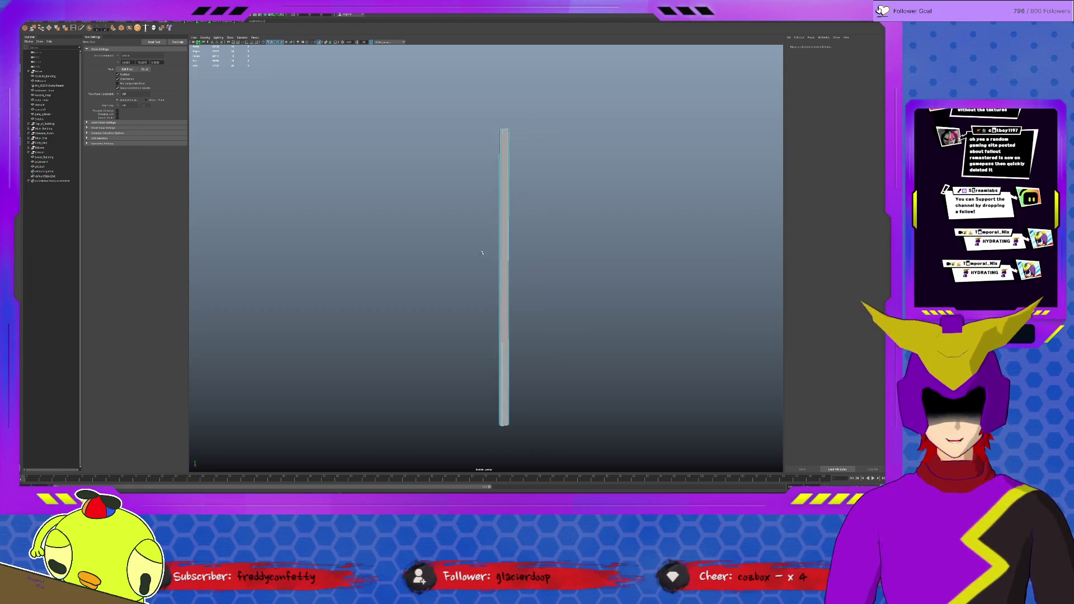
# Select the whole strip with the Scale tool and start an extrude on it.
pyautogui.moveTo(471, 115); pyautogui.dragTo(522, 130)
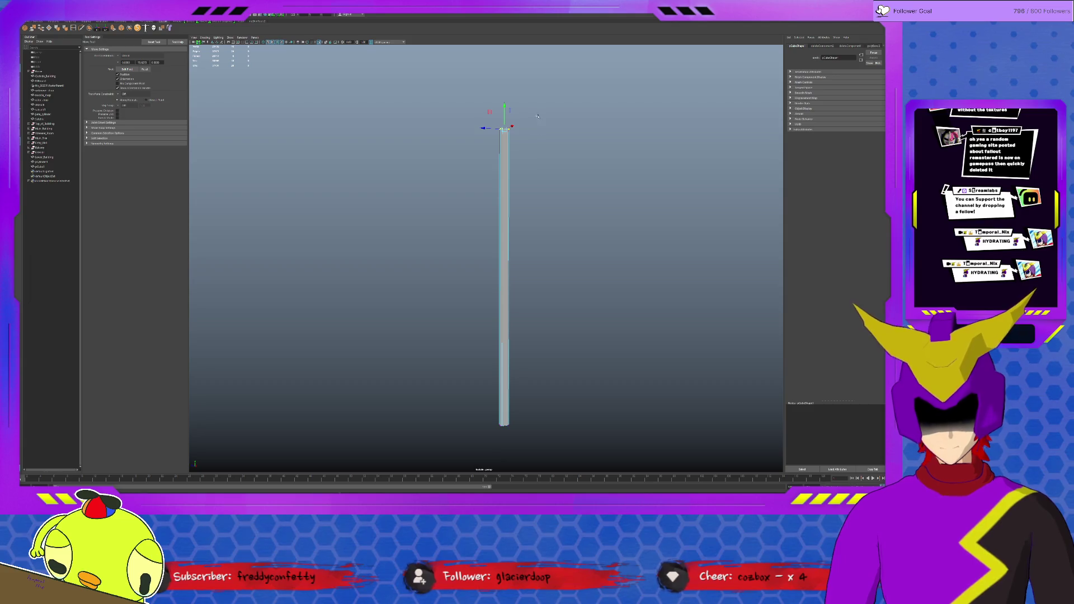
pyautogui.press('r')
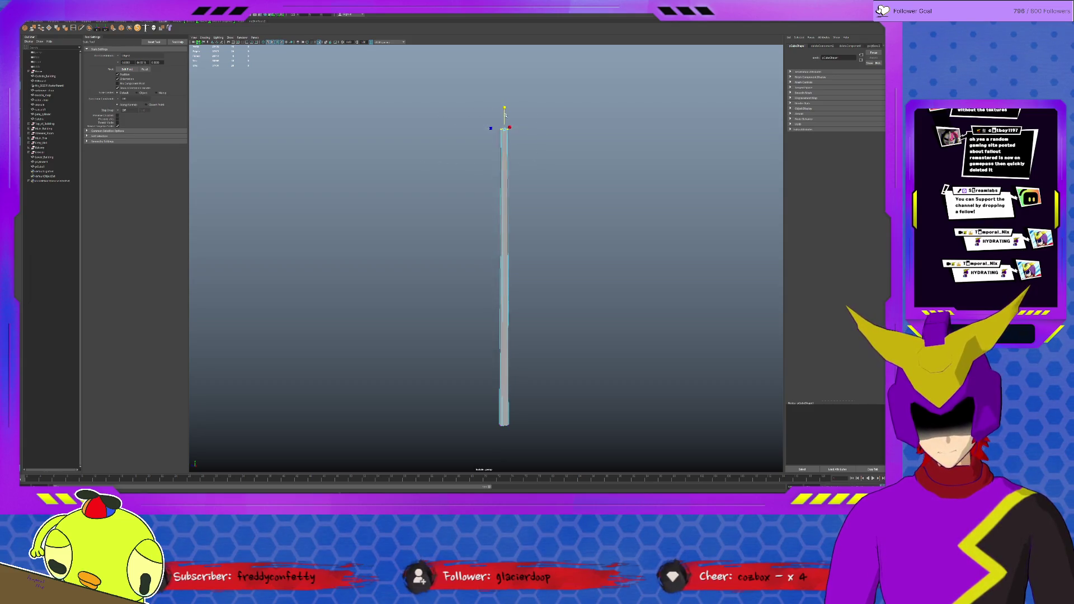
pyautogui.moveTo(504, 252)
pyautogui.keyDown('alt'); pyautogui.mouseDown()
pyautogui.moveTo(483, 199)
pyautogui.moveTo(531, 177)
pyautogui.mouseUp(); pyautogui.keyUp('alt')
pyautogui.click(504, 195)
pyautogui.click(453, 202)
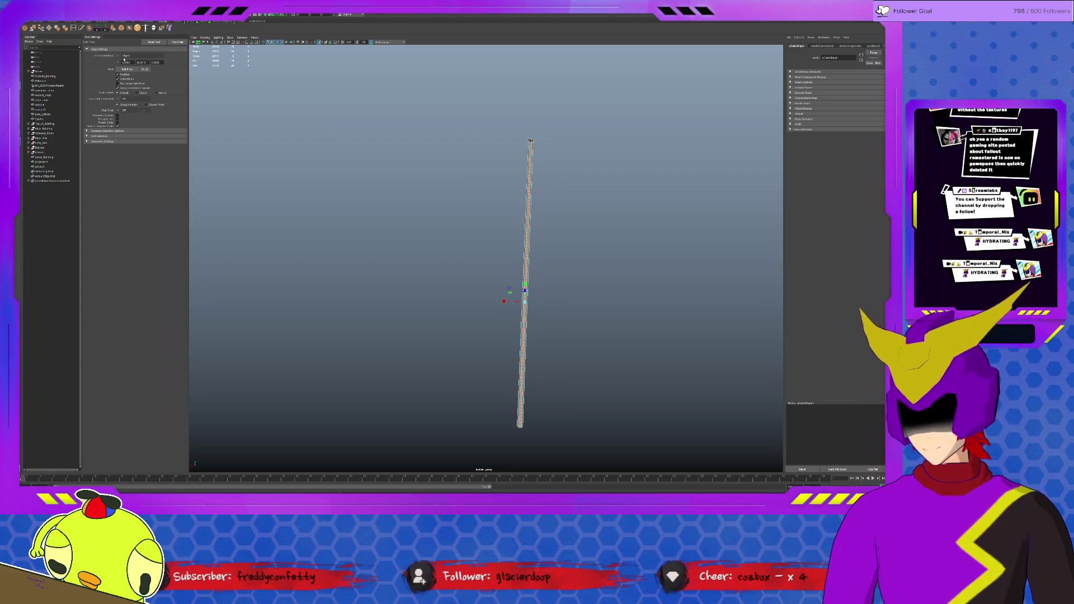
pyautogui.hotkey('ctrl', 'e')
pyautogui.keyDown('alt'); pyautogui.moveTo(438, 259); pyautogui.dragTo(547, 225); pyautogui.keyUp('alt')
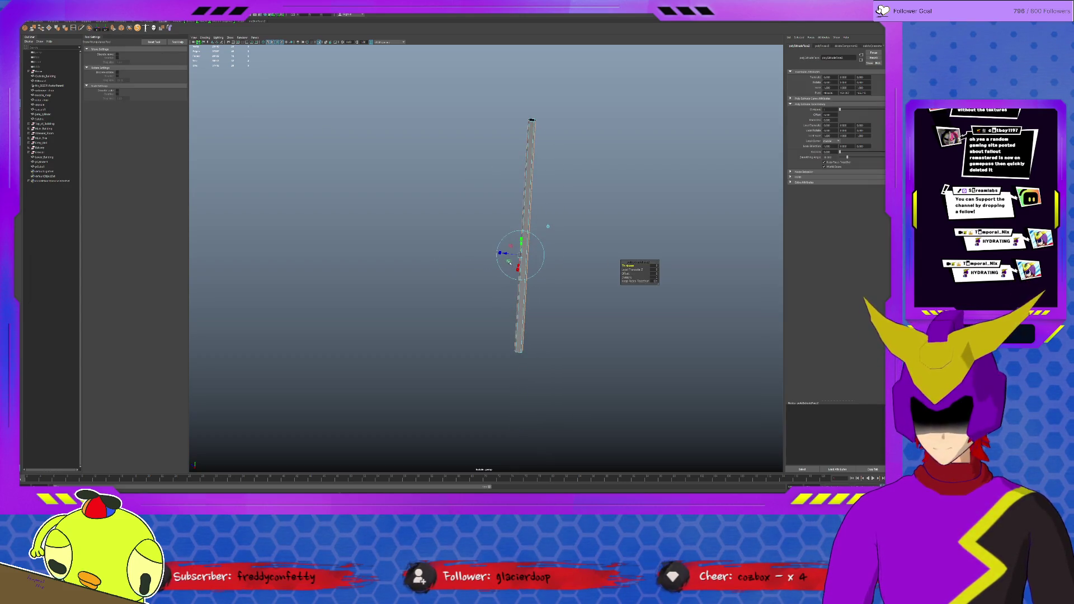
# Widen the extruded face into a broad flat panel and select its lower edge geometry.
pyautogui.moveTo(507, 254); pyautogui.dragTo(476, 251)
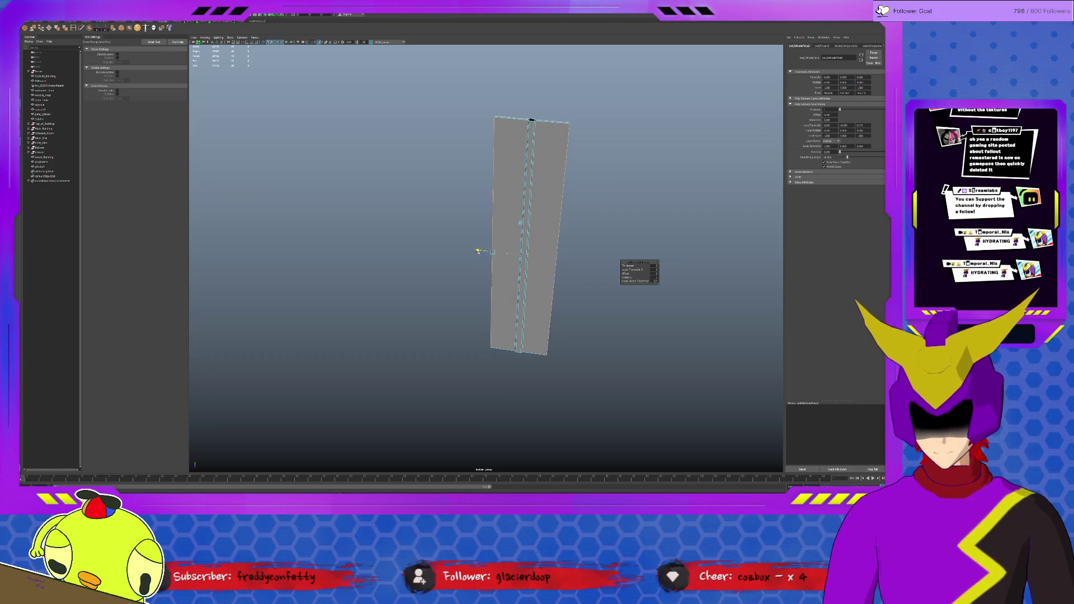
pyautogui.press('q')
pyautogui.click(504, 243)
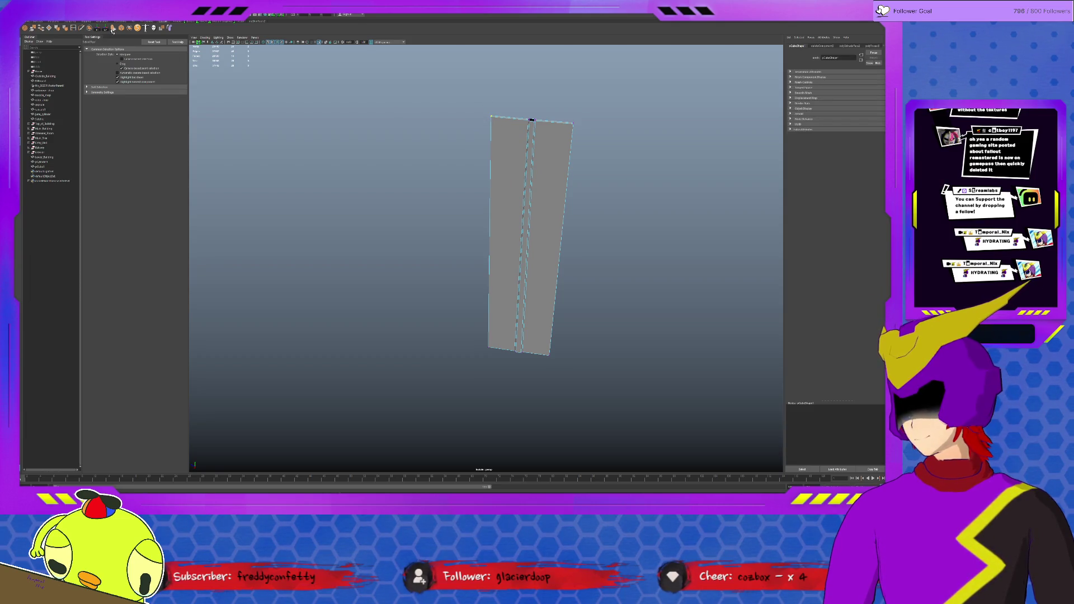
pyautogui.moveTo(478, 281); pyautogui.dragTo(503, 379)
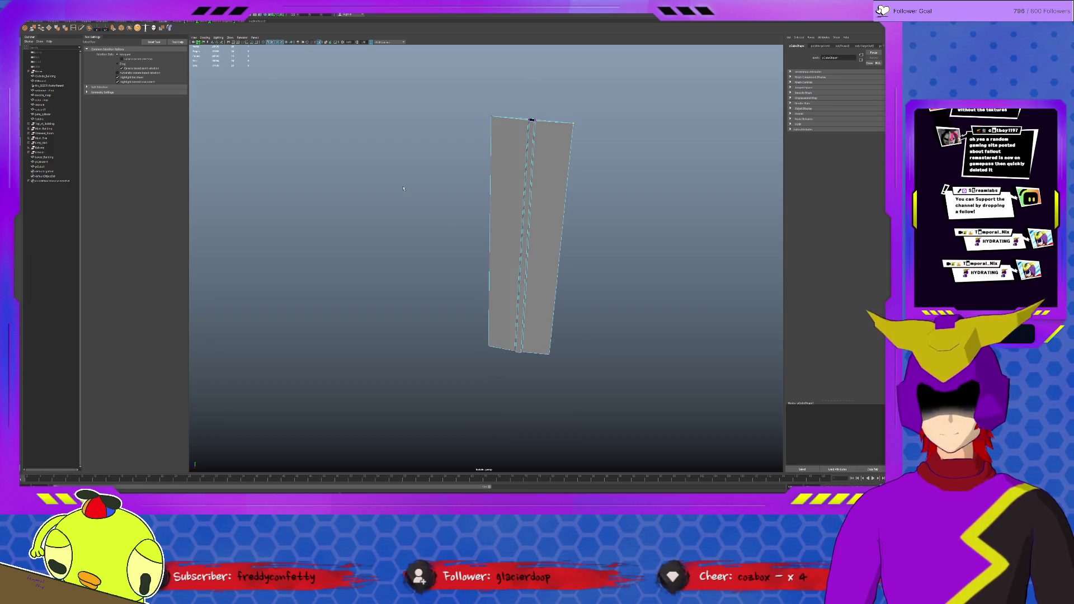
pyautogui.click(73, 29)
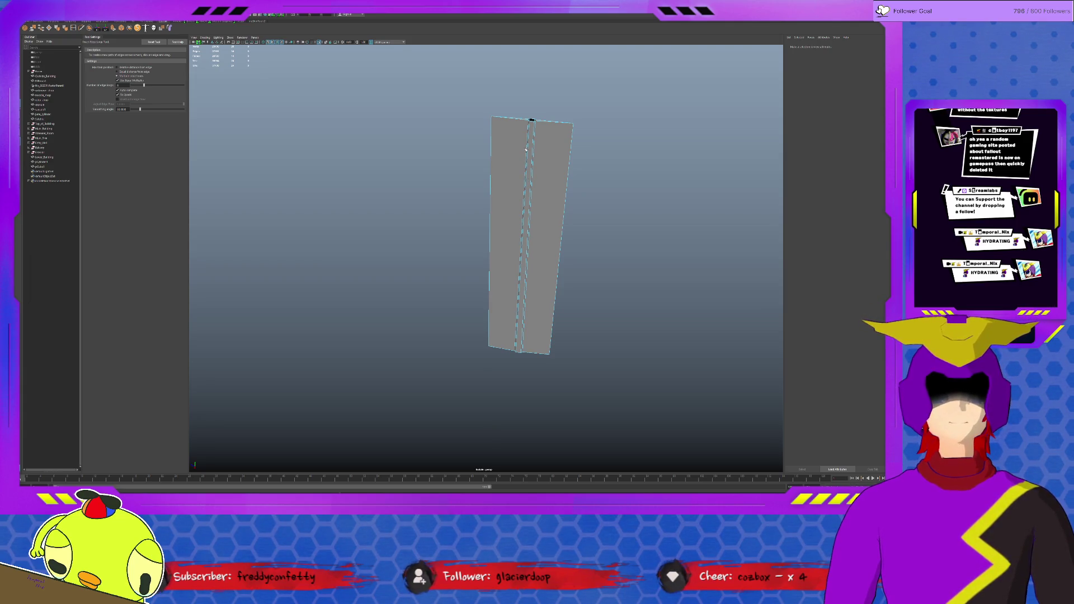
# Add edge loops on either side of the panel's centre edge.
pyautogui.moveTo(528, 152)
pyautogui.keyDown('alt'); pyautogui.mouseDown()
pyautogui.moveTo(425, 161)
pyautogui.moveTo(424, 143)
pyautogui.mouseUp(); pyautogui.keyUp('alt')
pyautogui.press('q')
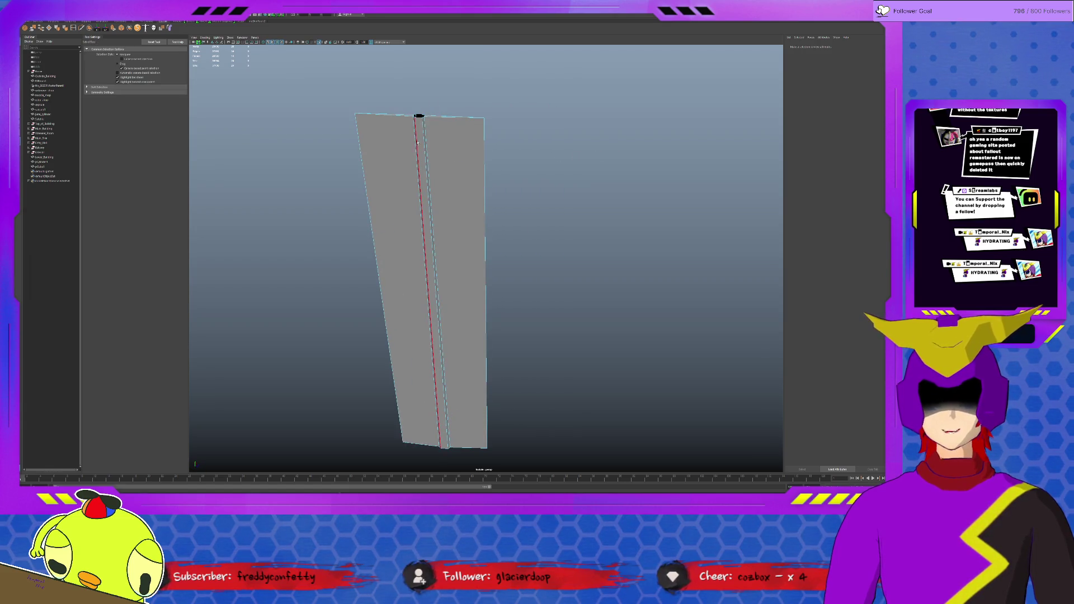
pyautogui.click(424, 138)
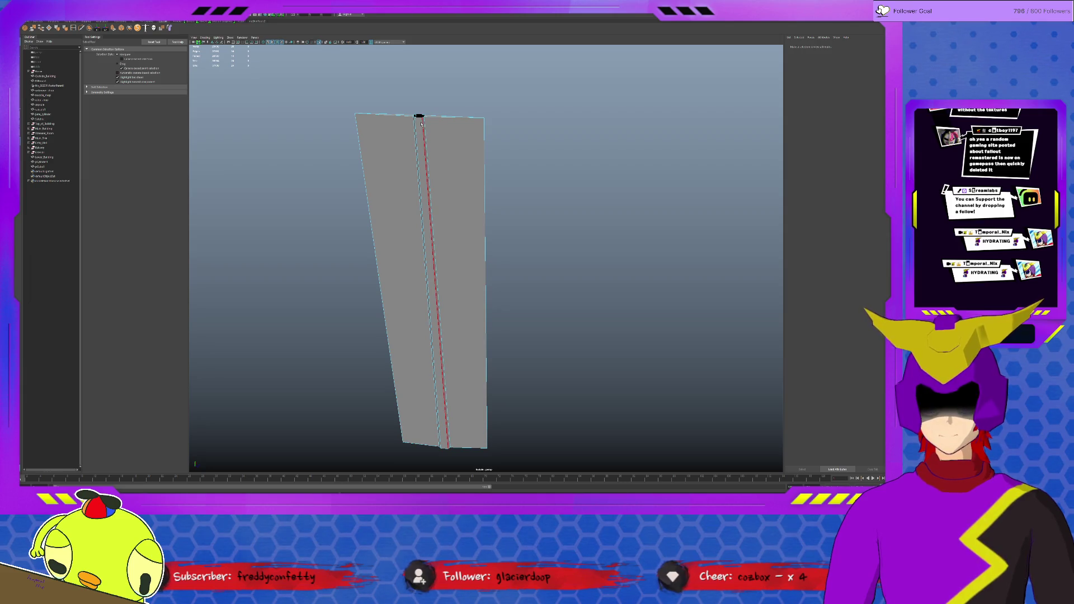
pyautogui.keyDown('shift'); pyautogui.moveTo(421, 122); pyautogui.dragTo(432, 134, button='right'); pyautogui.keyUp('shift')
pyautogui.moveTo(424, 125); pyautogui.dragTo(441, 129)
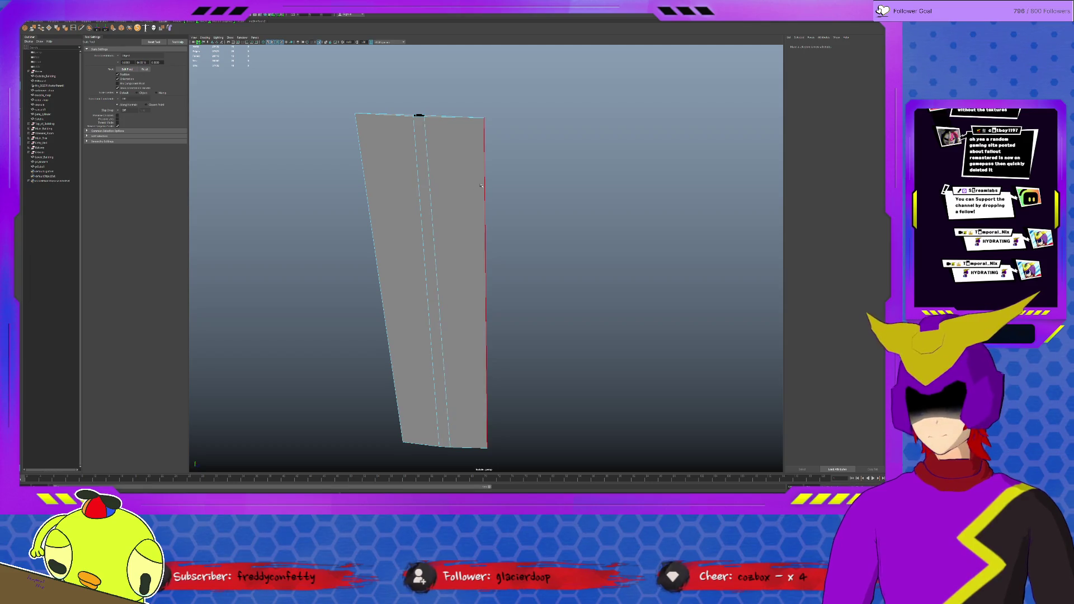
# Insert a vertical loop and several horizontal loops, then soft-scale the panel's sides outward.
pyautogui.keyDown('shift'); pyautogui.moveTo(481, 185); pyautogui.dragTo(430, 183, button='right'); pyautogui.keyUp('shift')
pyautogui.click(430, 183)
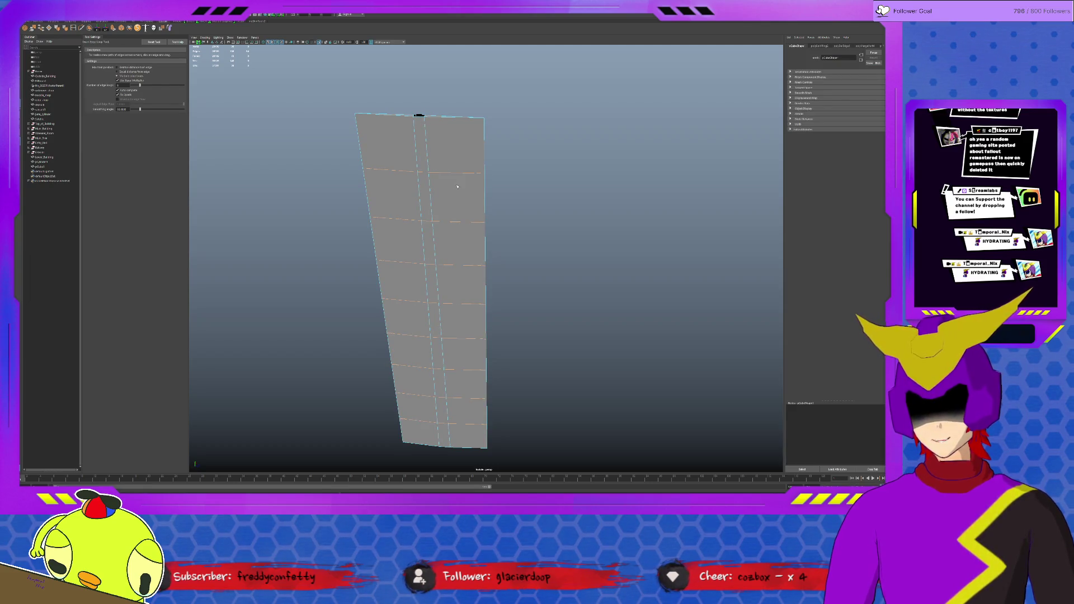
pyautogui.keyDown('shift'); pyautogui.moveTo(457, 186); pyautogui.dragTo(454, 252, button='right'); pyautogui.keyUp('shift')
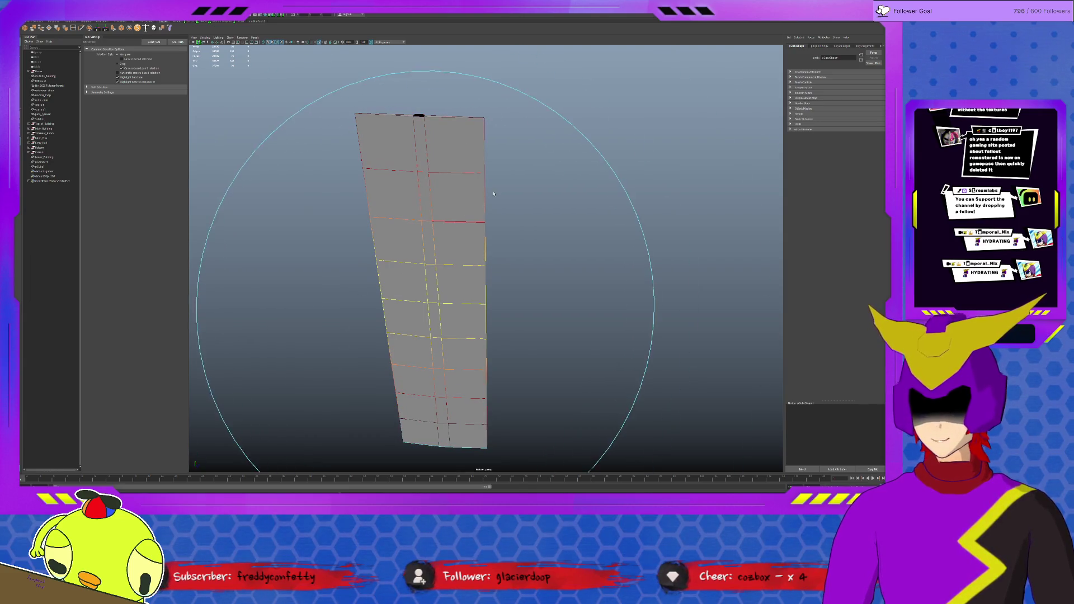
pyautogui.press('r')
pyautogui.moveTo(454, 301); pyautogui.dragTo(460, 302)
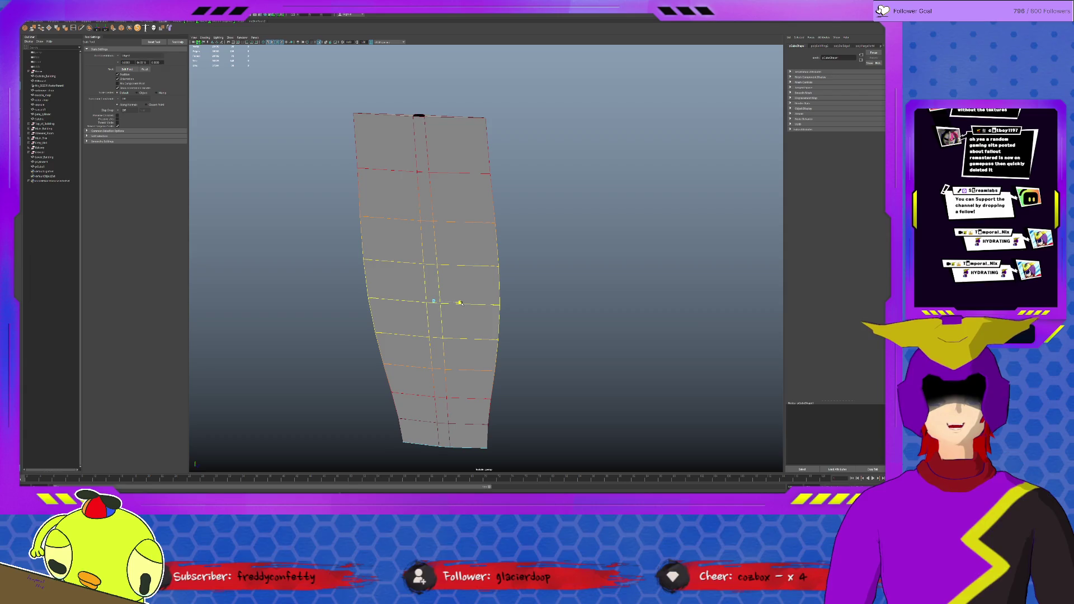
# Undo the bulge, widen the lower edge loop and narrow the top rows with soft selection.
pyautogui.hotkey('ctrl', 'z')
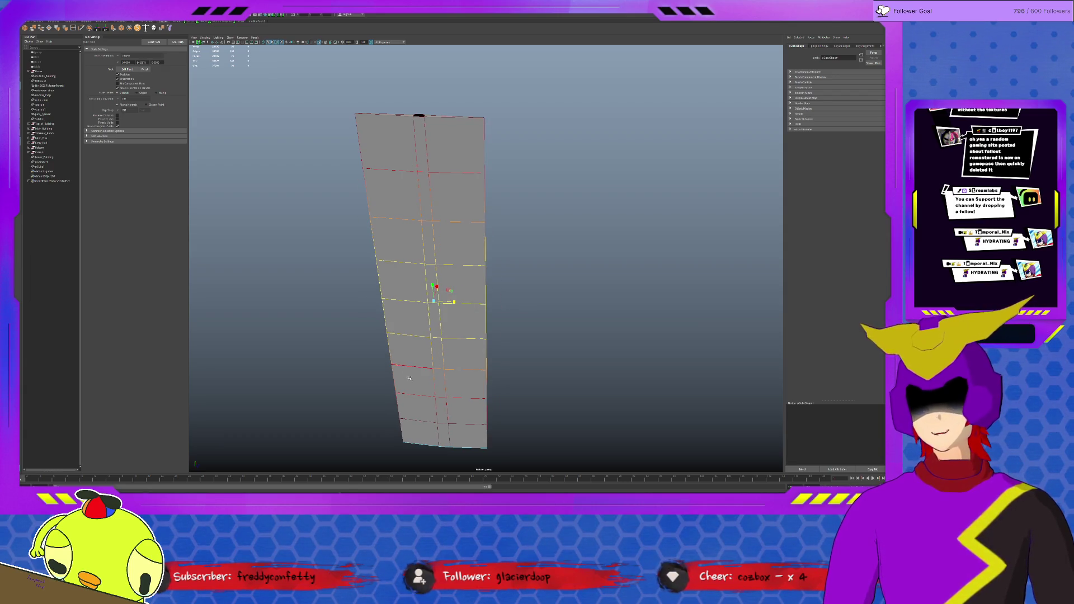
pyautogui.doubleClick(412, 367)
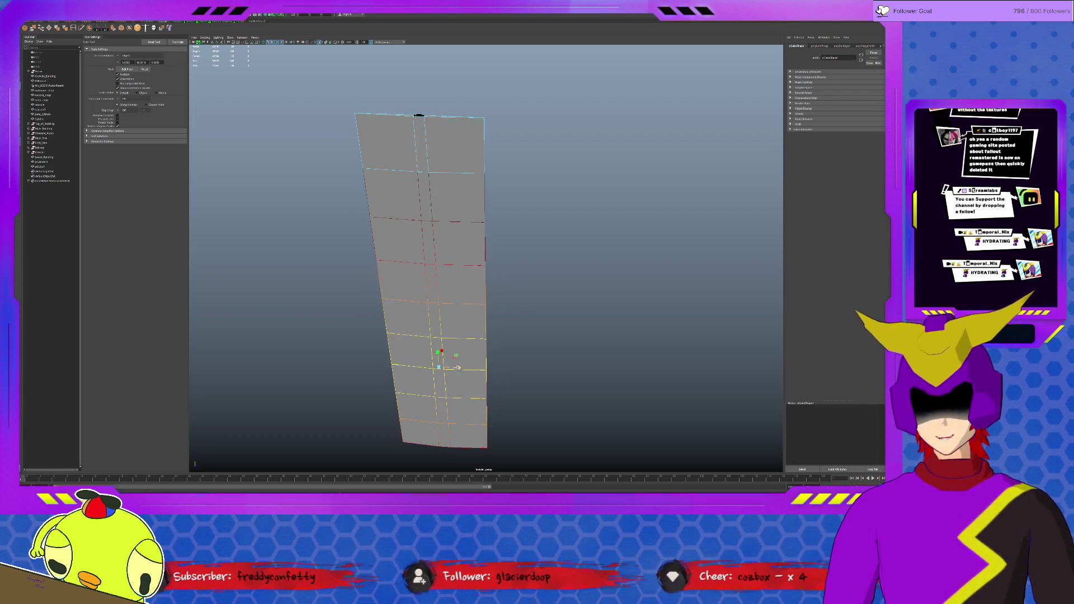
pyautogui.moveTo(459, 366); pyautogui.dragTo(463, 368)
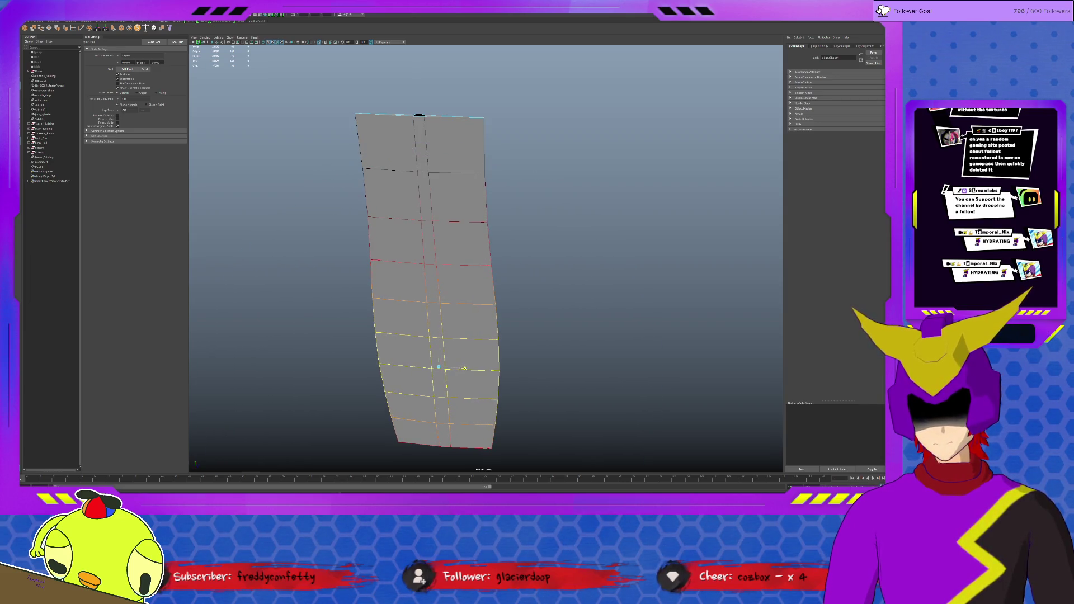
pyautogui.doubleClick(437, 116)
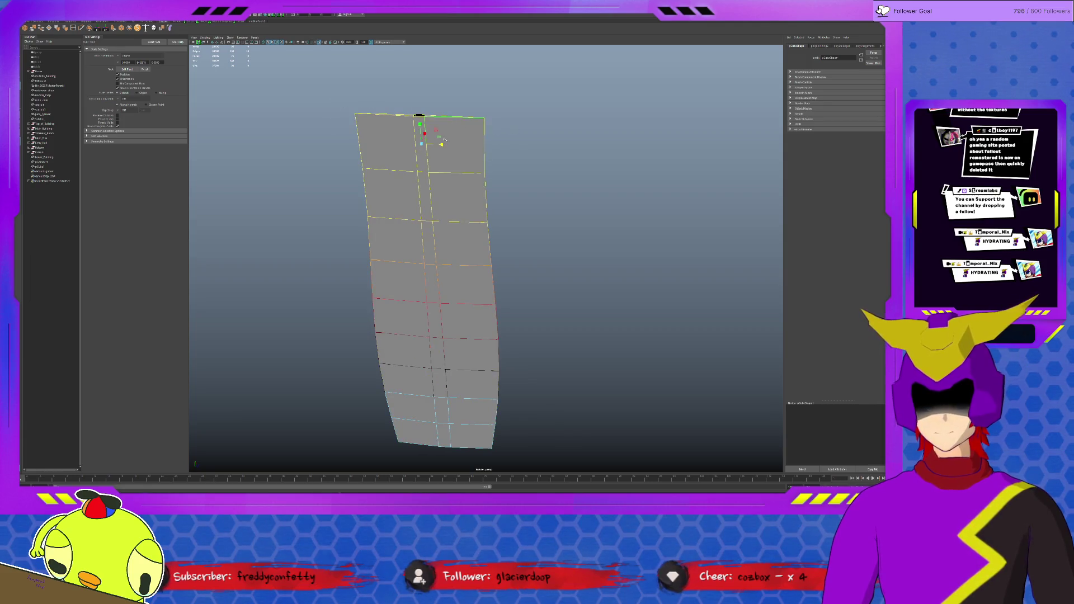
pyautogui.moveTo(466, 134); pyautogui.dragTo(459, 153)
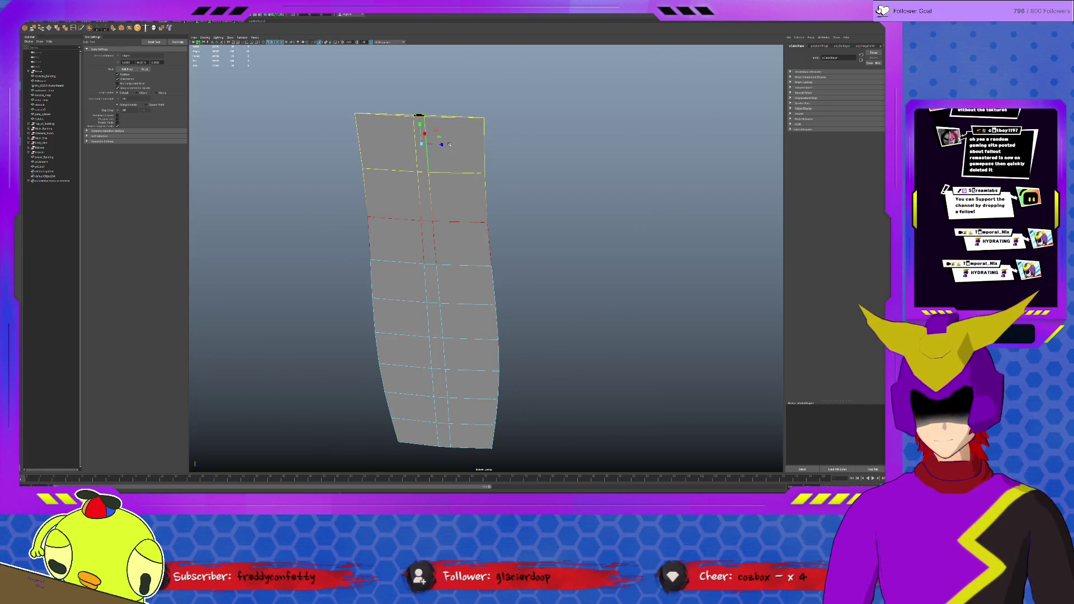
pyautogui.click(100, 136)
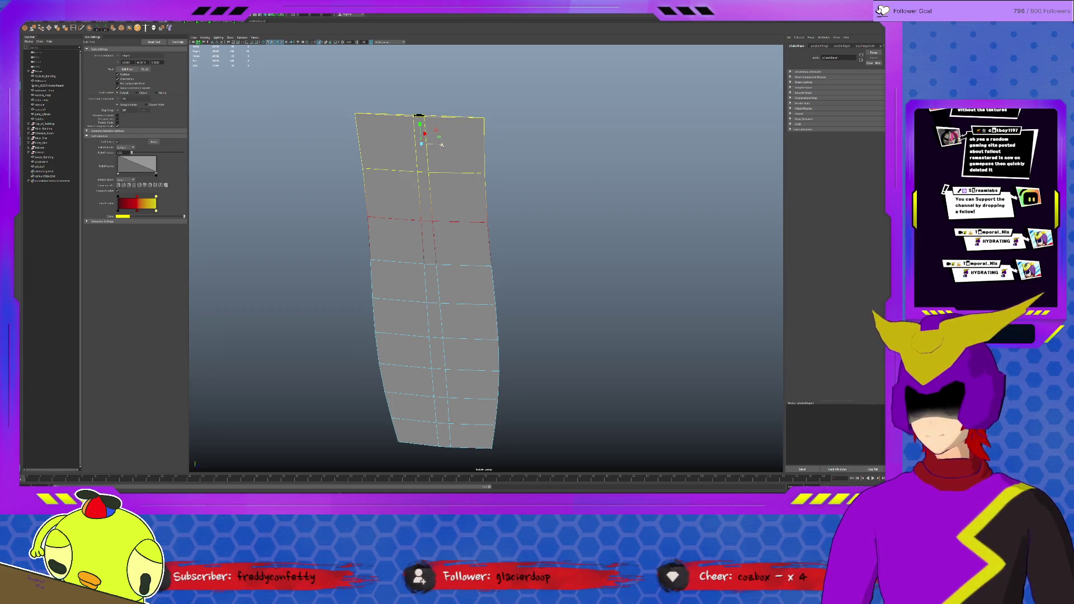
pyautogui.moveTo(442, 145); pyautogui.dragTo(437, 136)
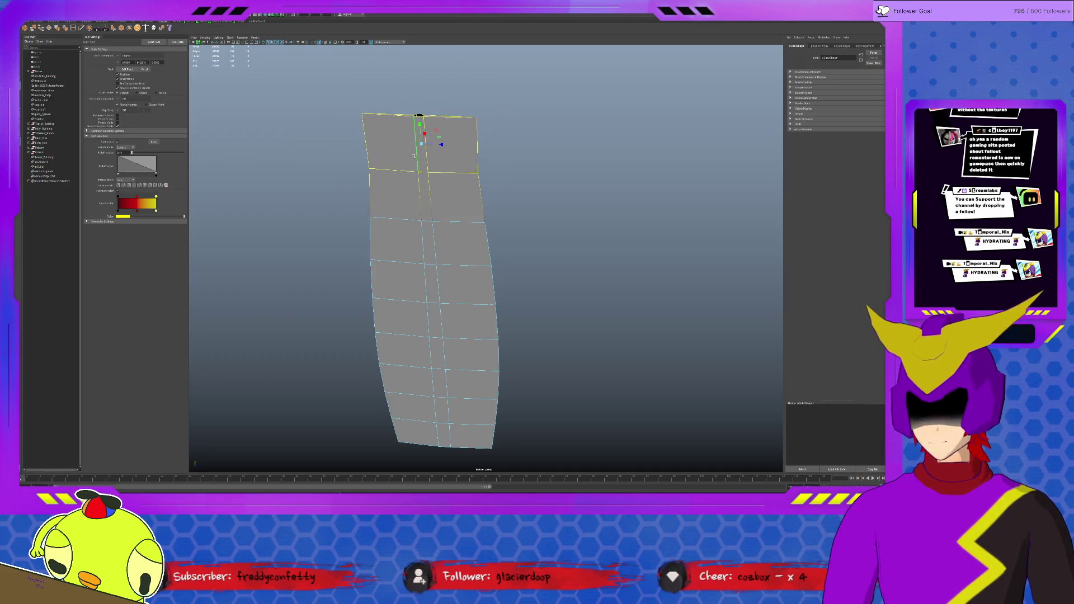
# Narrow the second edge row inward and reselect the leaf's whole top edge.
pyautogui.moveTo(336, 93)
pyautogui.mouseDown()
pyautogui.moveTo(491, 123)
pyautogui.moveTo(429, 117)
pyautogui.mouseUp()
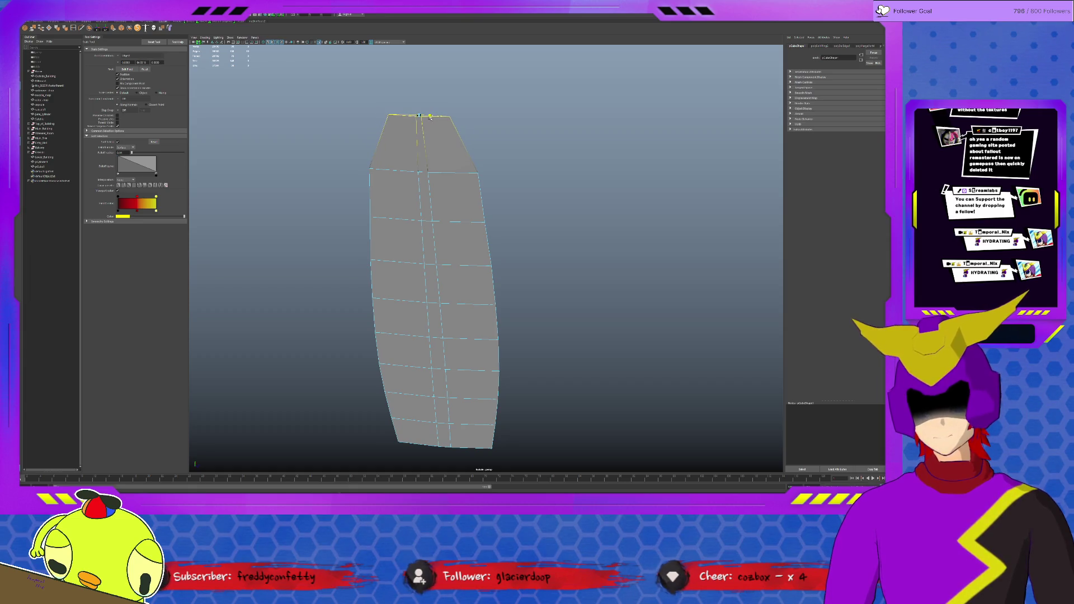
pyautogui.moveTo(558, 182); pyautogui.dragTo(273, 207)
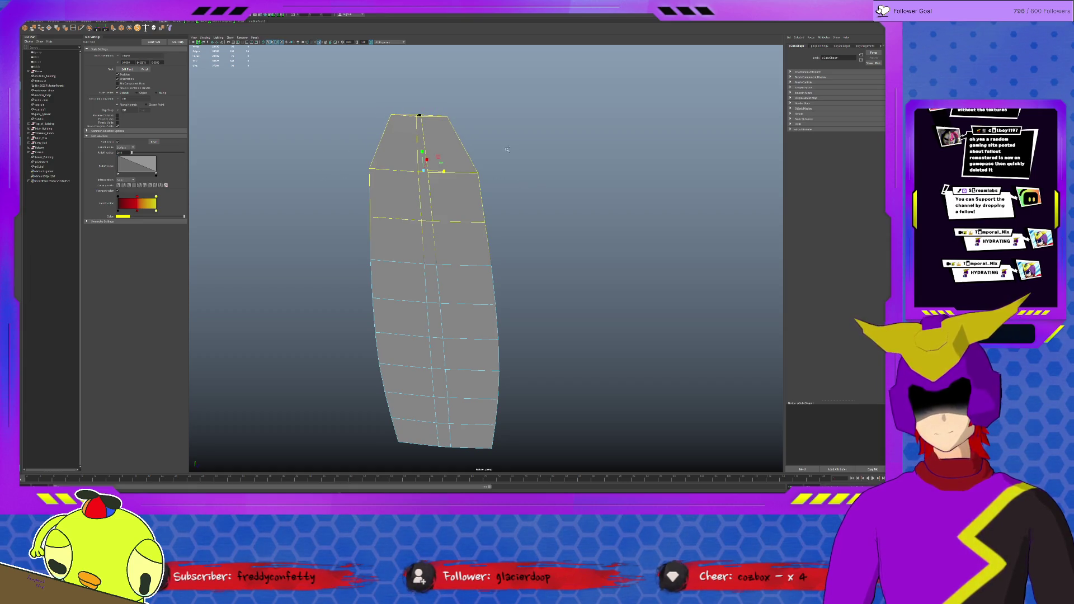
pyautogui.moveTo(444, 172); pyautogui.dragTo(441, 171)
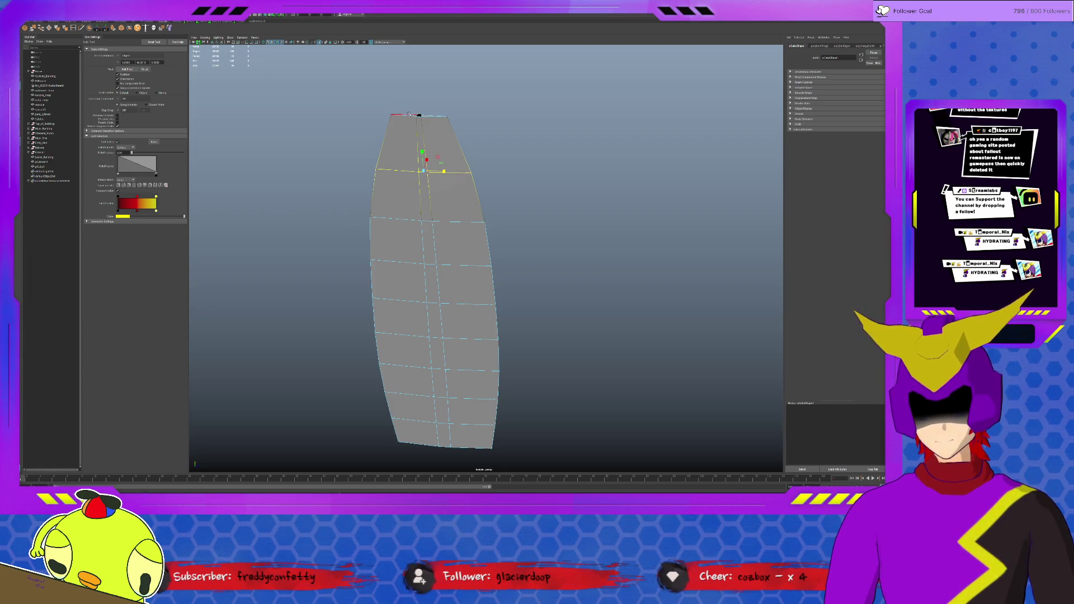
pyautogui.click(409, 118)
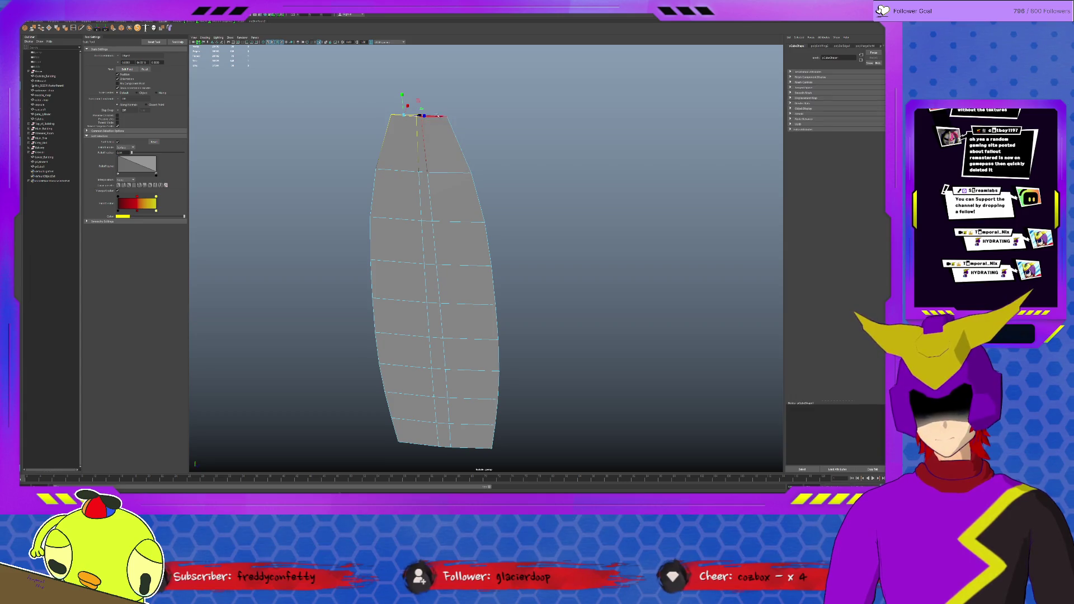
pyautogui.keyDown('alt'); pyautogui.moveTo(409, 120); pyautogui.dragTo(463, 214, button='middle'); pyautogui.keyUp('alt')
pyautogui.scroll(2, 462, 213)
pyautogui.keyDown('shift'); pyautogui.click(447, 222); pyautogui.keyUp('shift')
pyautogui.click(524, 213)
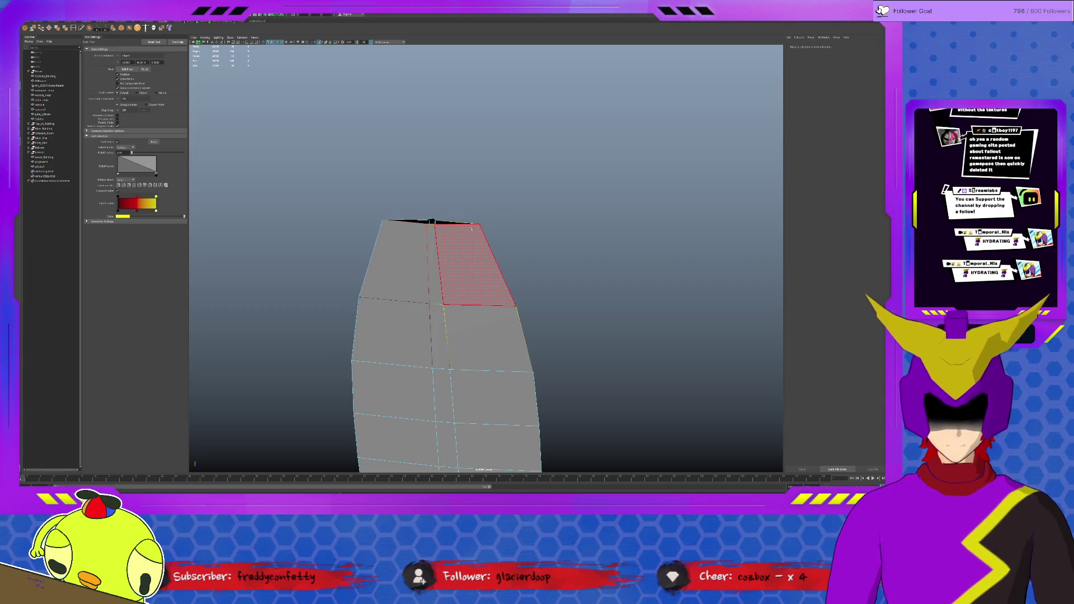
pyautogui.click(442, 223)
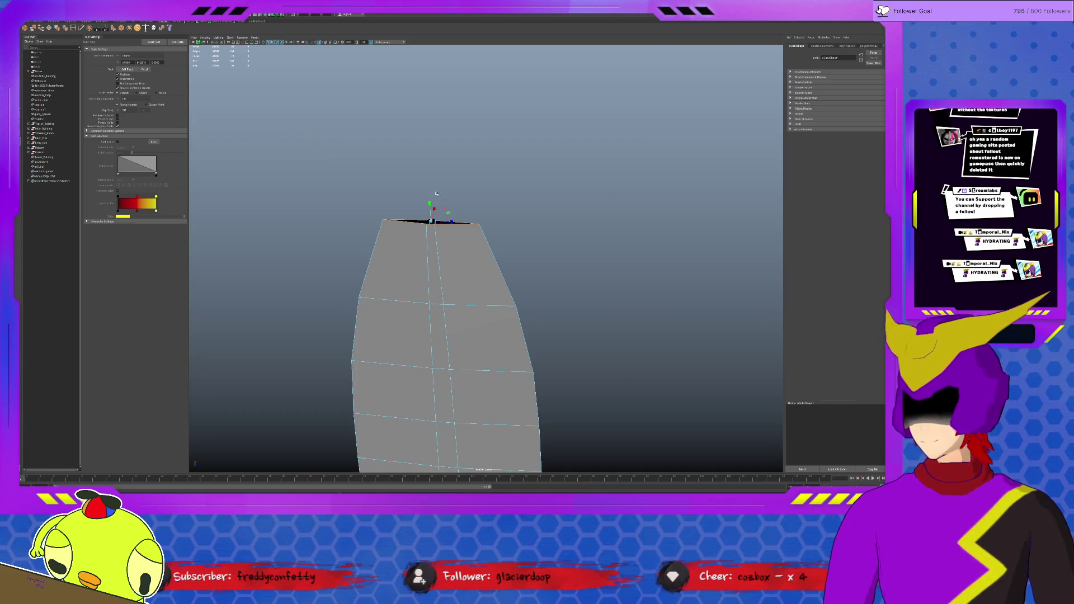
# Extrude the top edge upward, scale it to a point and merge the tip vertices.
pyautogui.hotkey('ctrl', 'e')
pyautogui.moveTo(430, 202); pyautogui.dragTo(426, 158)
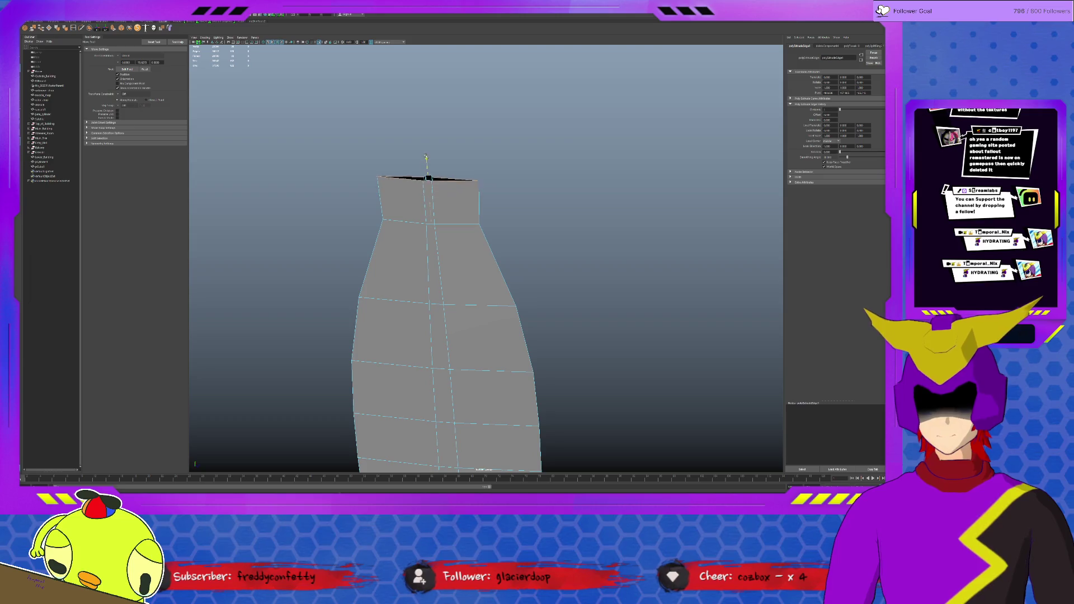
pyautogui.press('r')
pyautogui.moveTo(442, 178); pyautogui.dragTo(432, 177)
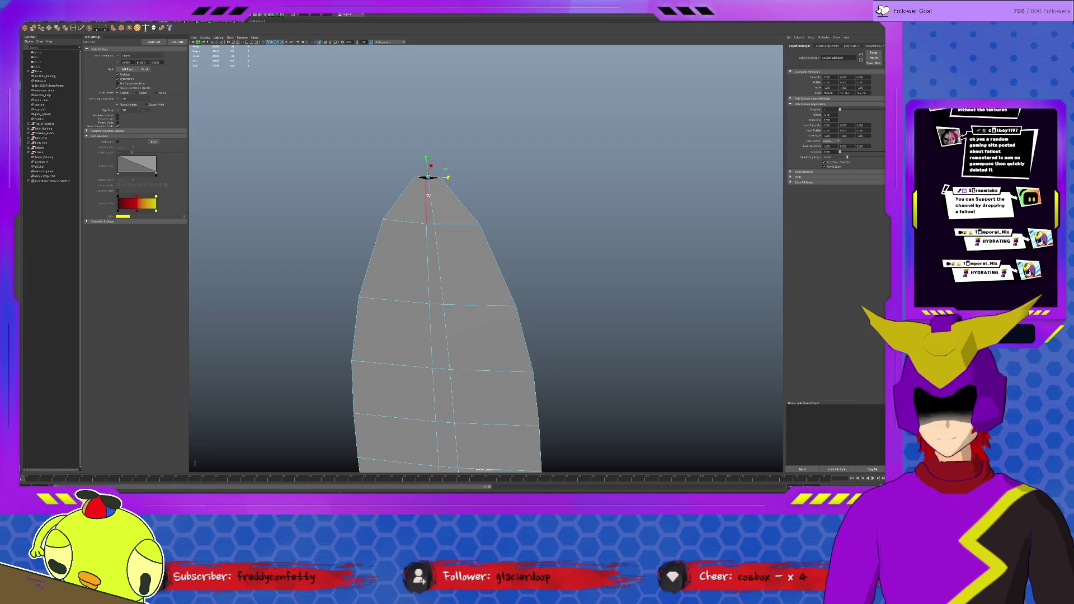
pyautogui.click(41, 29)
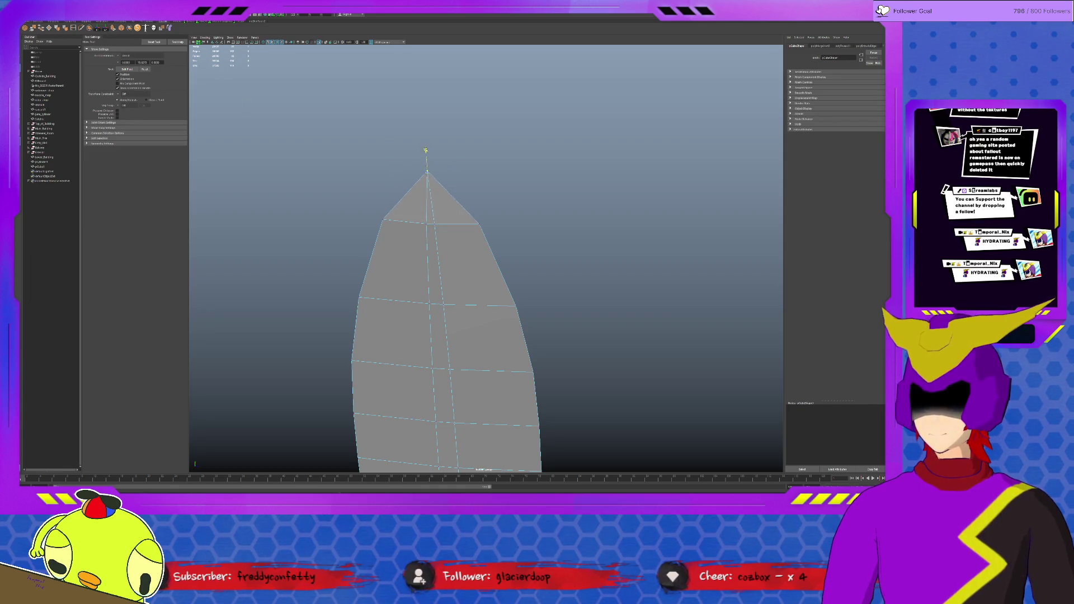
pyautogui.moveTo(446, 168)
pyautogui.keyDown('alt'); pyautogui.mouseDown()
pyautogui.moveTo(485, 198)
pyautogui.moveTo(443, 184)
pyautogui.moveTo(489, 239)
pyautogui.moveTo(474, 247)
pyautogui.mouseUp(); pyautogui.keyUp('alt')
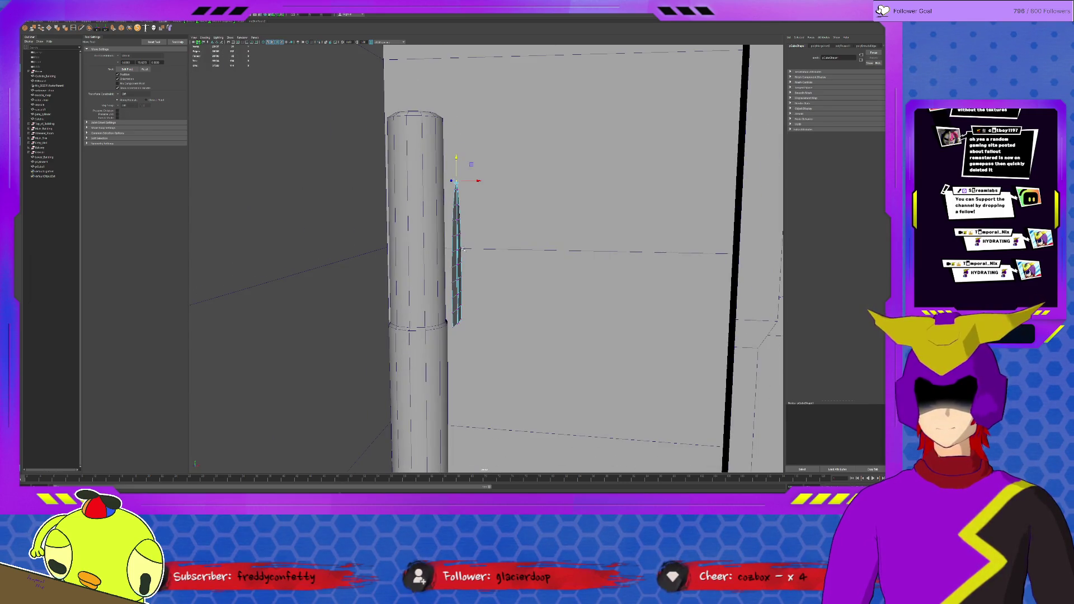
# Scale the thin leaf mesh taller along Y beside the stem.
pyautogui.click(458, 252)
pyautogui.press('r')
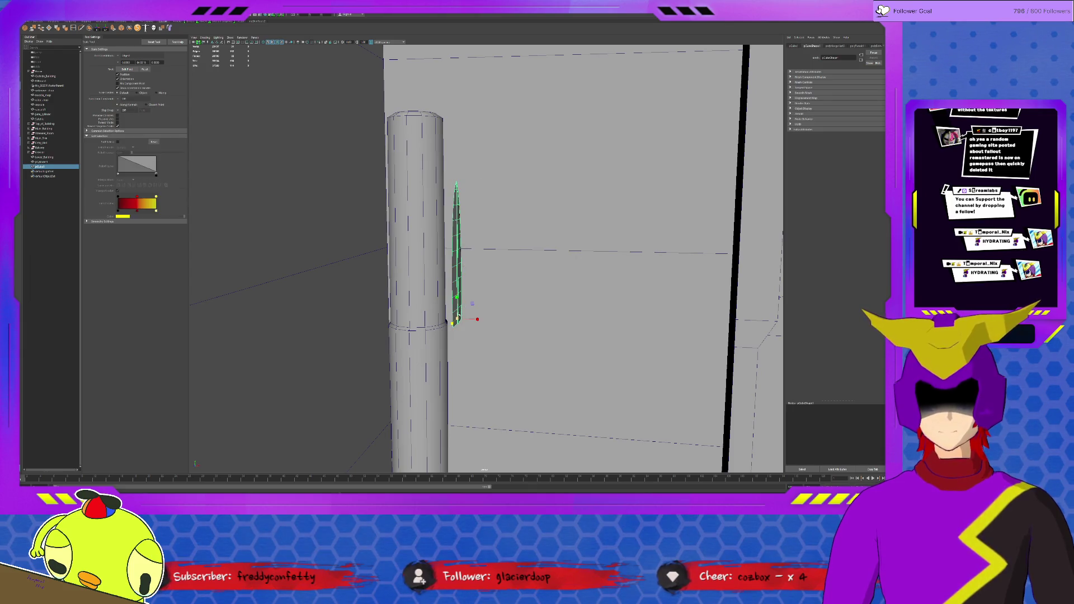
pyautogui.moveTo(457, 299)
pyautogui.mouseDown()
pyautogui.moveTo(460, 329)
pyautogui.moveTo(456, 296)
pyautogui.moveTo(485, 283)
pyautogui.moveTo(461, 268)
pyautogui.mouseUp()
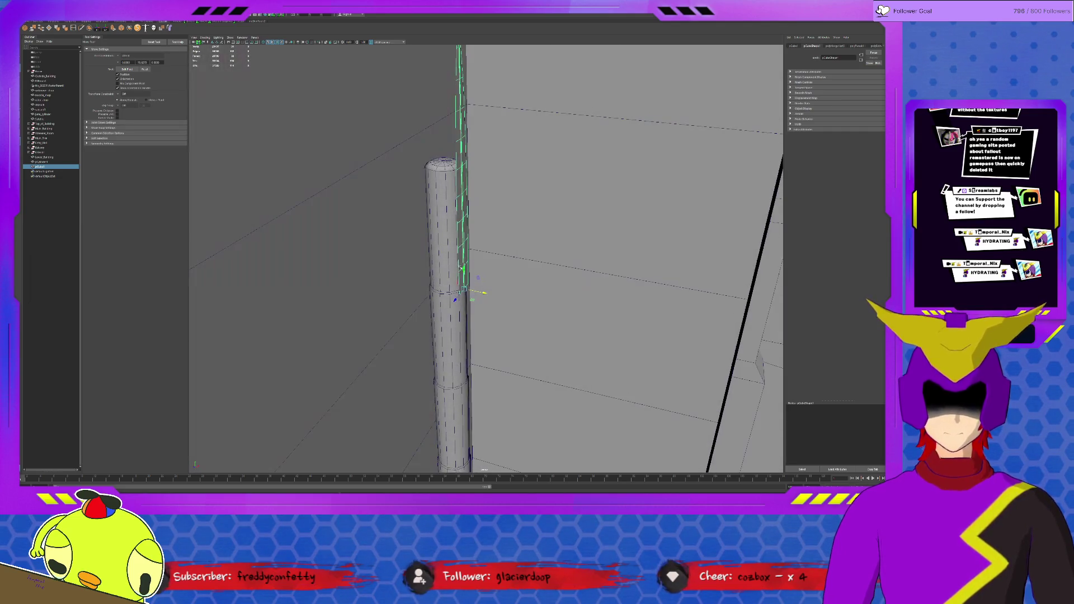
pyautogui.press('r')
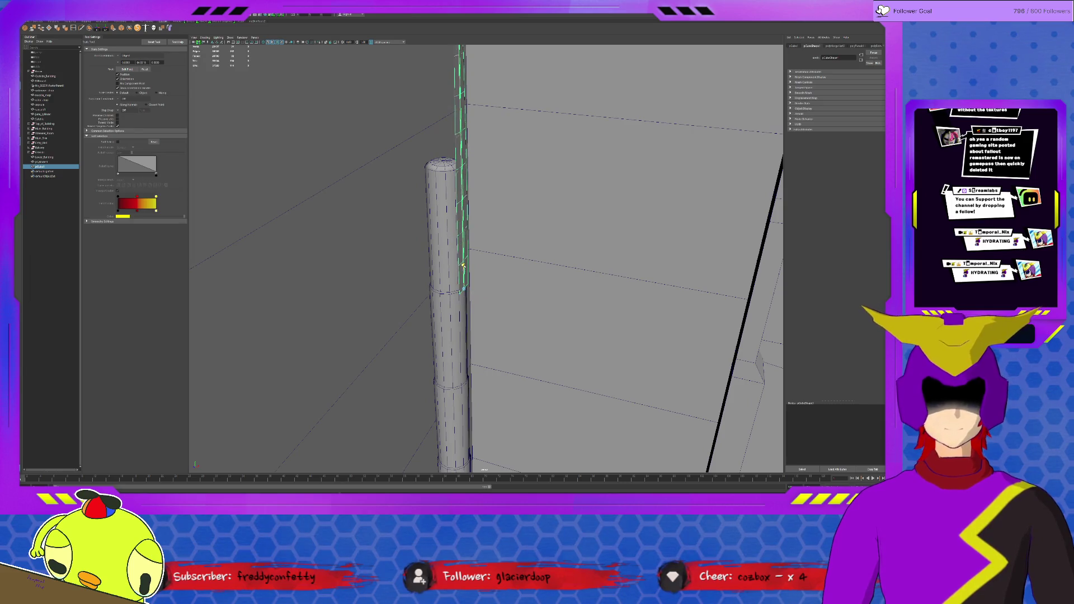
pyautogui.moveTo(461, 267)
pyautogui.keyDown('alt'); pyautogui.mouseDown()
pyautogui.moveTo(476, 233)
pyautogui.moveTo(486, 240)
pyautogui.mouseUp(); pyautogui.keyUp('alt')
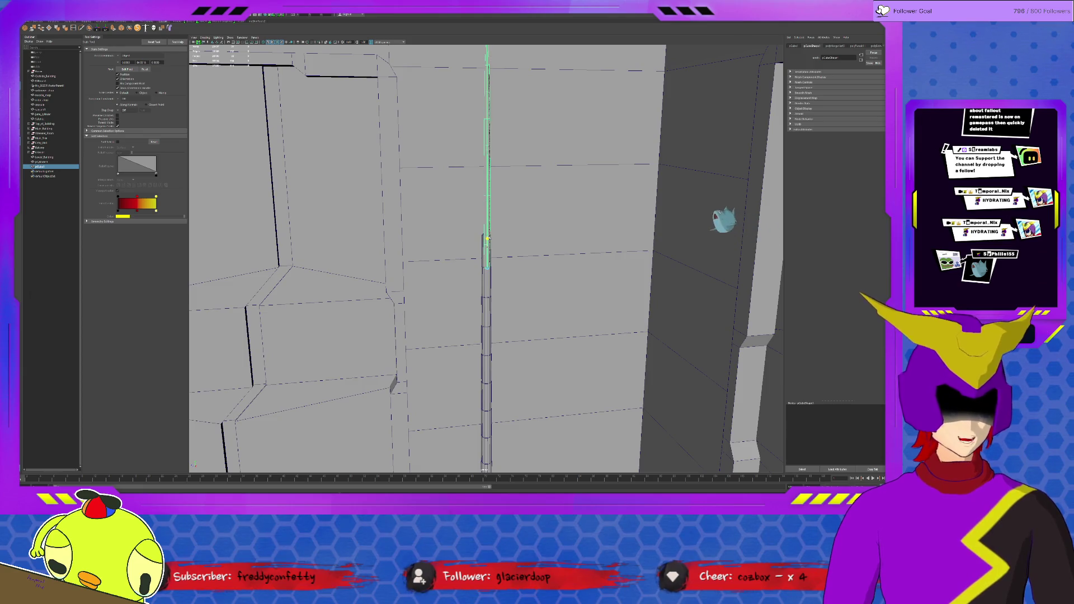
# Return to grey shading and start picking scene objects in the Outliner.
pyautogui.press('7')
pyautogui.press('5')
pyautogui.moveTo(491, 238)
pyautogui.keyDown('alt'); pyautogui.mouseDown()
pyautogui.moveTo(467, 269)
pyautogui.moveTo(529, 261)
pyautogui.mouseUp(); pyautogui.keyUp('alt')
pyautogui.press('w')
pyautogui.hotkey('ctrl', 'd')
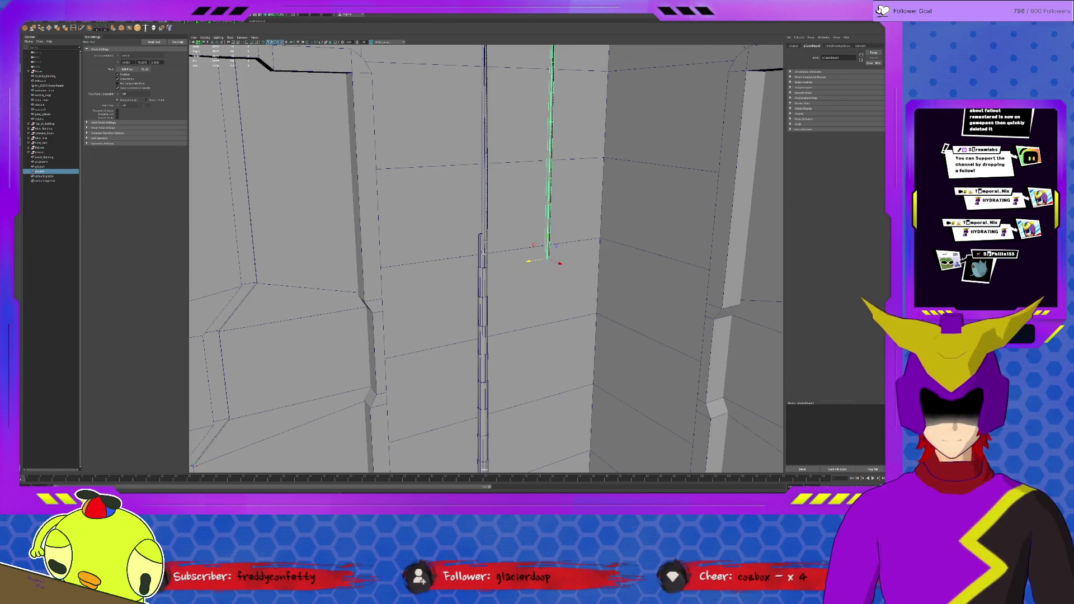
pyautogui.click(51, 152)
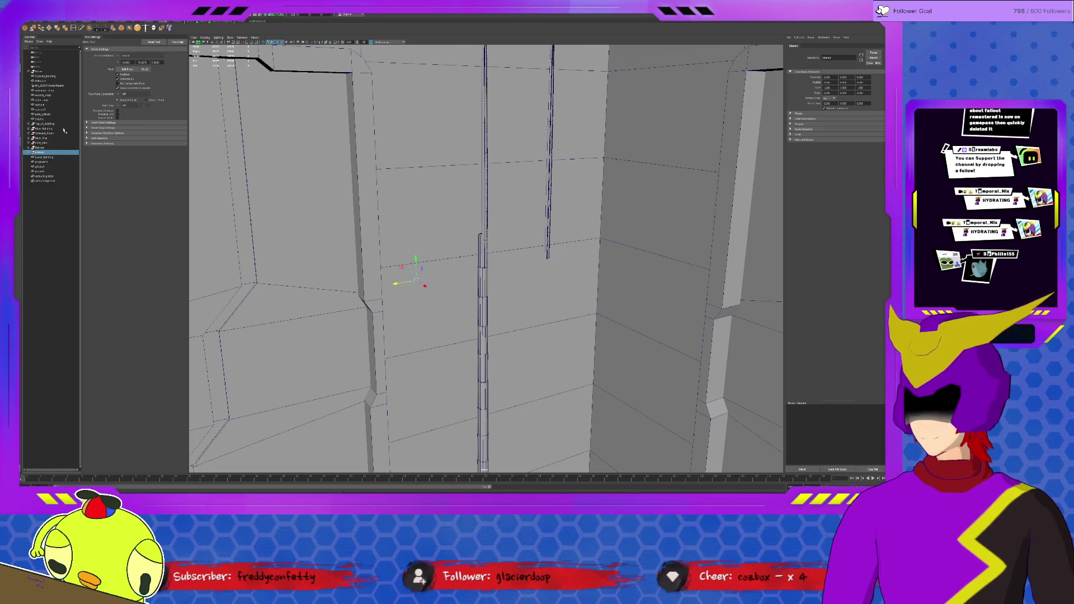
pyautogui.hotkey('ctrl', 'a')
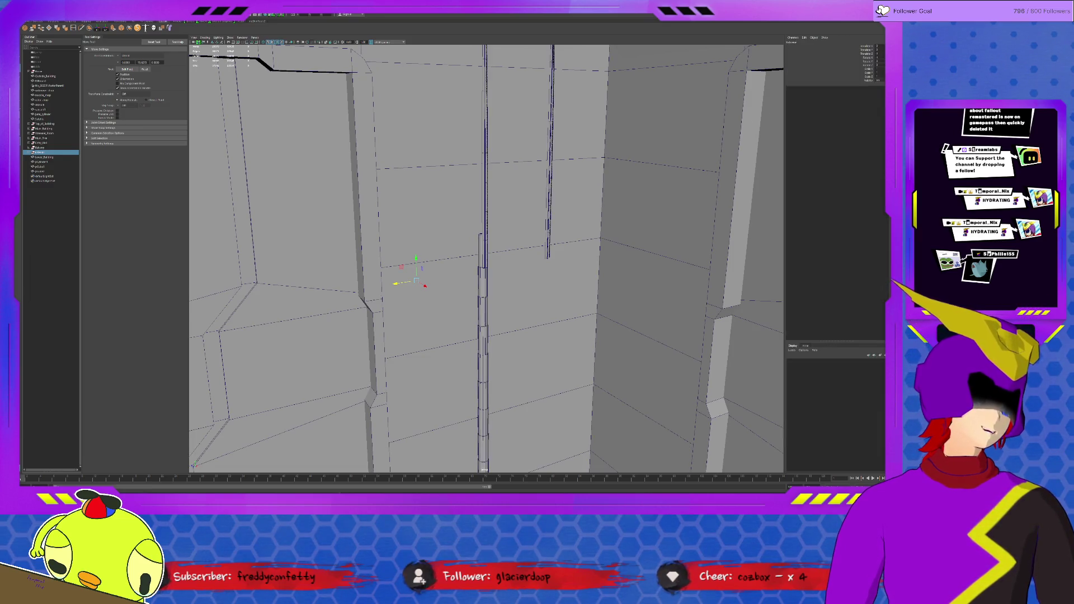
# Hide the wall piece blocking the stems and select the next wall object.
pyautogui.click(64, 147)
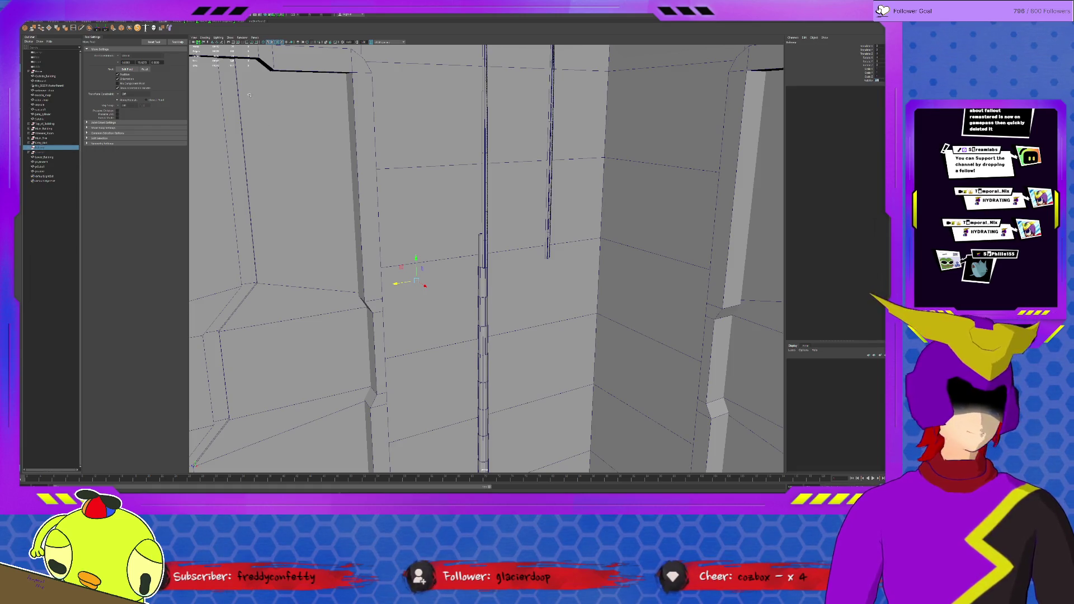
pyautogui.click(49, 144)
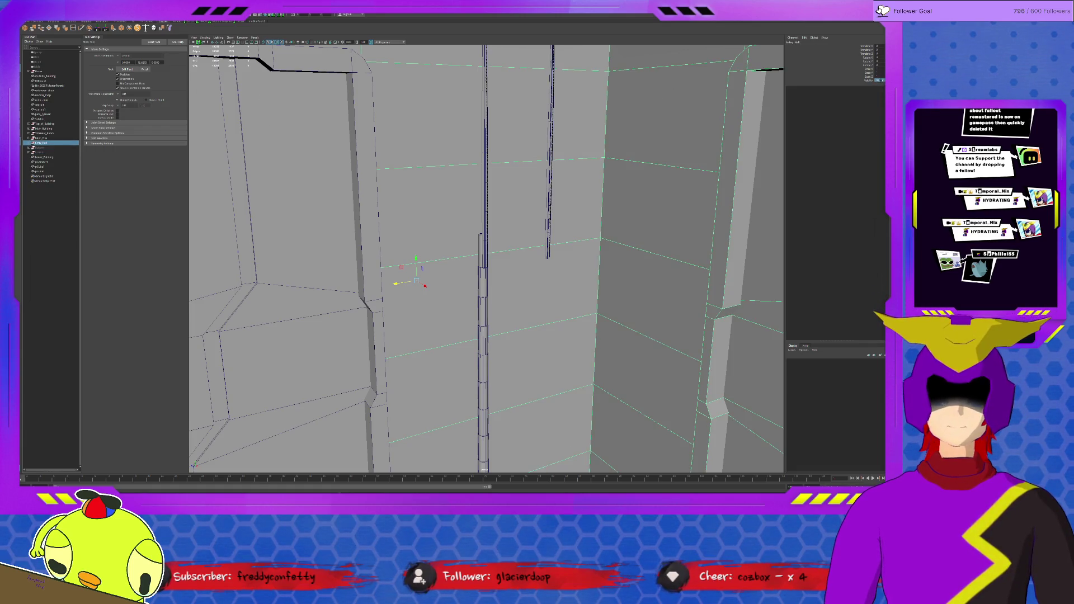
pyautogui.hotkey('ctrl', 'h')
pyautogui.click(74, 138)
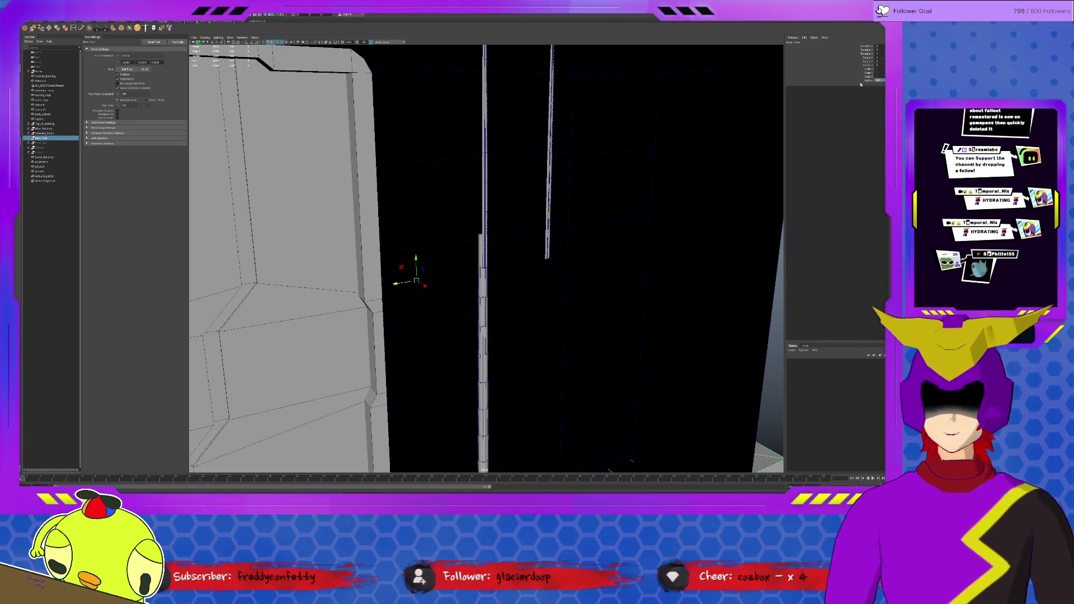
# Hide the walls, door and ceiling slab one by one moving up the Outliner.
pyautogui.hotkey('ctrl', 'h')
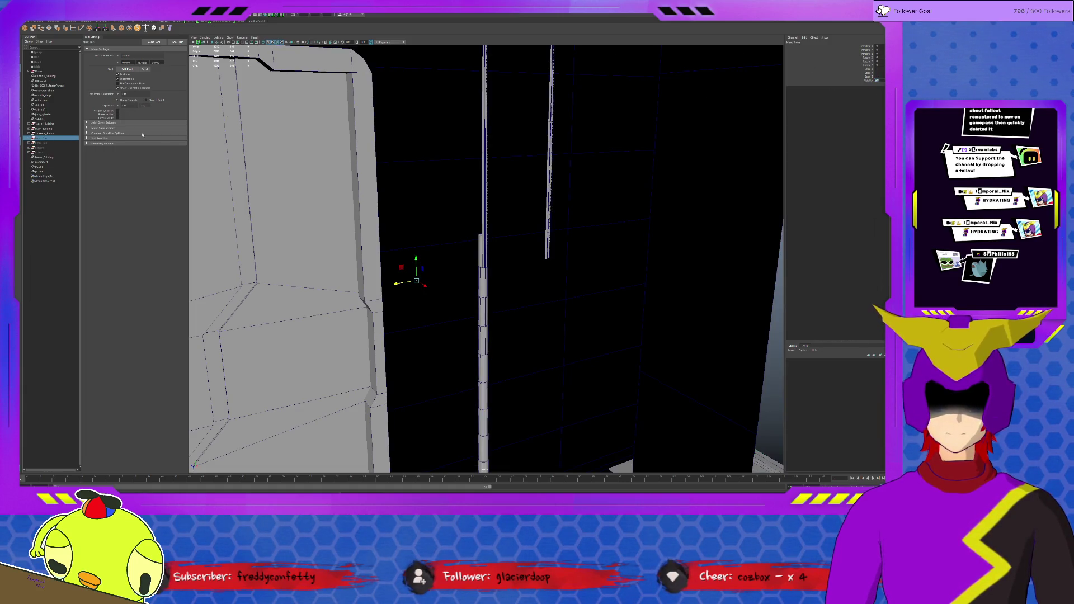
pyautogui.press('Up')
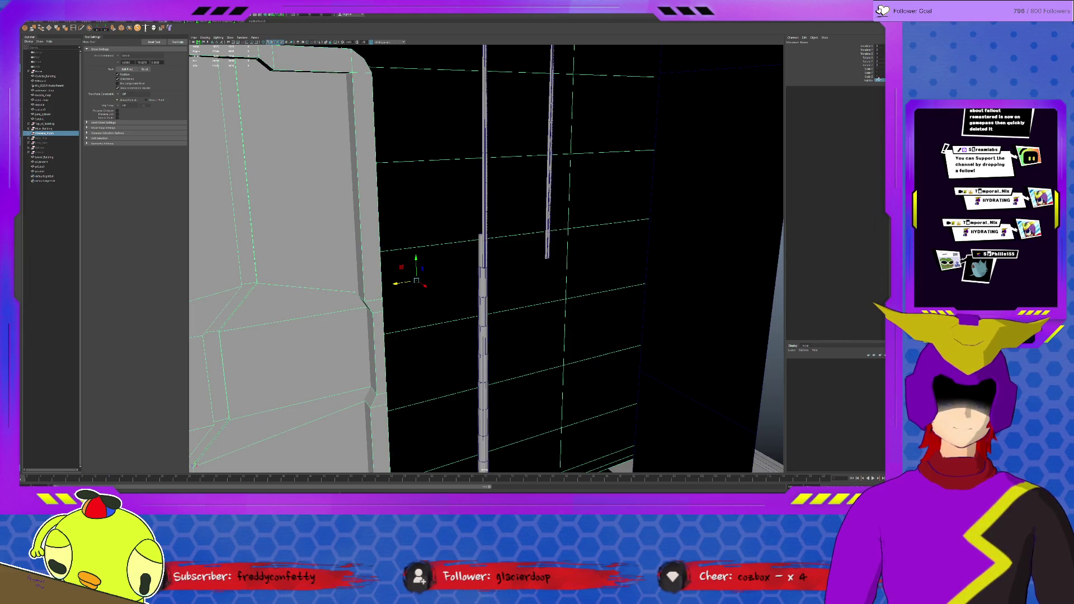
pyautogui.hotkey('ctrl', 'h')
pyautogui.press('Up')
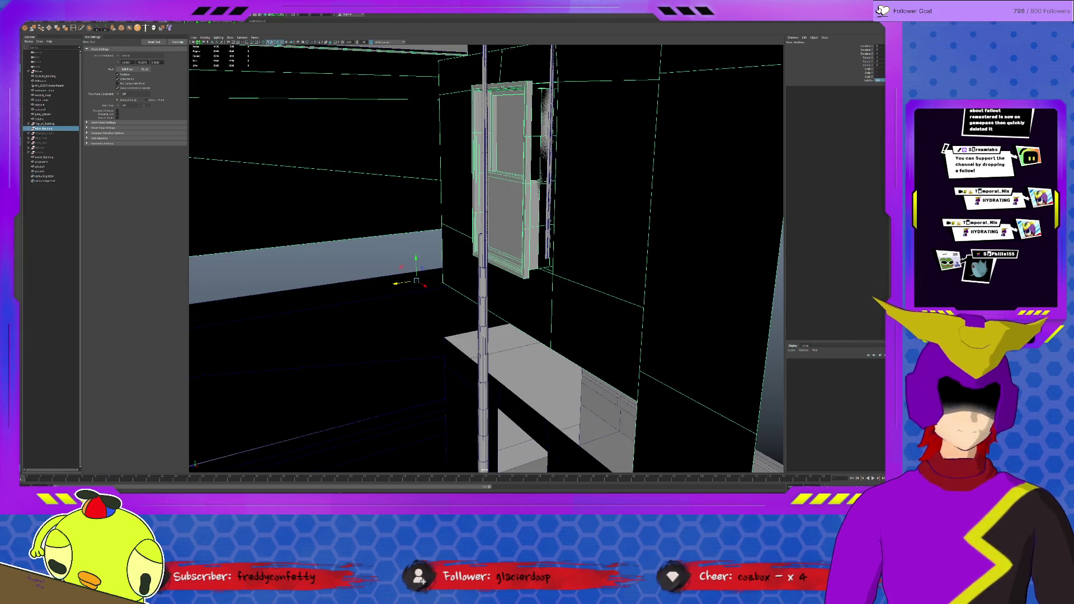
pyautogui.hotkey('ctrl', 'h')
pyautogui.press('Up')
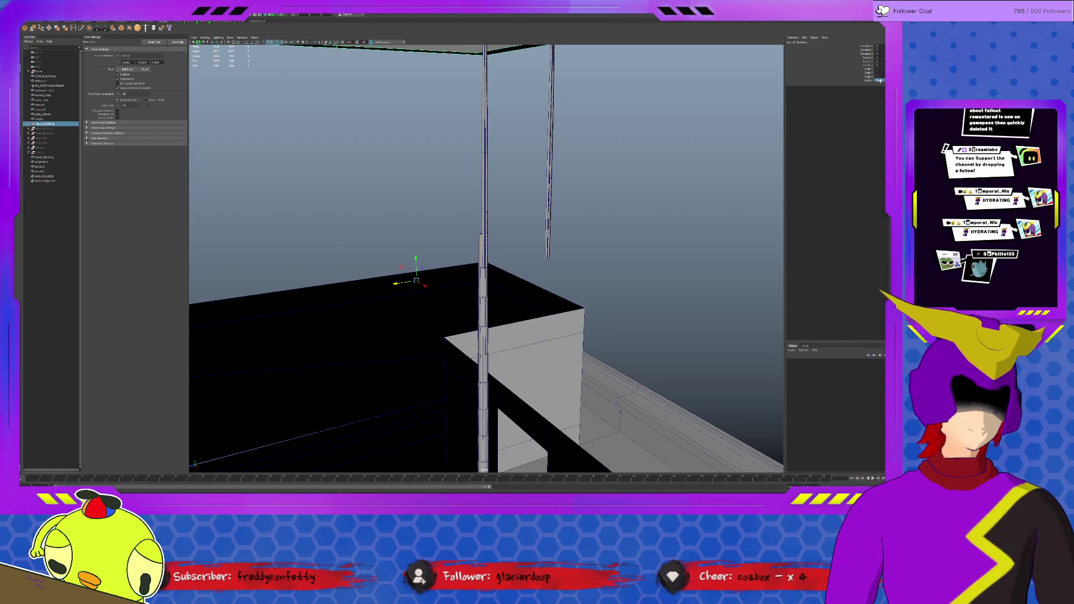
pyautogui.hotkey('ctrl', 'h')
# Expand the top group's hierarchy and hide the building mesh.
pyautogui.click(50, 72)
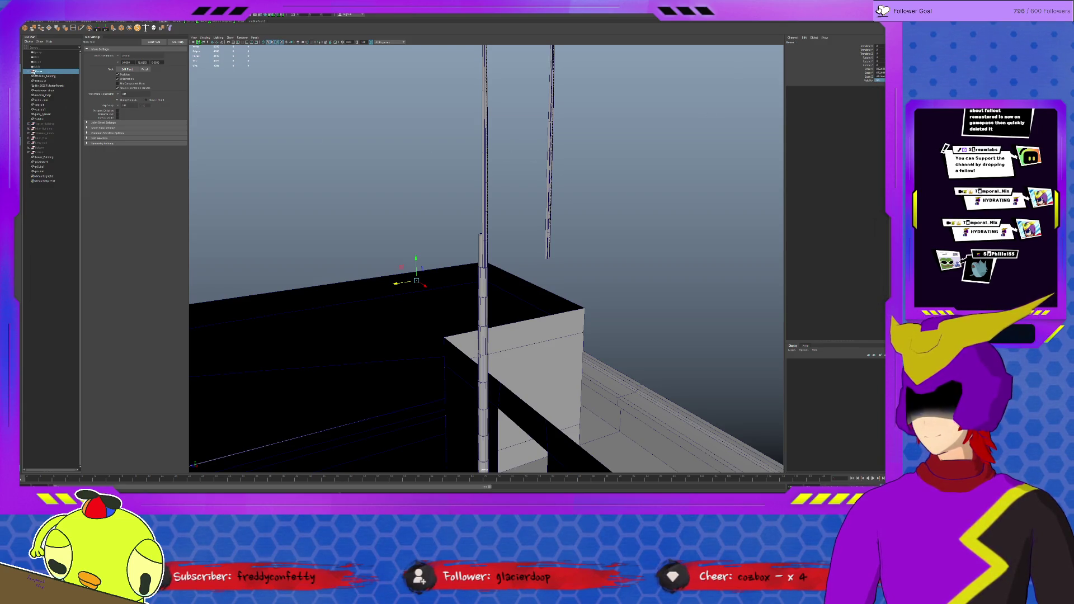
pyautogui.click(30, 73)
pyautogui.click(32, 76)
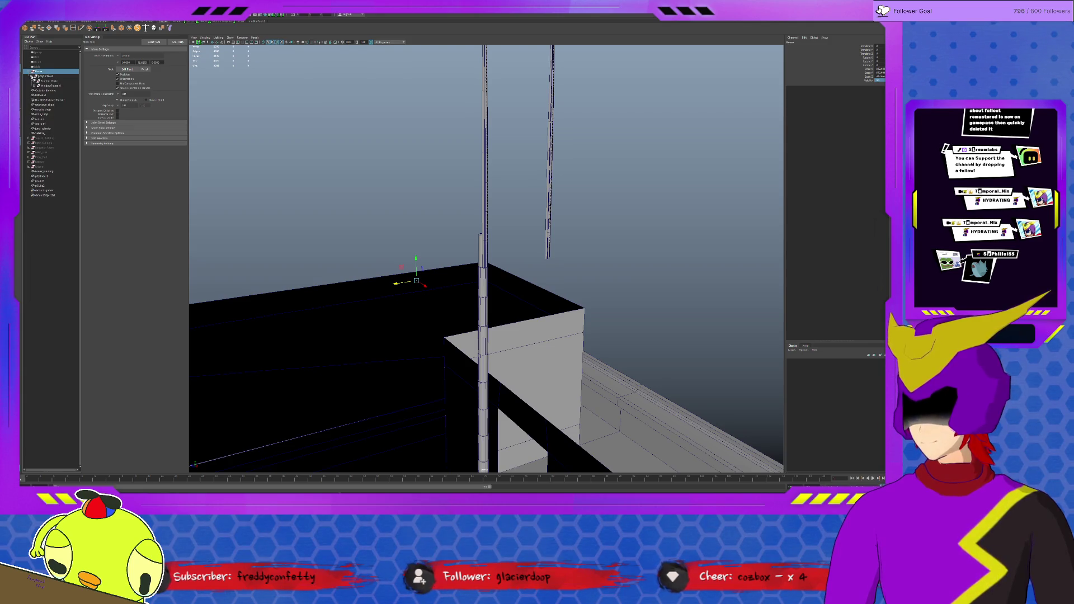
pyautogui.click(35, 84)
pyautogui.click(34, 91)
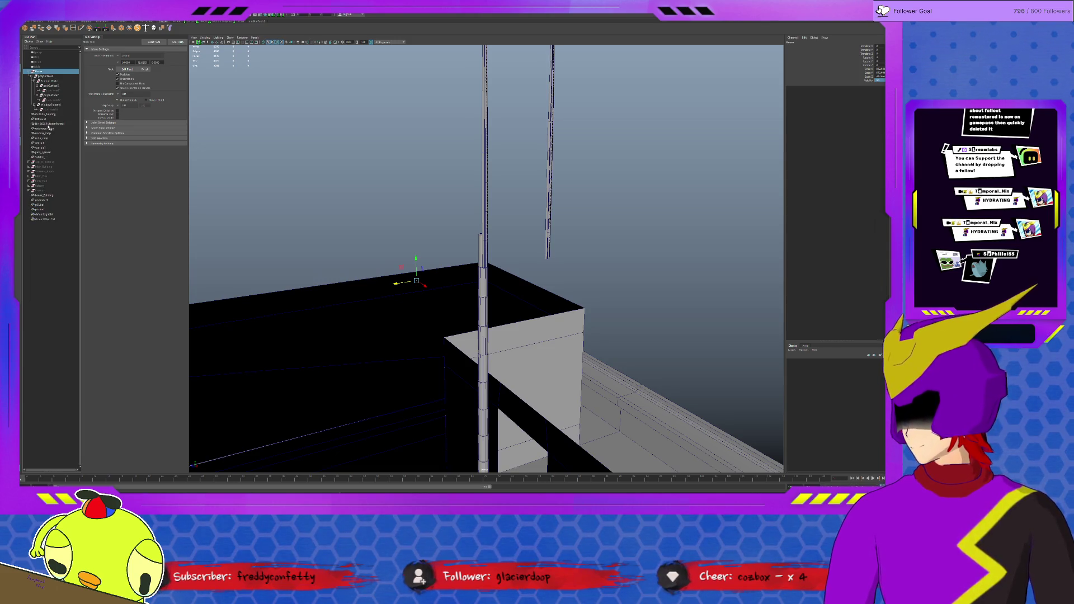
pyautogui.click(563, 366)
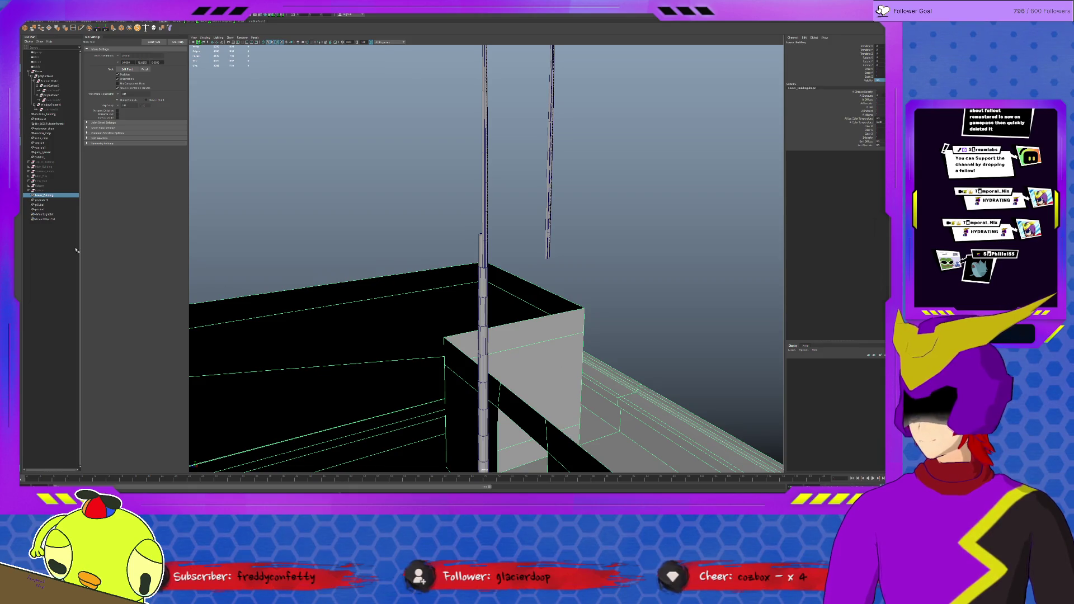
pyautogui.hotkey('ctrl', 'h')
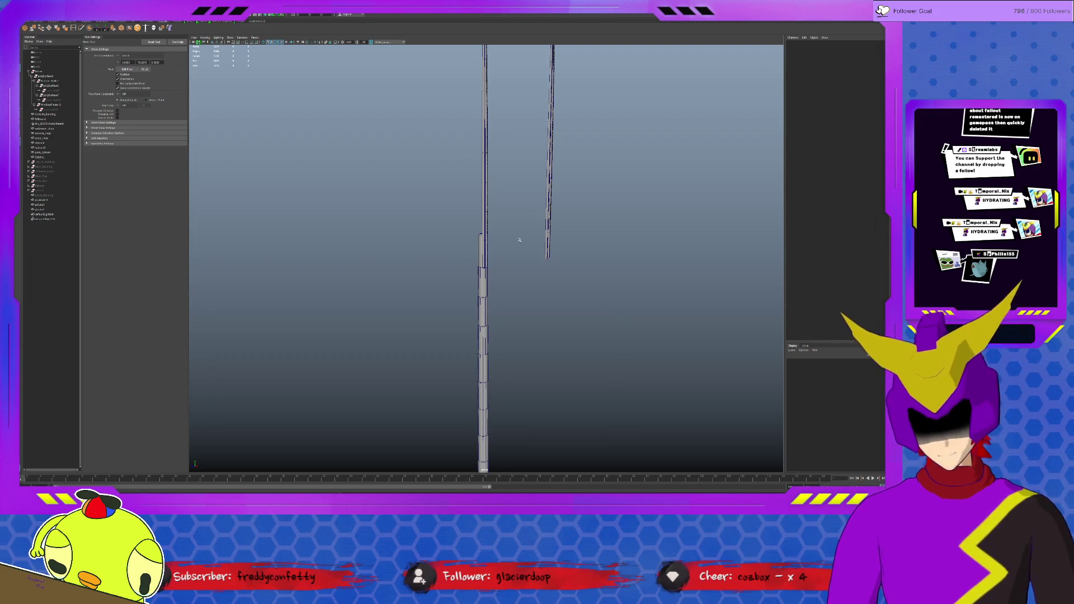
# Select the tall pole mesh and bring up its Attribute Editor.
pyautogui.click(491, 221)
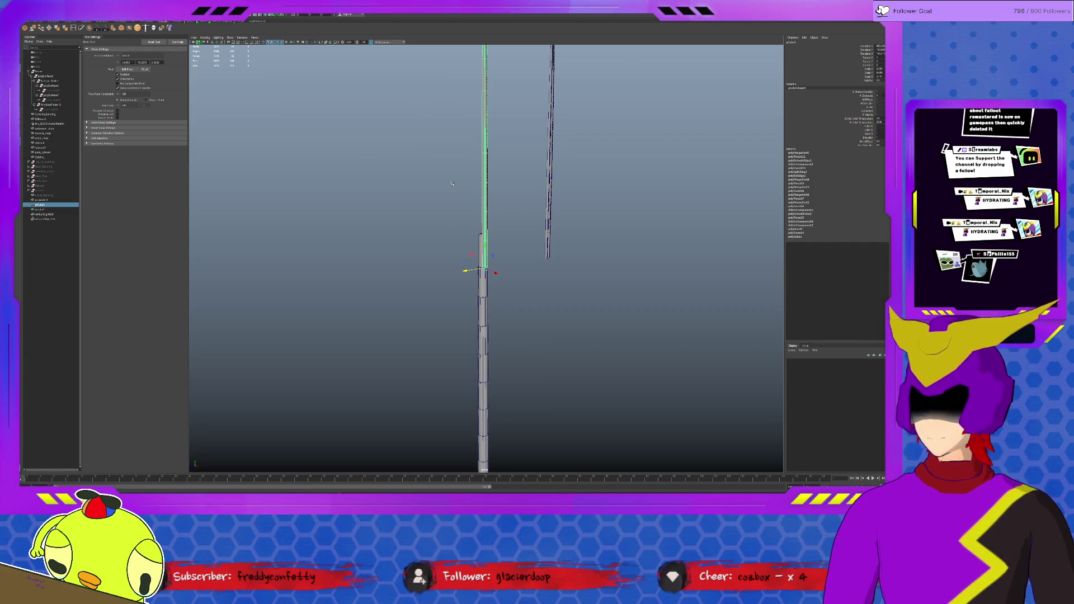
pyautogui.keyDown('alt'); pyautogui.moveTo(448, 192); pyautogui.dragTo(427, 227); pyautogui.keyUp('alt')
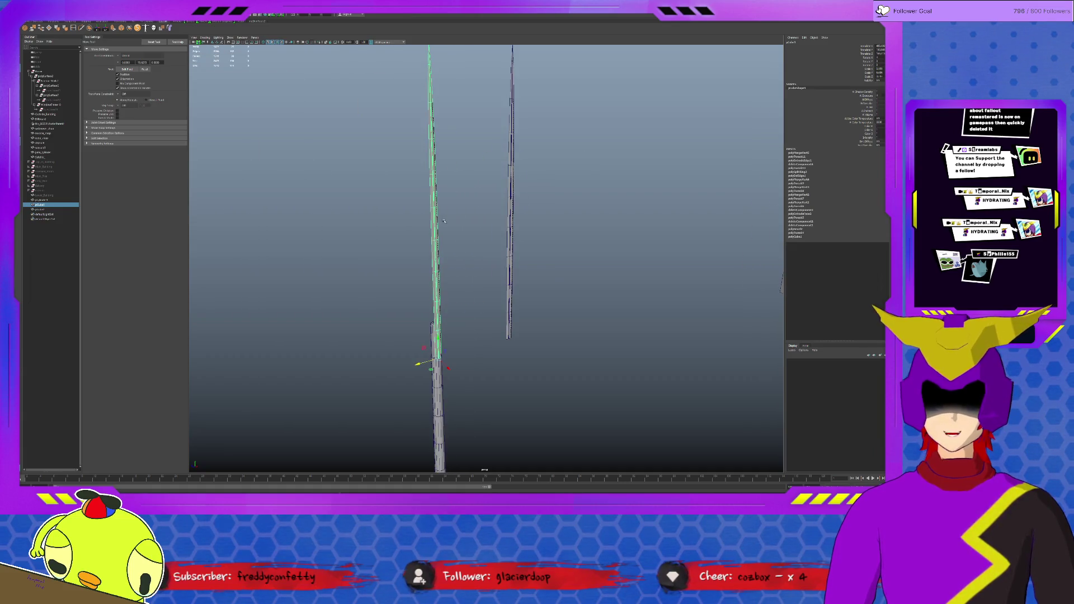
pyautogui.hotkey('ctrl', 'a')
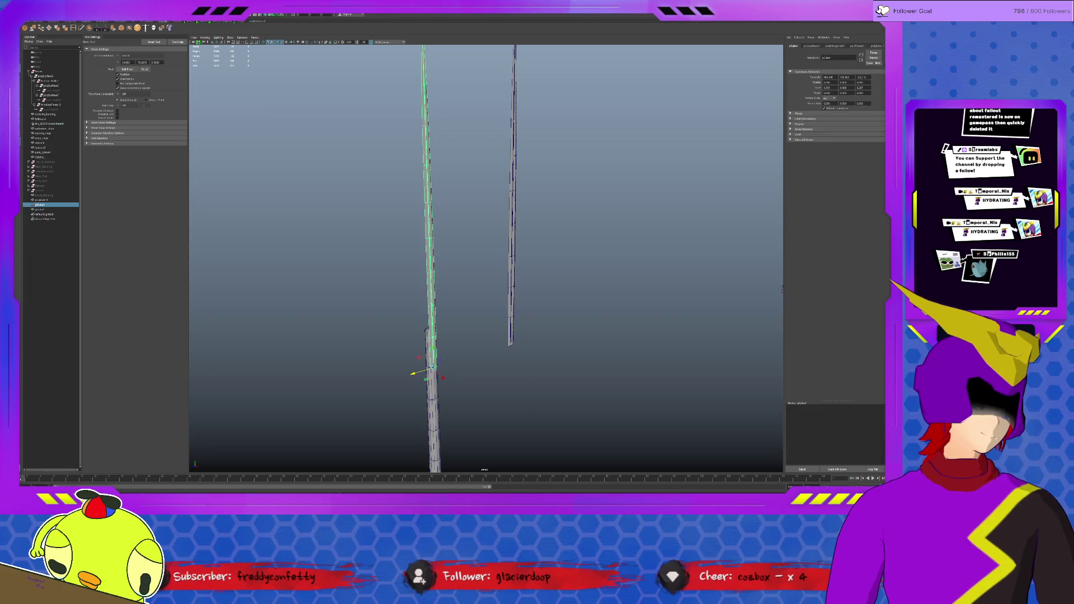
pyautogui.hotkey('ctrl', 'a')
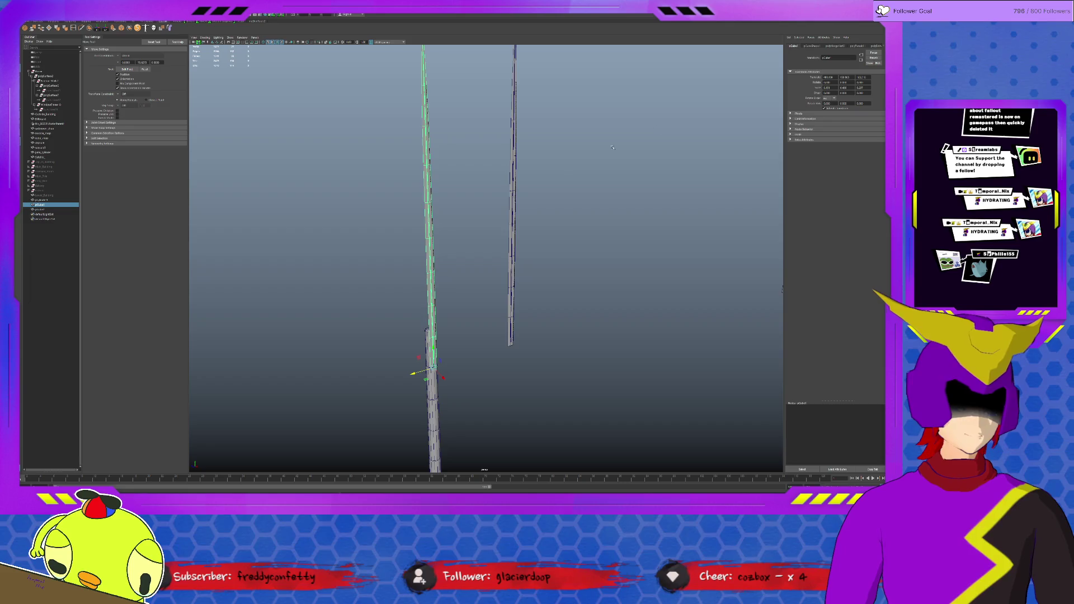
pyautogui.keyDown('alt'); pyautogui.moveTo(739, 101); pyautogui.dragTo(769, 72); pyautogui.keyUp('alt')
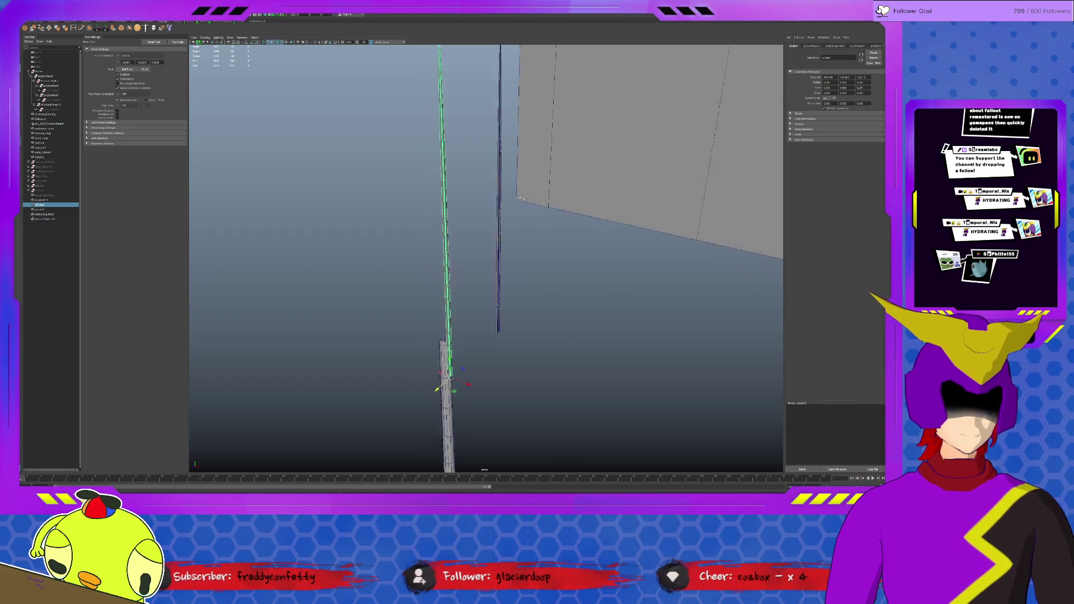
# Review the pole's polyExtrudeEdge and transform attributes, then select the bend handle.
pyautogui.click(877, 46)
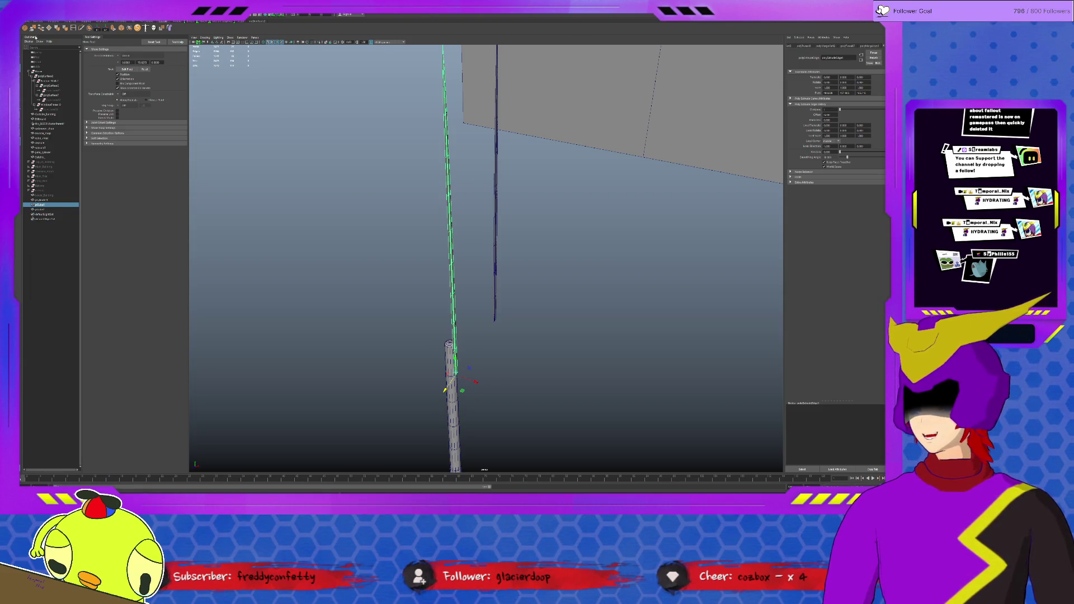
pyautogui.hotkey('alt', 'shift', 'd')
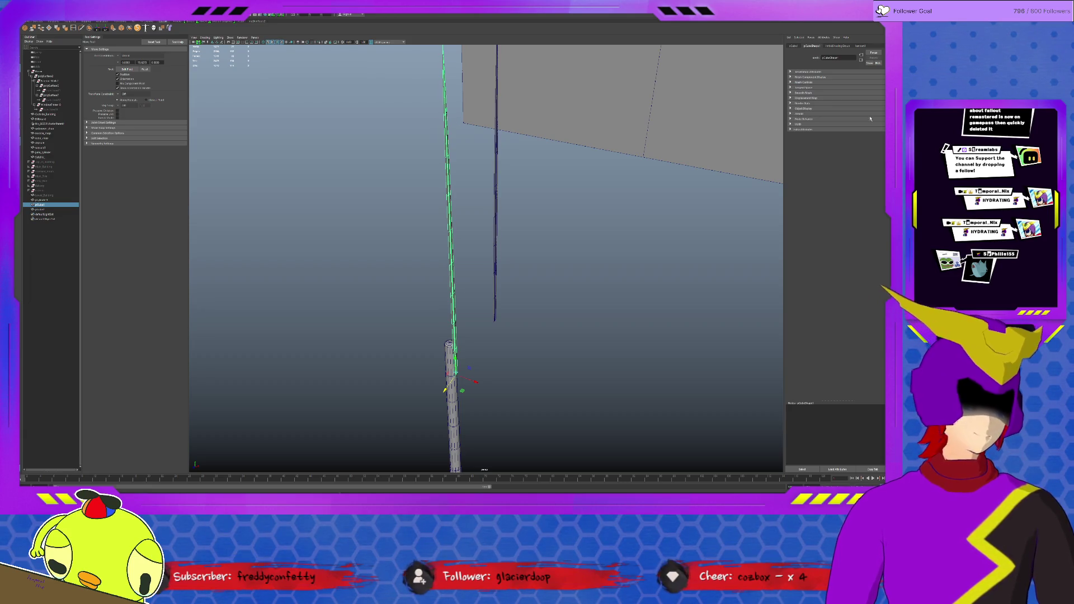
pyautogui.click(796, 47)
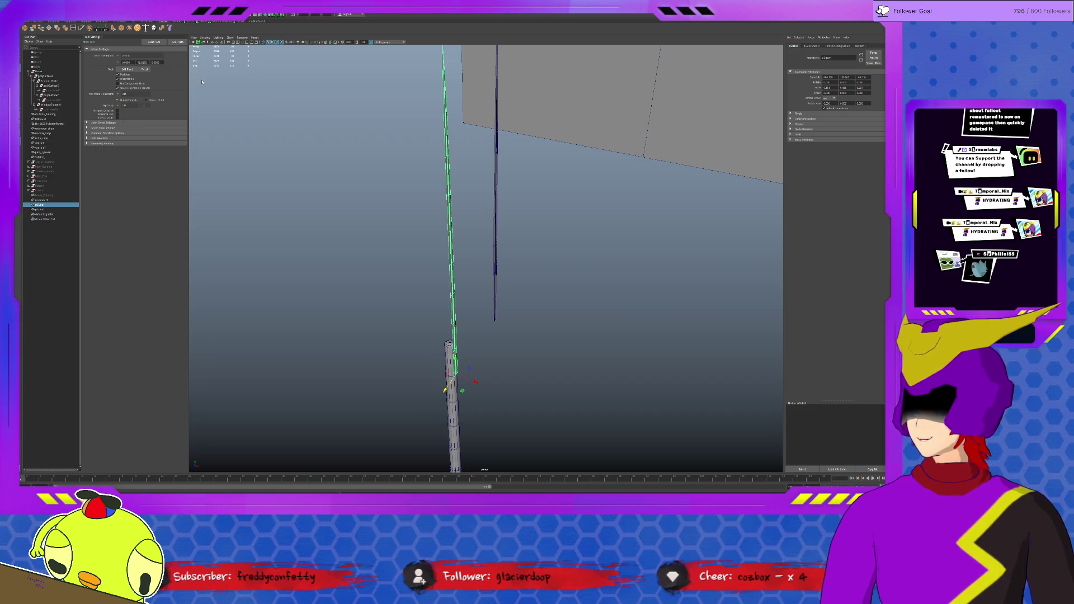
pyautogui.click(469, 134)
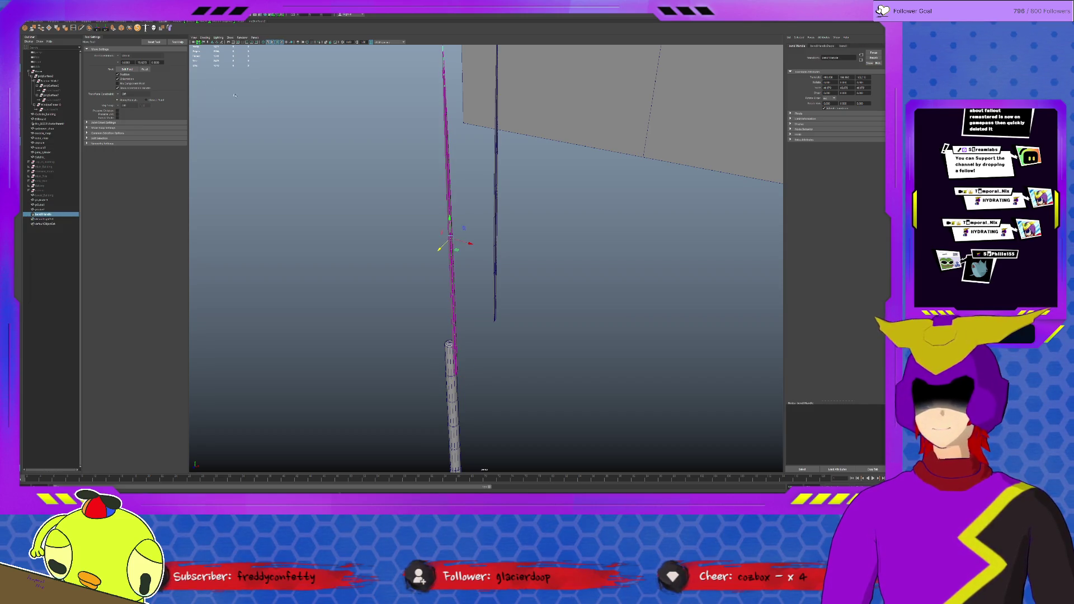
# Adjust the bend1 Curvature slider to curve the stalk, flipping its direction.
pyautogui.click(844, 46)
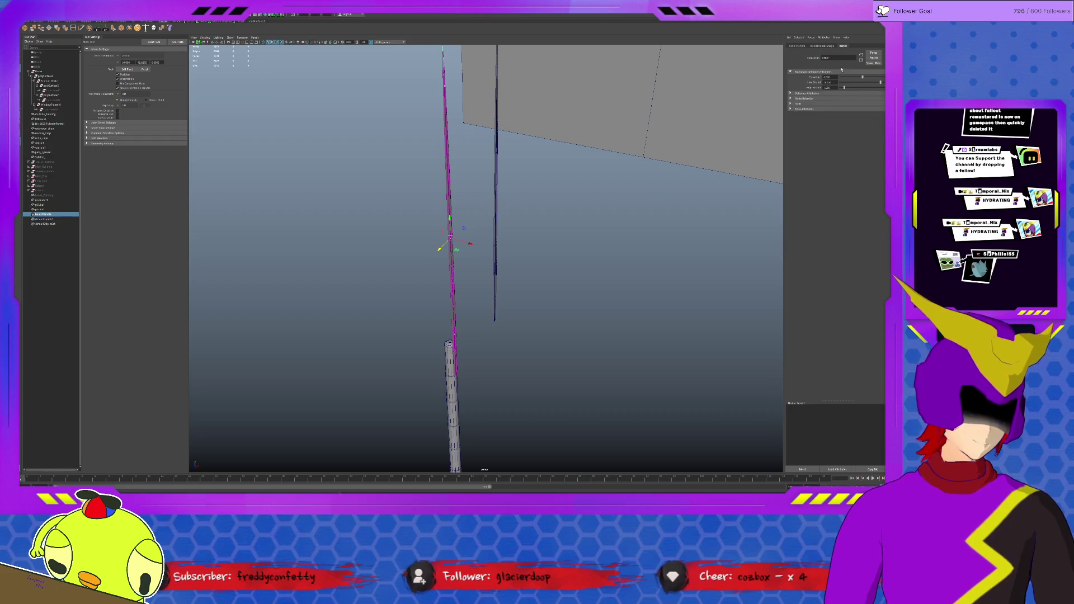
pyautogui.moveTo(863, 77); pyautogui.dragTo(865, 78)
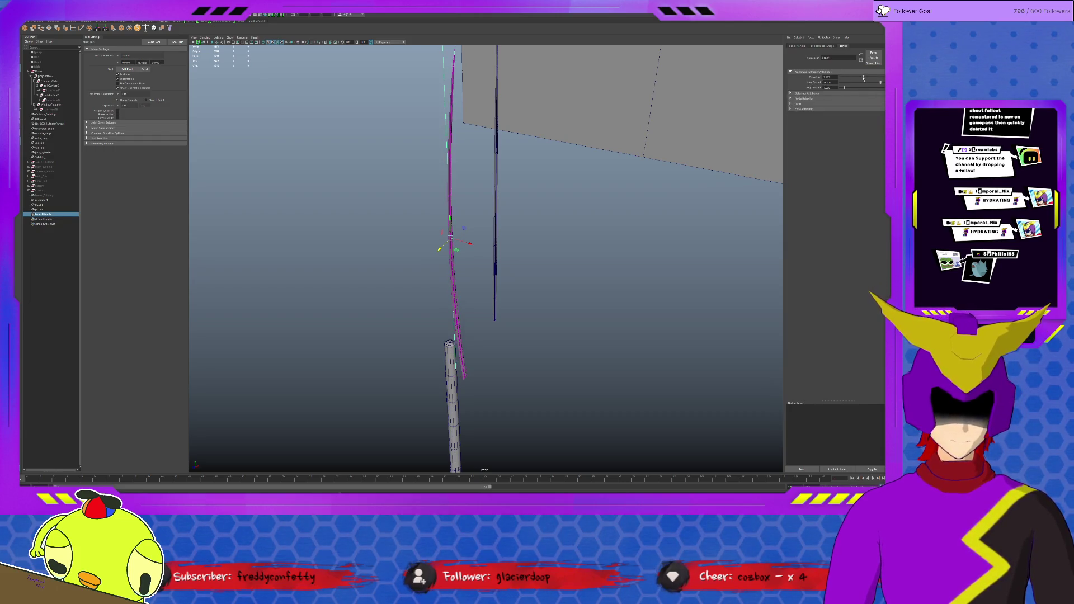
pyautogui.moveTo(865, 77); pyautogui.dragTo(859, 77)
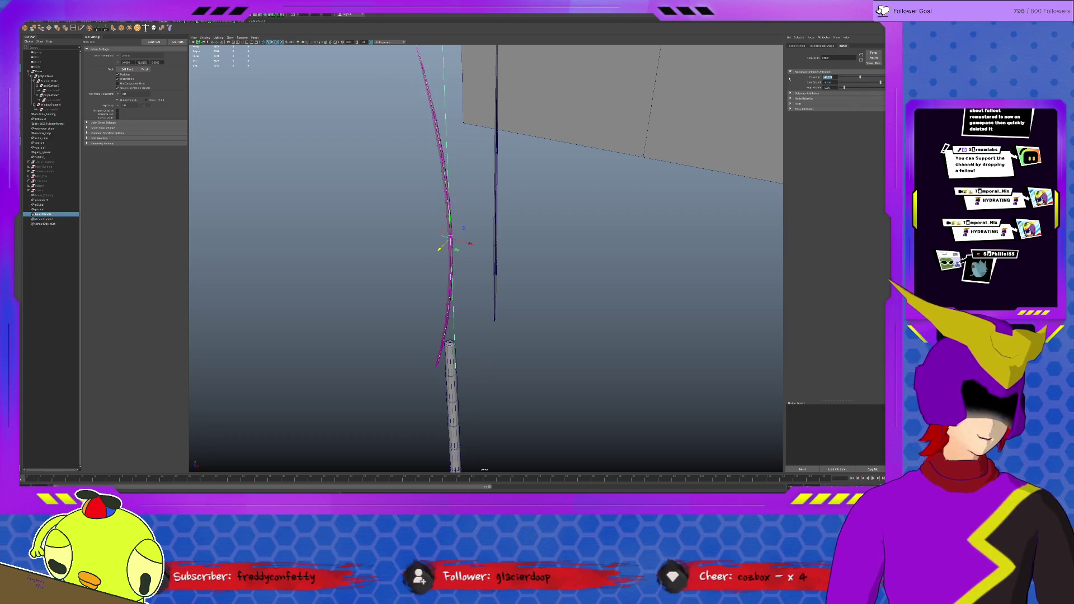
pyautogui.keyDown('alt'); pyautogui.moveTo(544, 234); pyautogui.dragTo(582, 234); pyautogui.keyUp('alt')
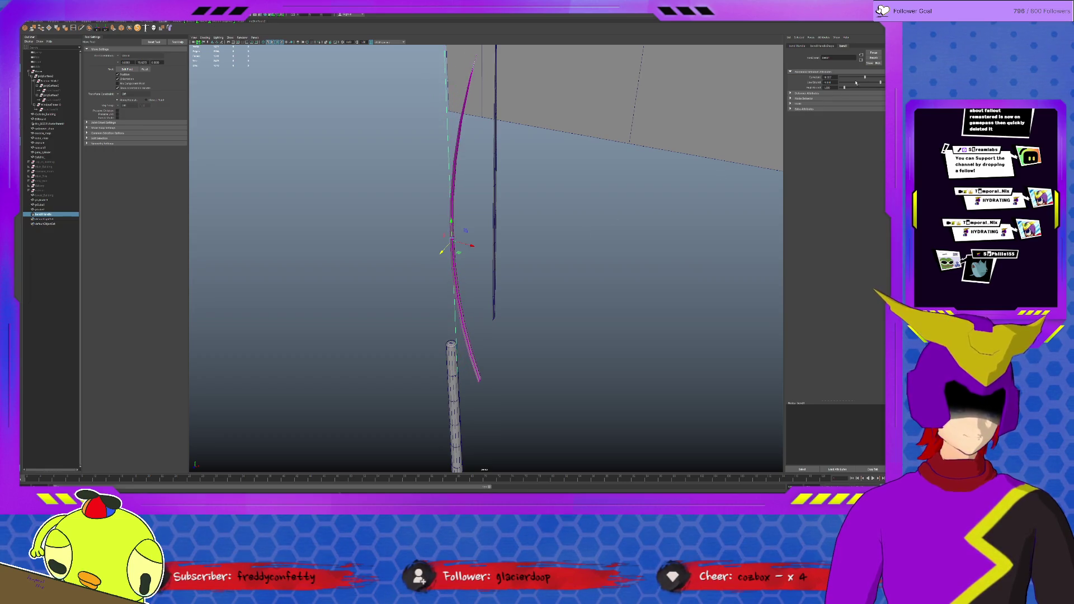
# Rotate the bend handle so the curved stalk tilts leftward away from the pole.
pyautogui.press('e')
pyautogui.moveTo(458, 251); pyautogui.dragTo(432, 254)
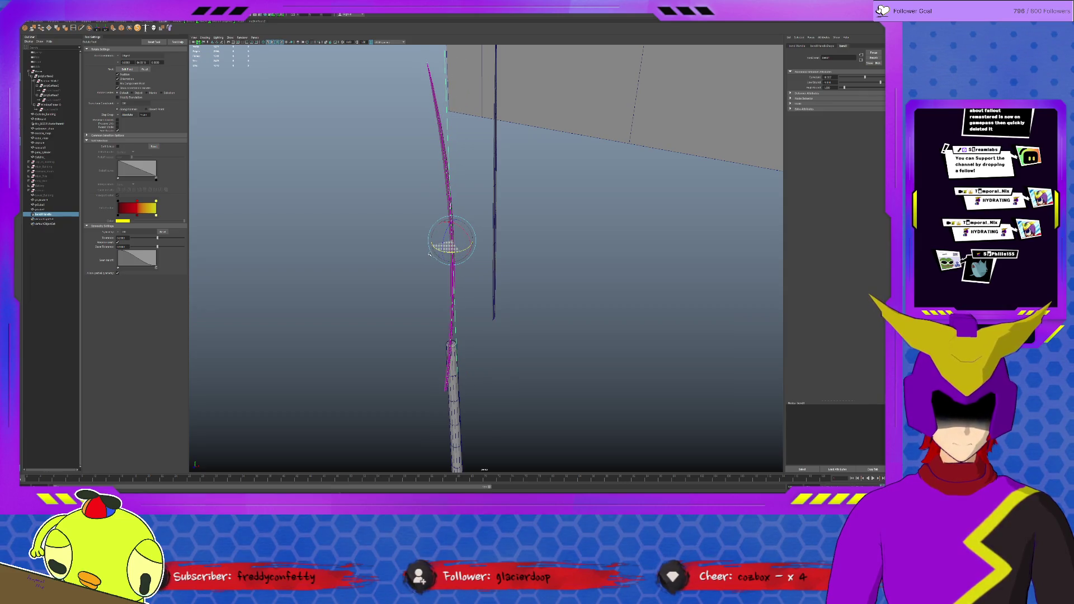
pyautogui.moveTo(430, 255)
pyautogui.mouseDown()
pyautogui.moveTo(413, 247)
pyautogui.moveTo(571, 257)
pyautogui.mouseUp()
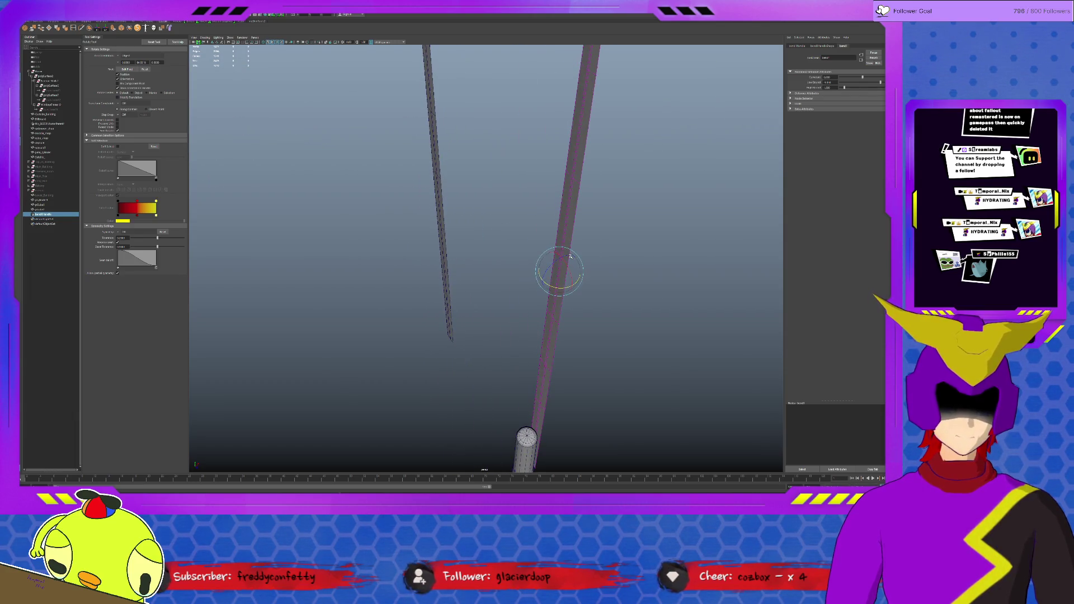
pyautogui.moveTo(565, 266); pyautogui.dragTo(573, 283)
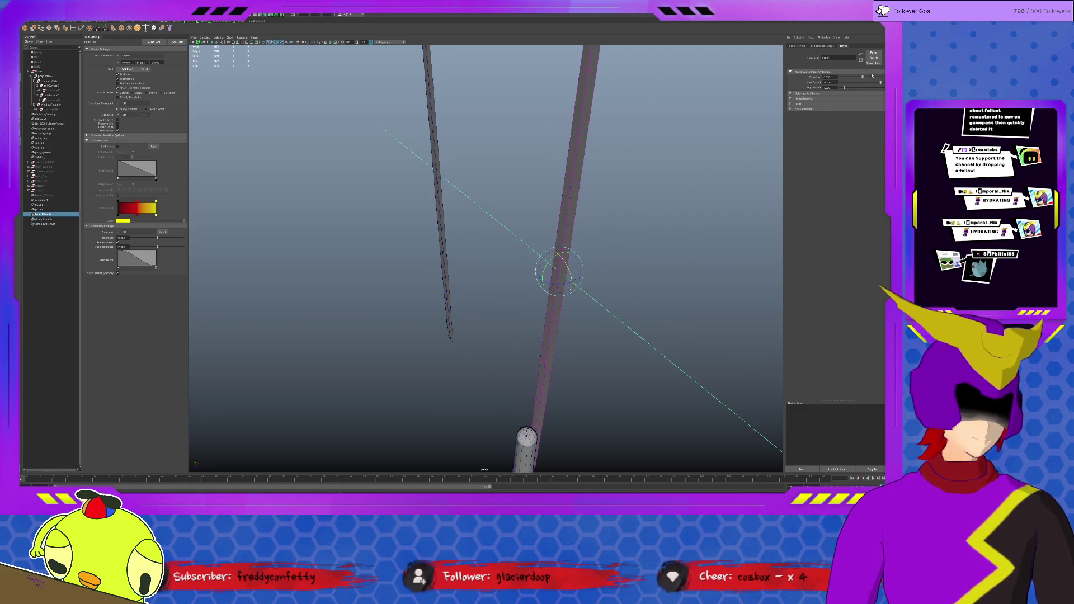
pyautogui.moveTo(561, 276); pyautogui.dragTo(564, 282)
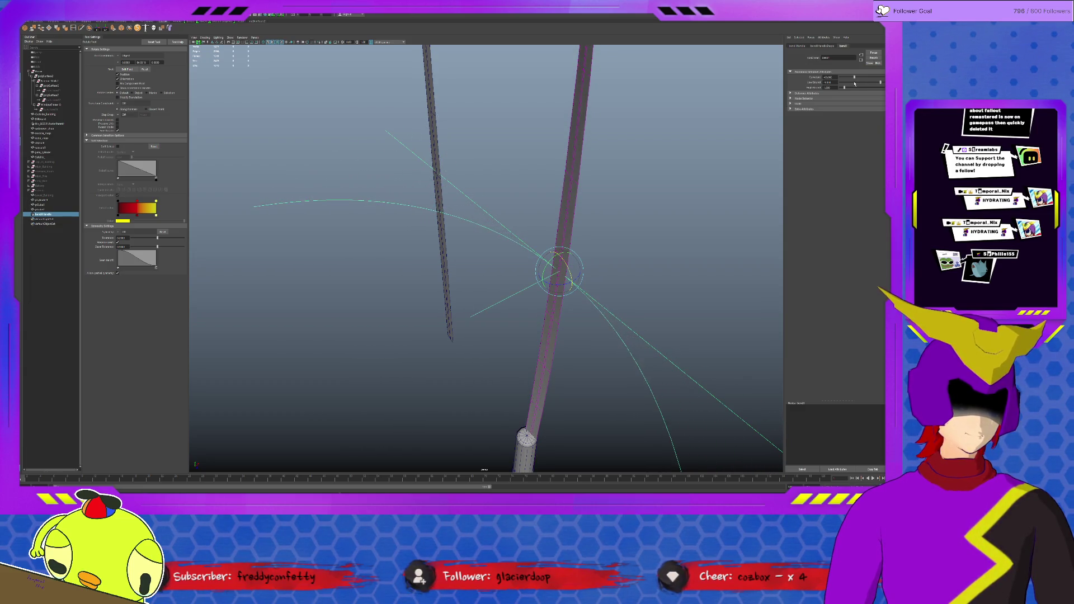
pyautogui.moveTo(561, 277); pyautogui.dragTo(580, 302)
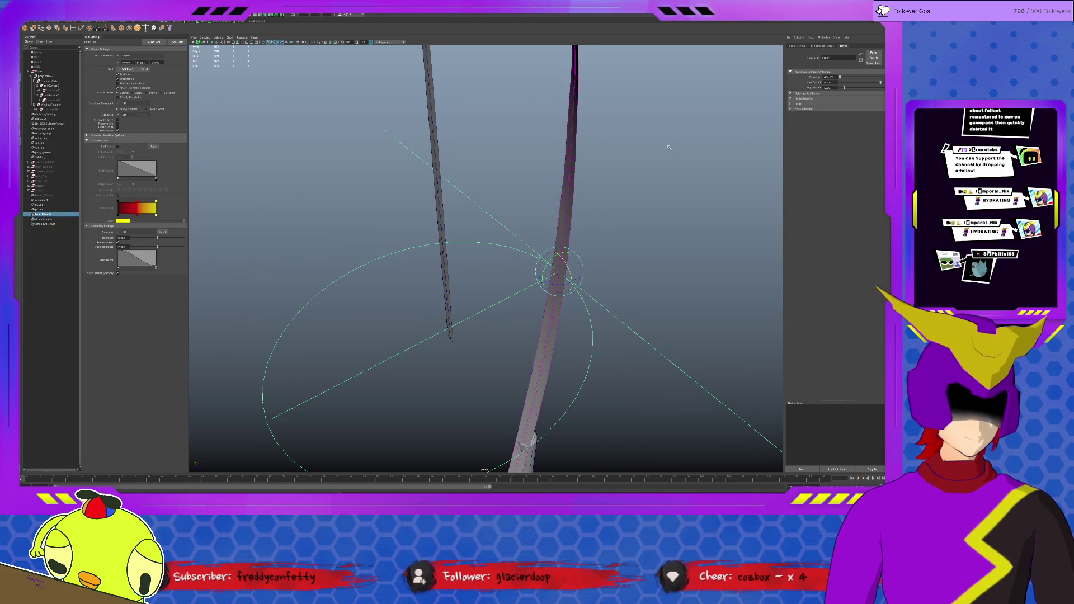